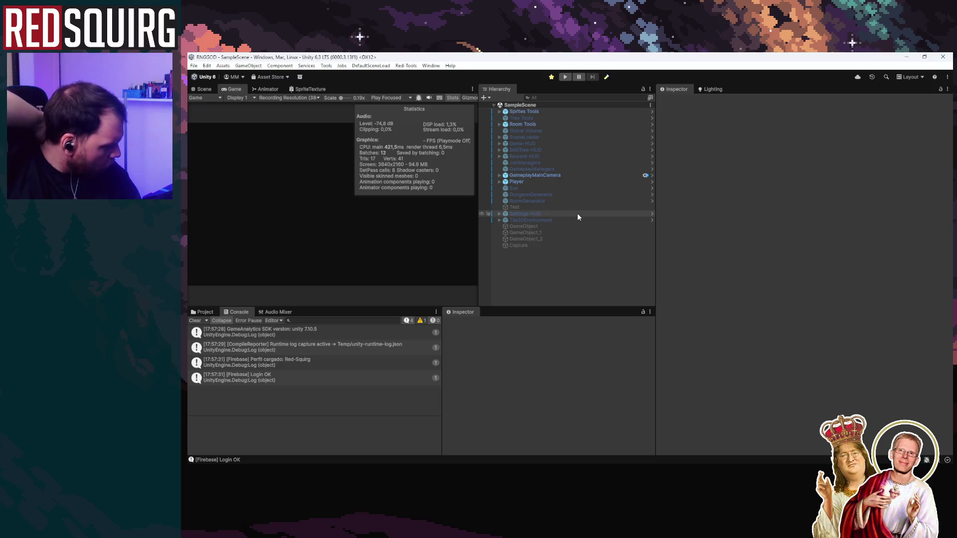
Expand Room Tools, select RoomDataGenerator and process the Hub_Tristan textures into room data
click(529, 112)
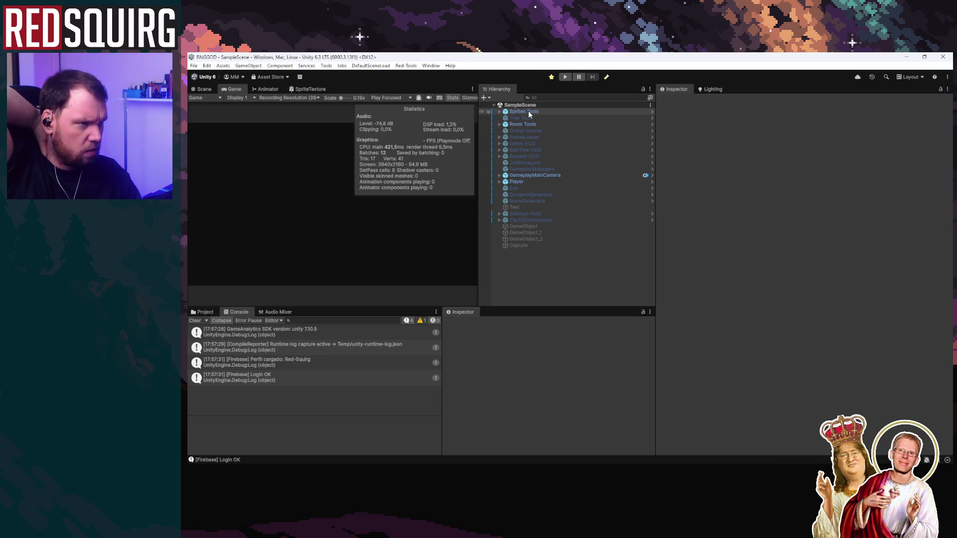
click(530, 124)
click(499, 124)
click(530, 137)
click(534, 130)
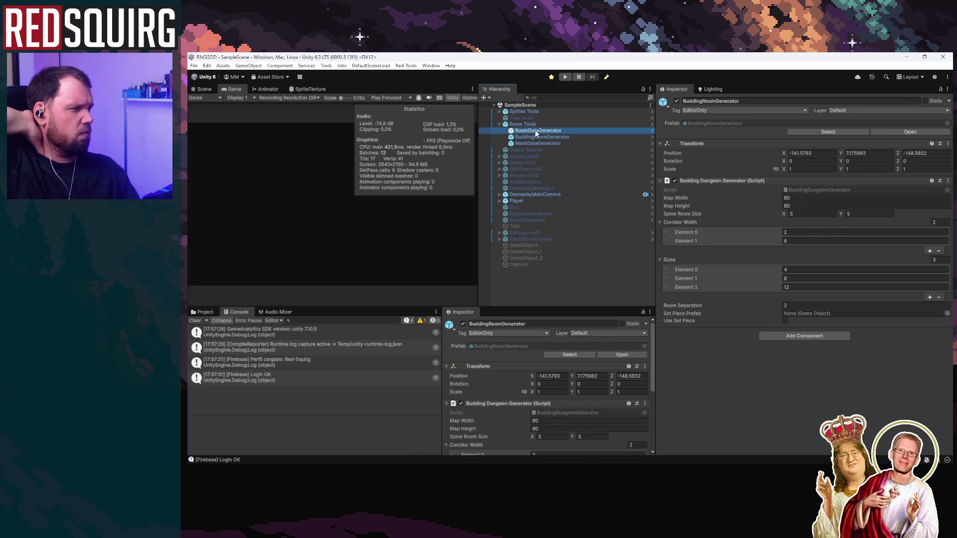
click(818, 320)
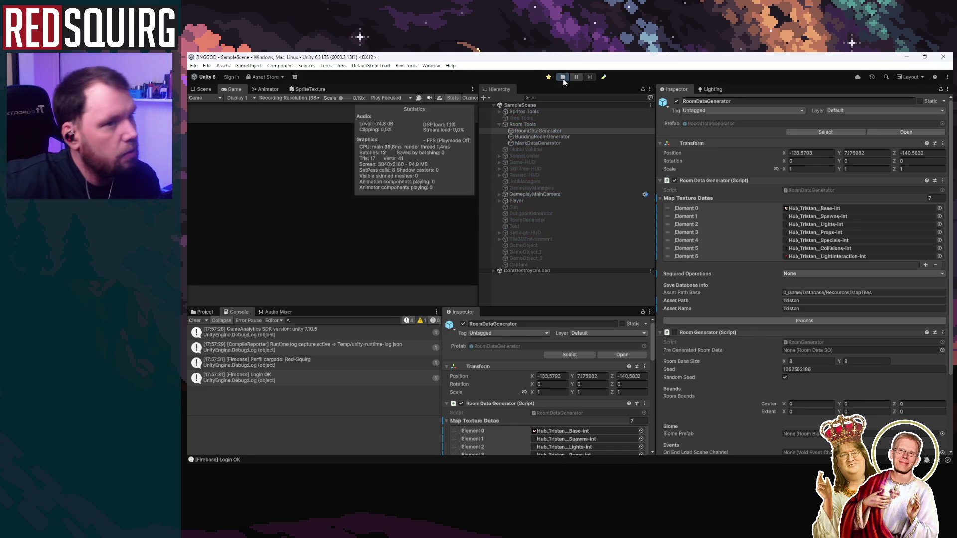
Restart play mode with Ctrl+P, continue the saved game and pick the Cryomancer
double_click(233, 90)
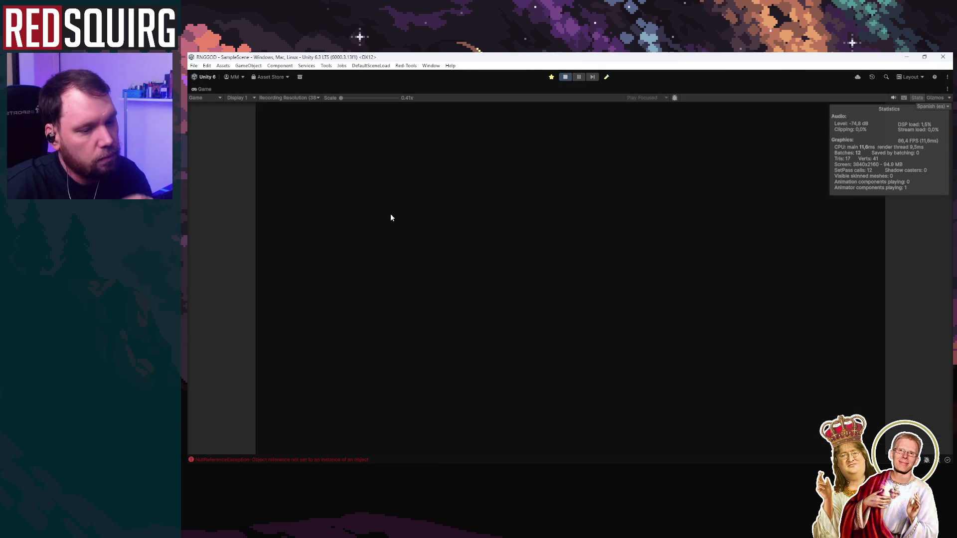
key(ctrl+p)
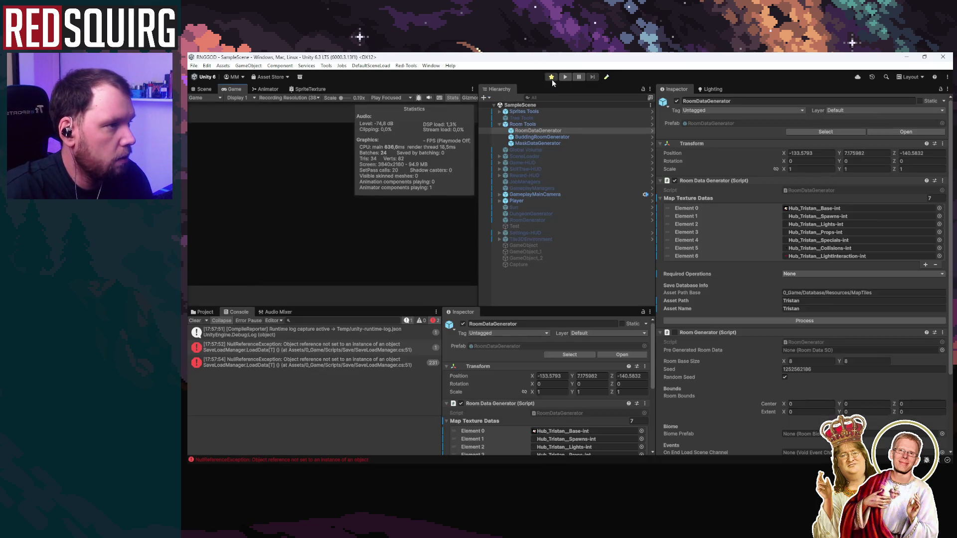
key(ctrl+p)
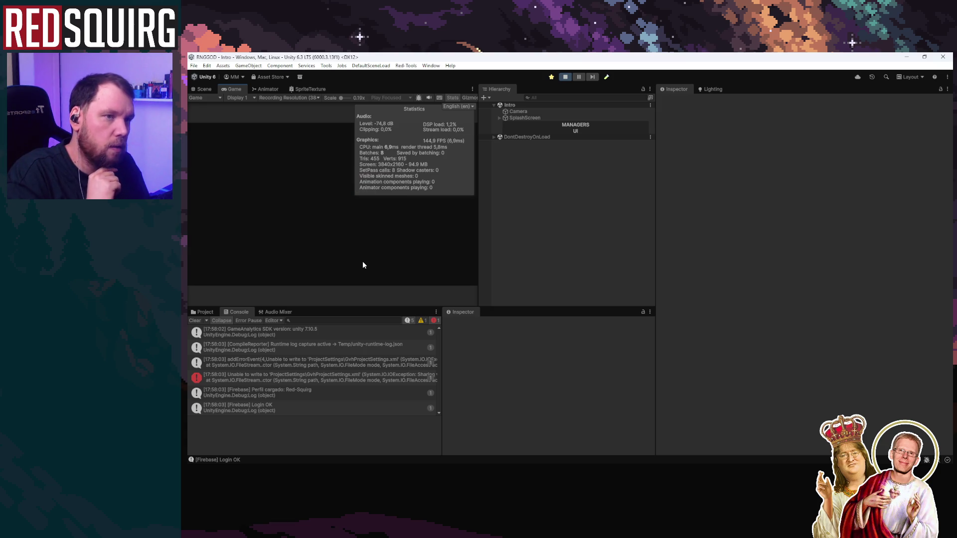
click(343, 232)
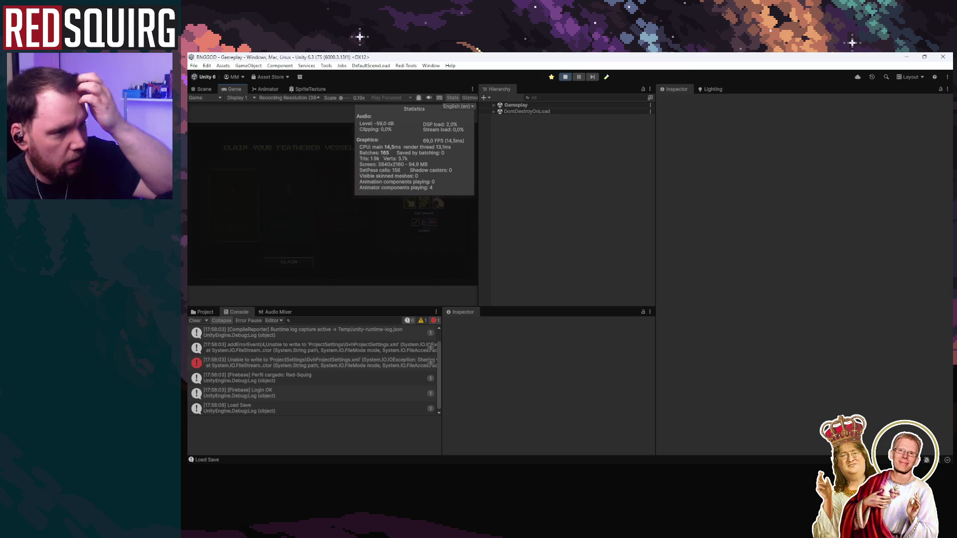
double_click(235, 89)
Claim the Cryomancer and walk right past the crystal and along the river
click(506, 292)
click(509, 403)
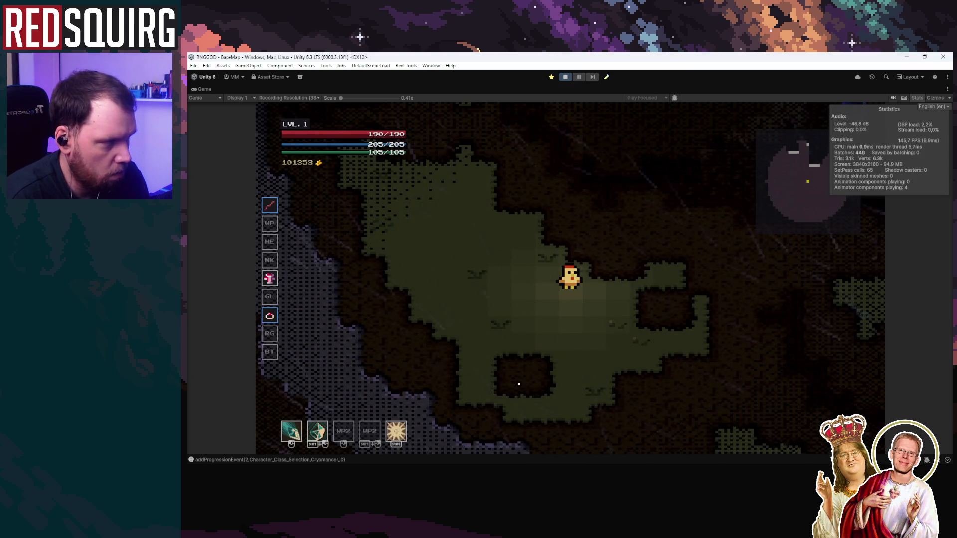
key(d)
key(w)
key(d)
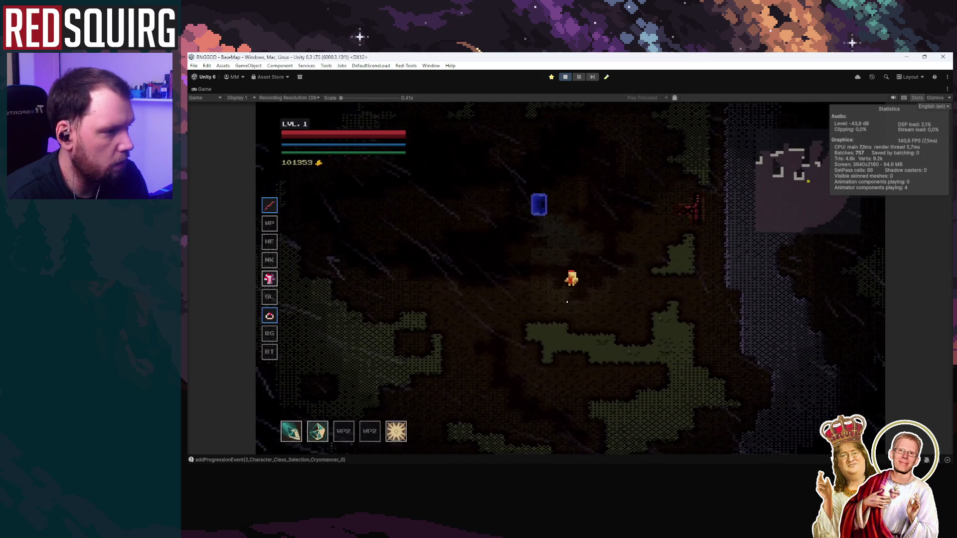
key(d)
key(w)
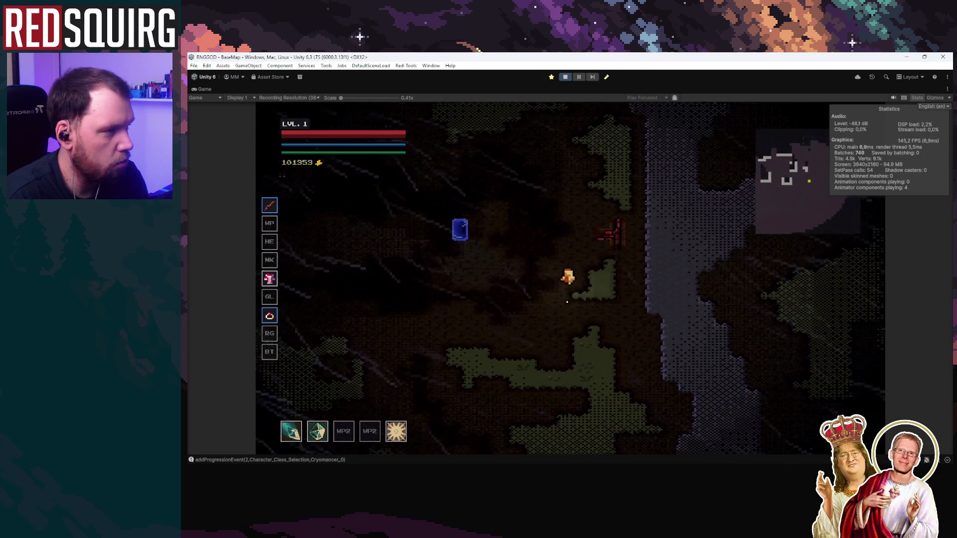
key(d)
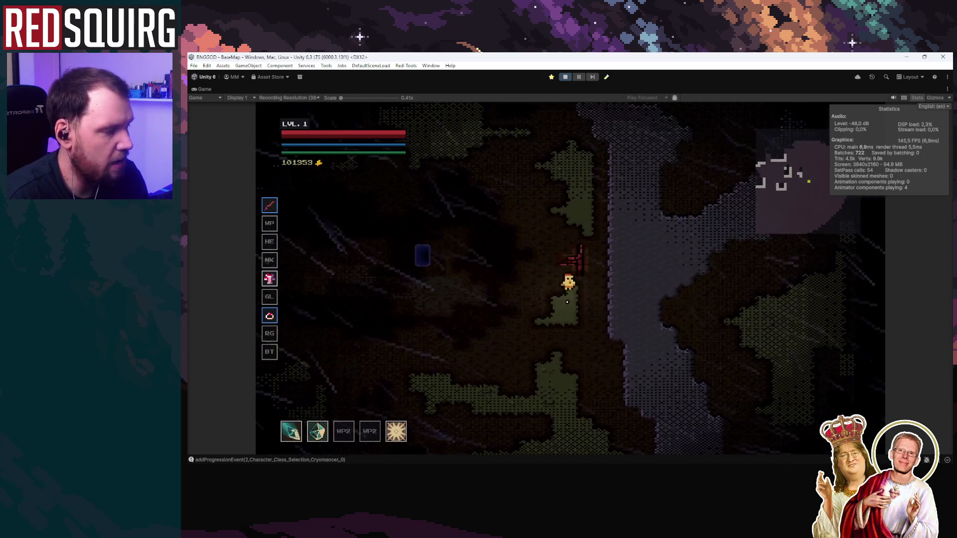
key(w)
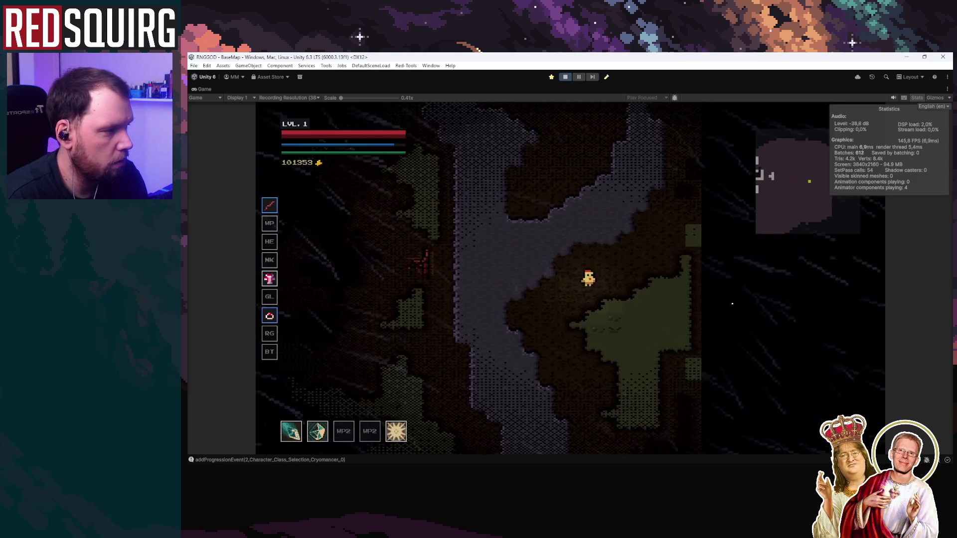
key(d)
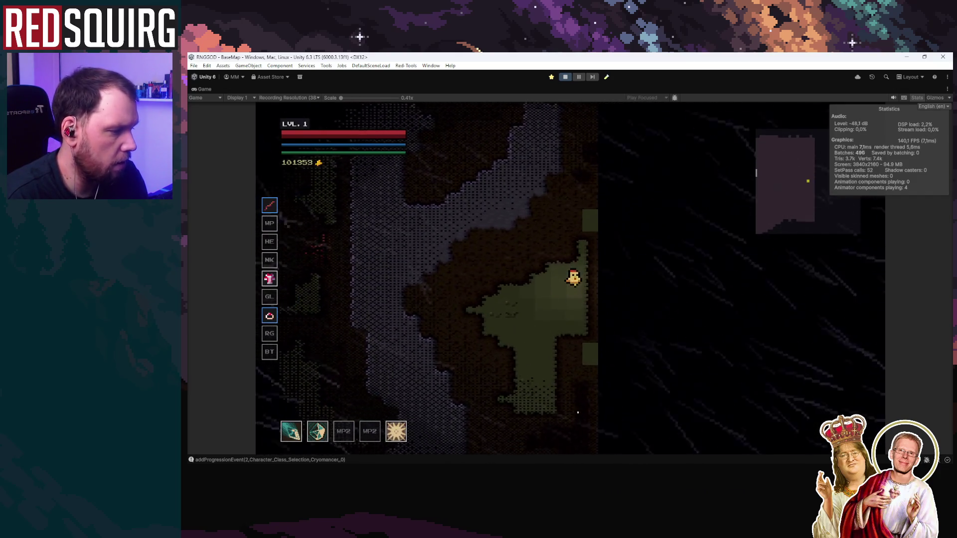
Walk the character down and left to the map's bottom and left edges
key(s)
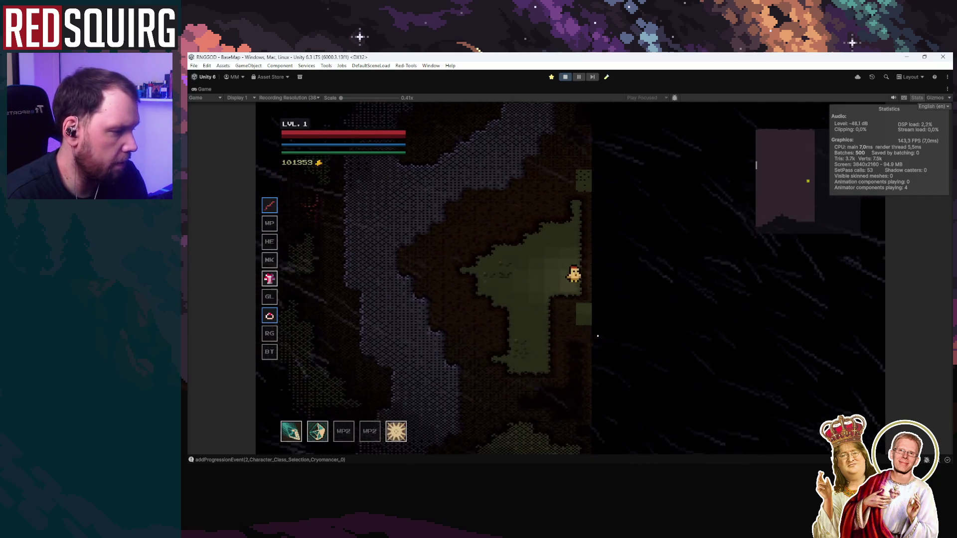
key(a)
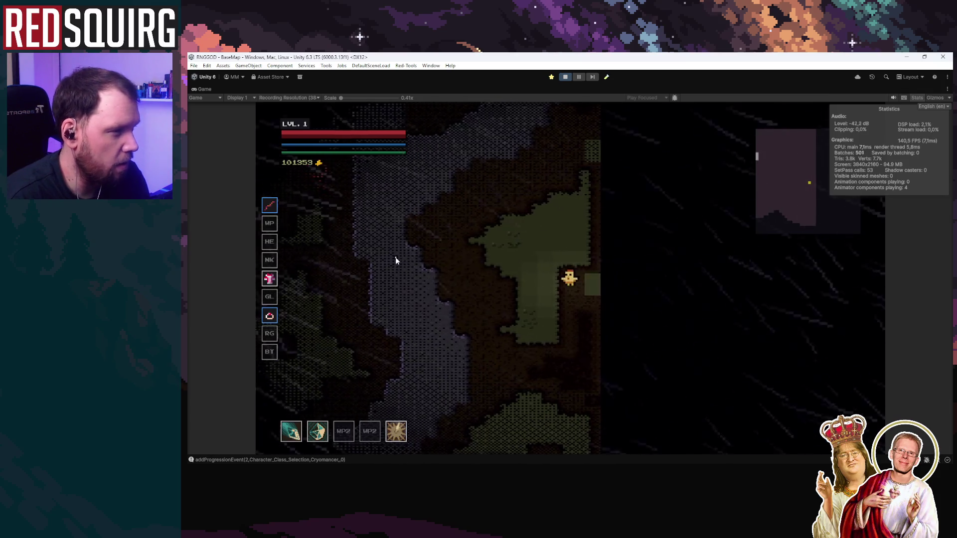
key(s)
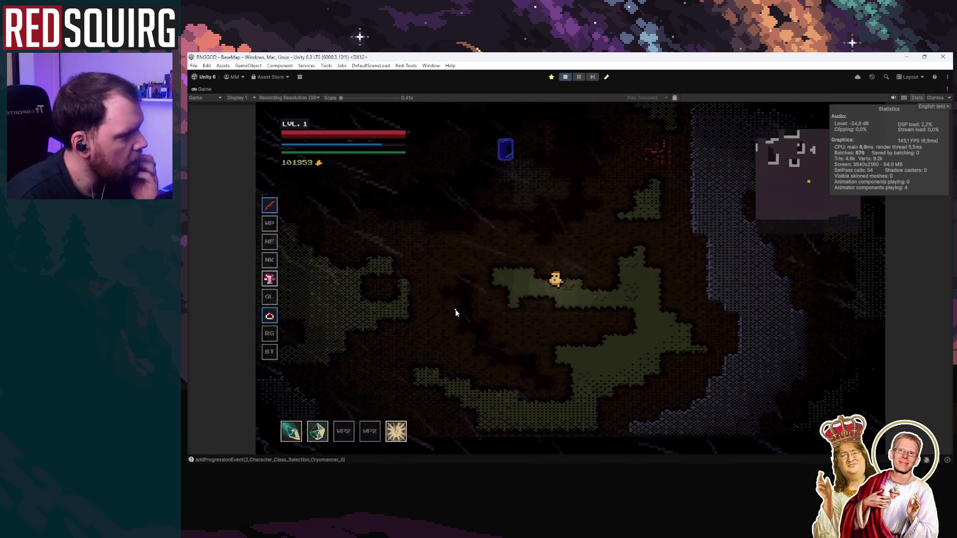
key(a)
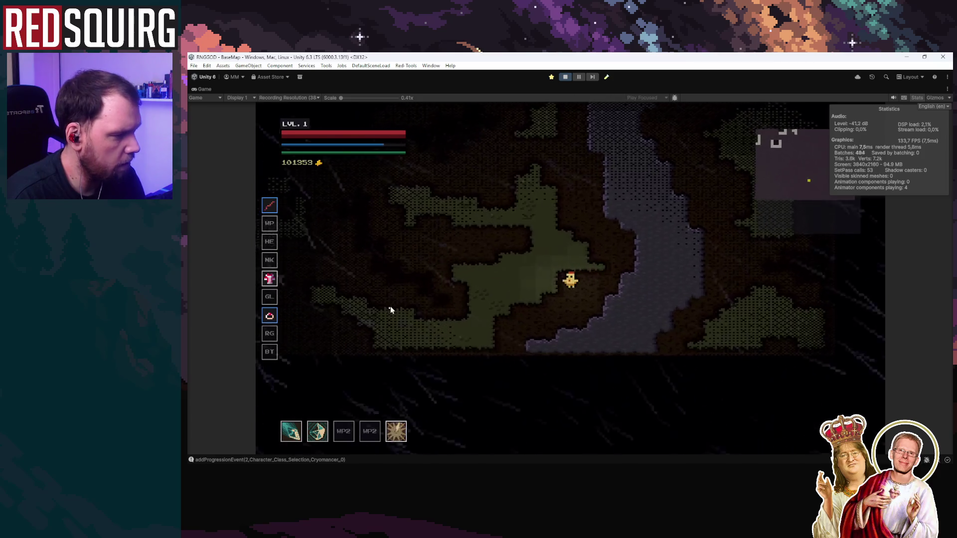
key(a)
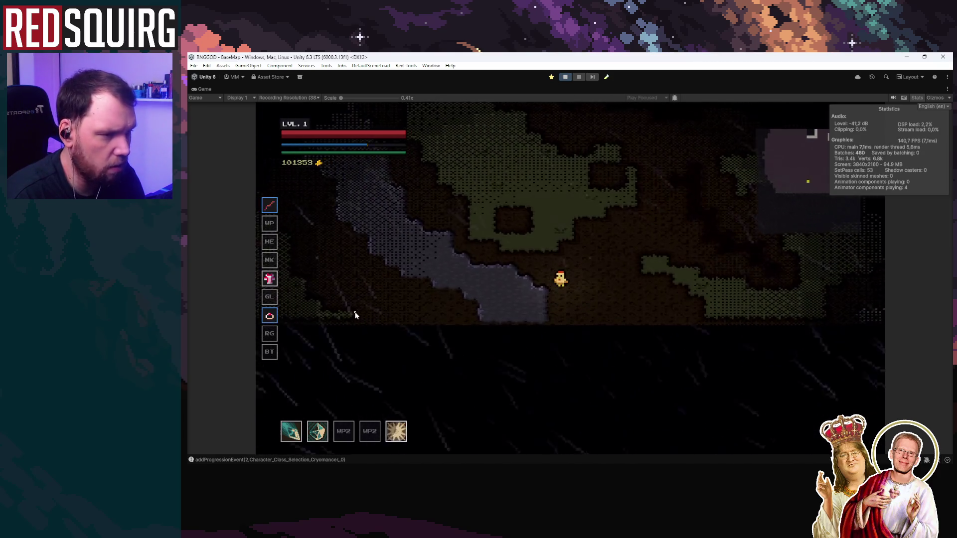
key(w)
key(a)
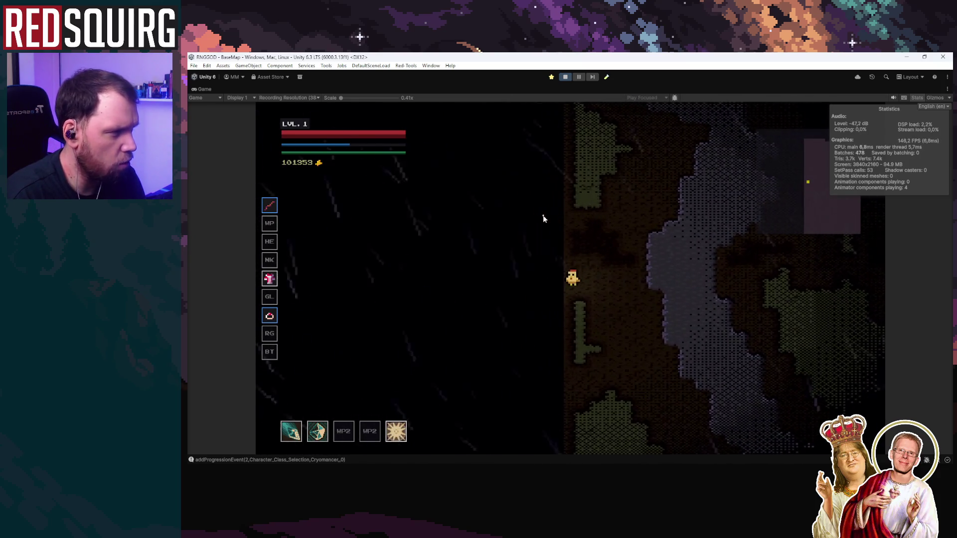
Restore the full editor layout, clear the Console, and switch to Rider
double_click(208, 88)
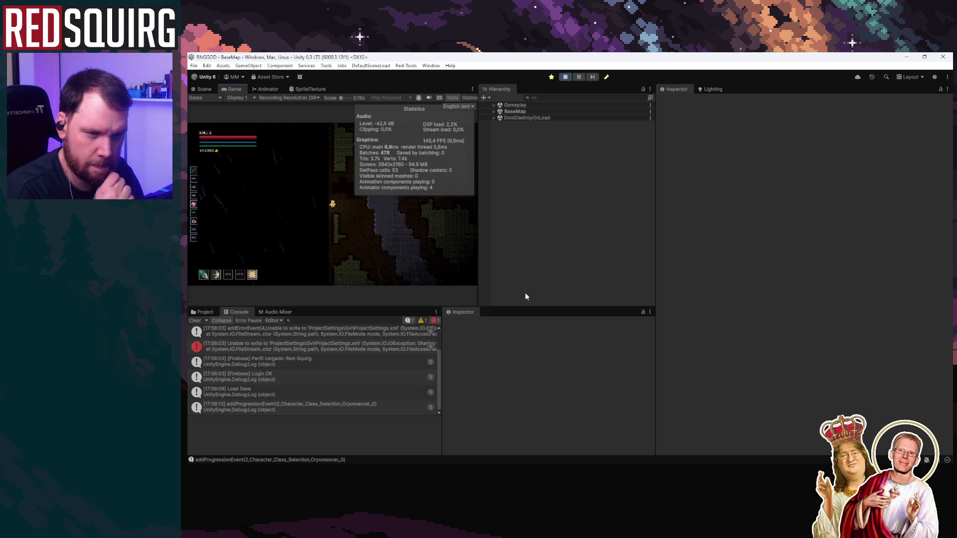
click(194, 320)
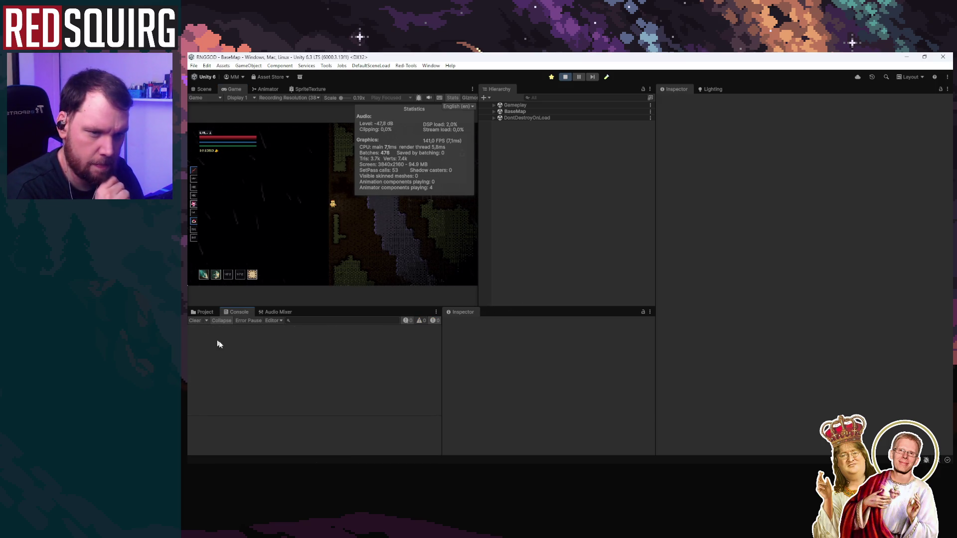
mouse_move(410, 461)
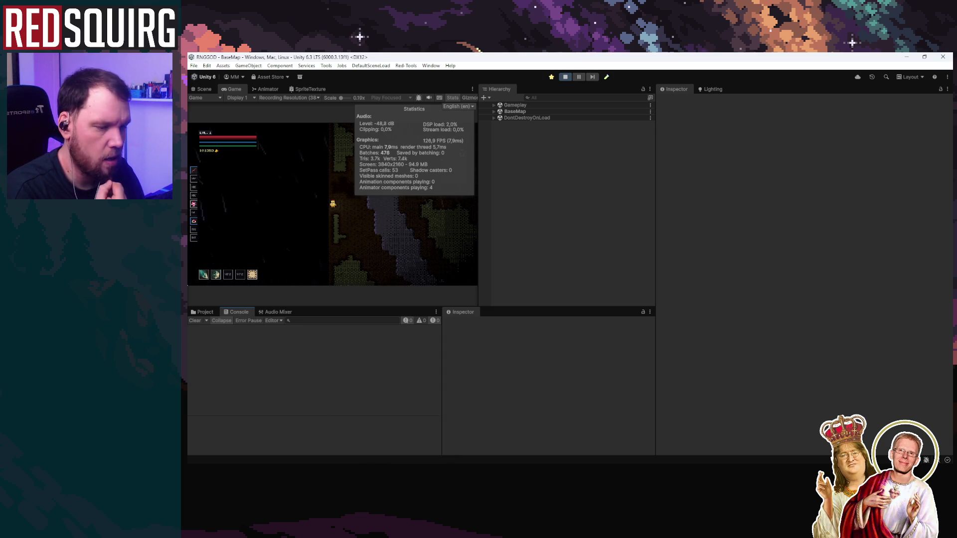
mouse_move(378, 461)
click(379, 428)
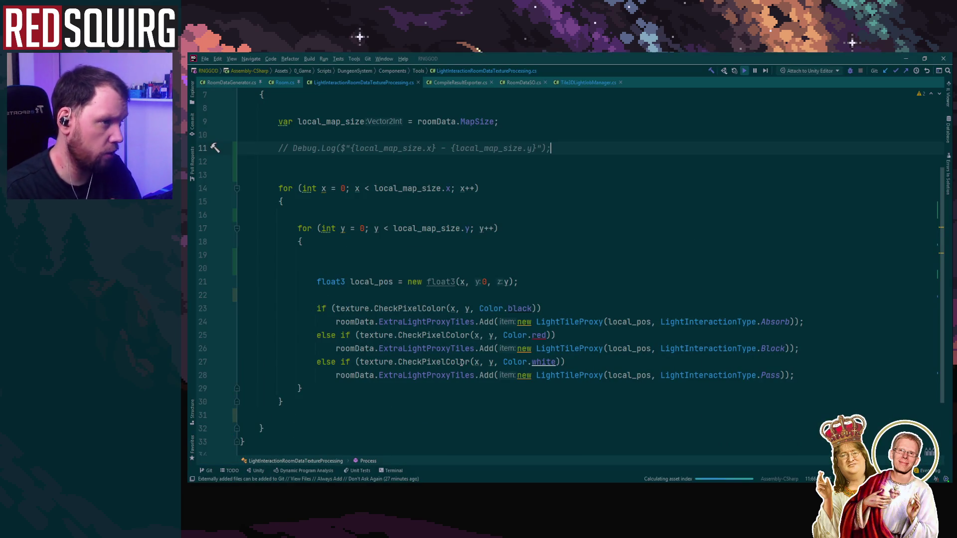
View Room.cs, then open BaseMap's RoomGenerator script from Unity in Rider
scroll(461, 362, up, 3)
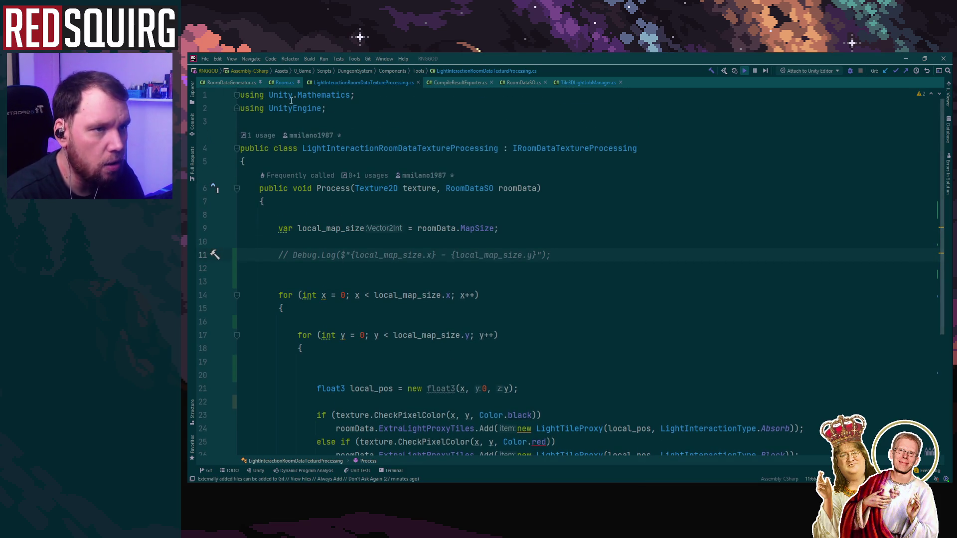
click(284, 83)
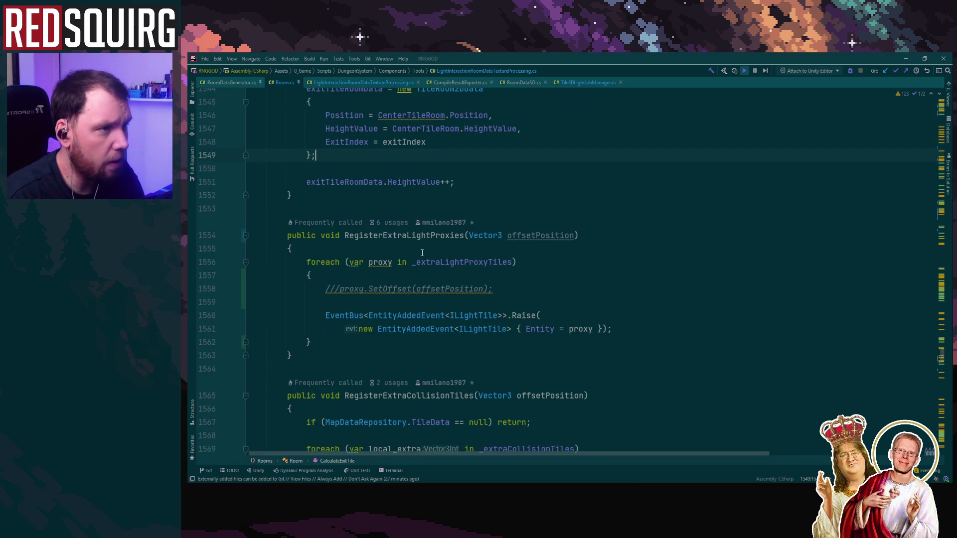
click(905, 58)
click(511, 110)
click(518, 118)
double_click(834, 169)
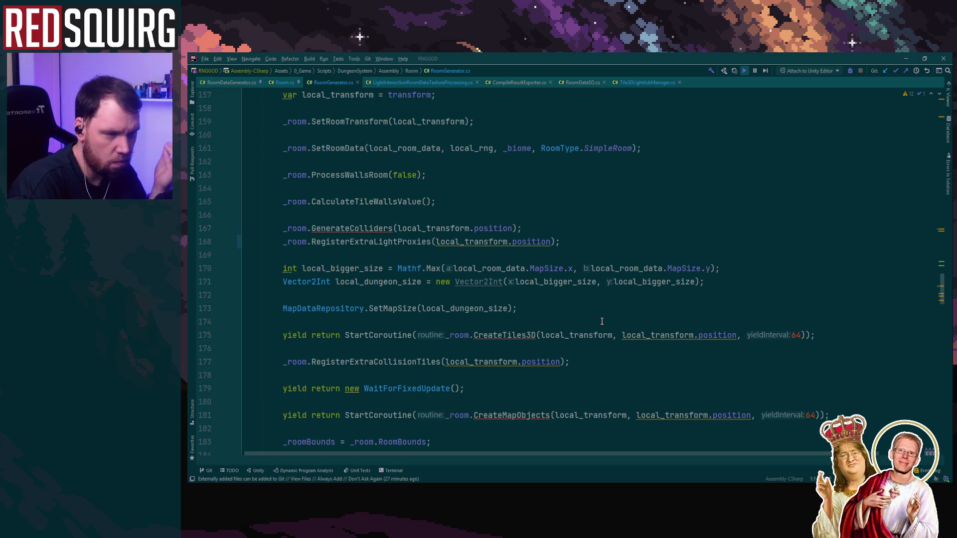
Scroll to GenerateRoomFromData and highlight uses of _showGameplayFadeScreenChannel
scroll(462, 298, down, 6)
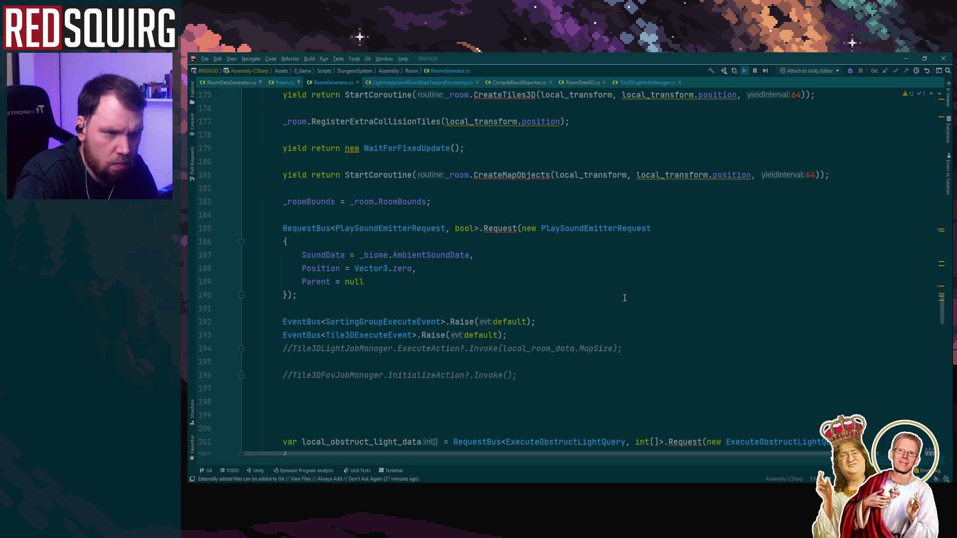
scroll(624, 298, up, 18)
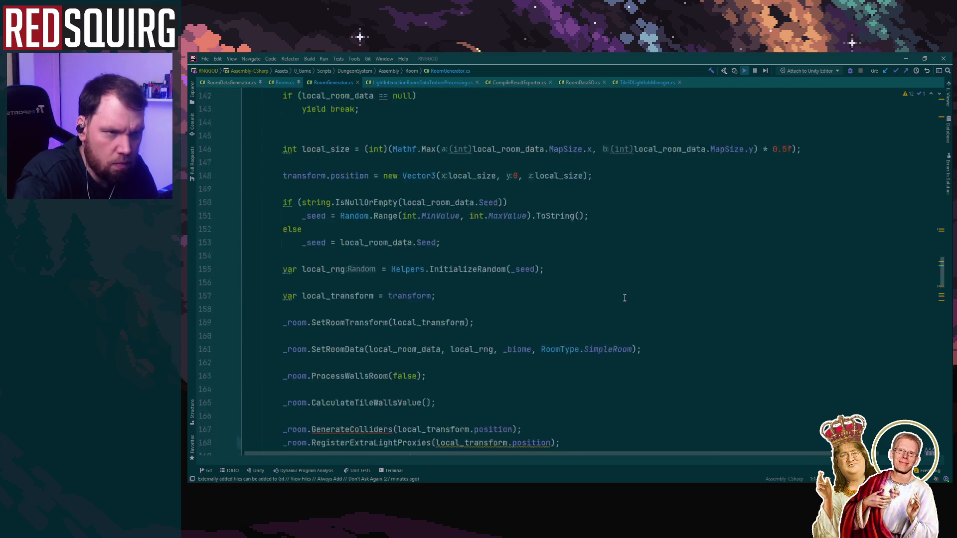
scroll(332, 174, down, 3)
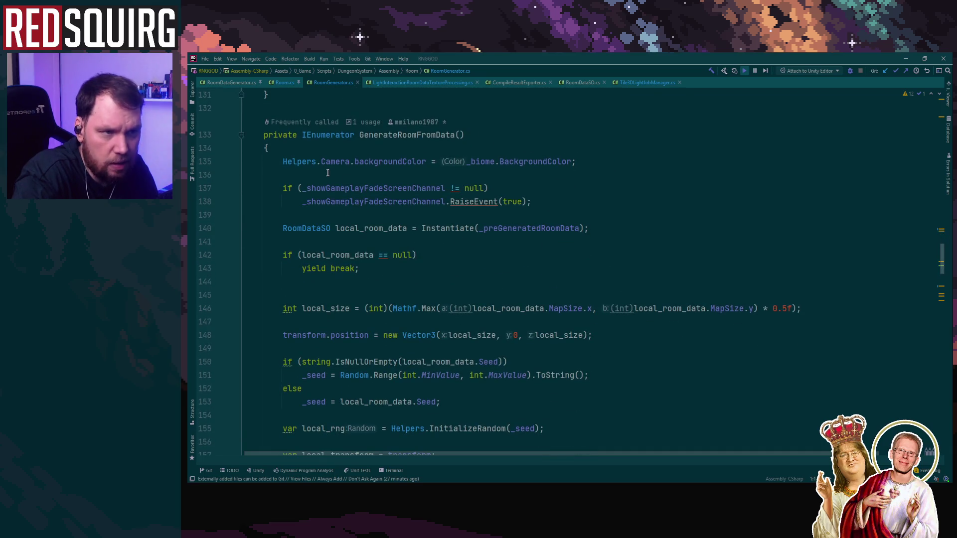
click(378, 202)
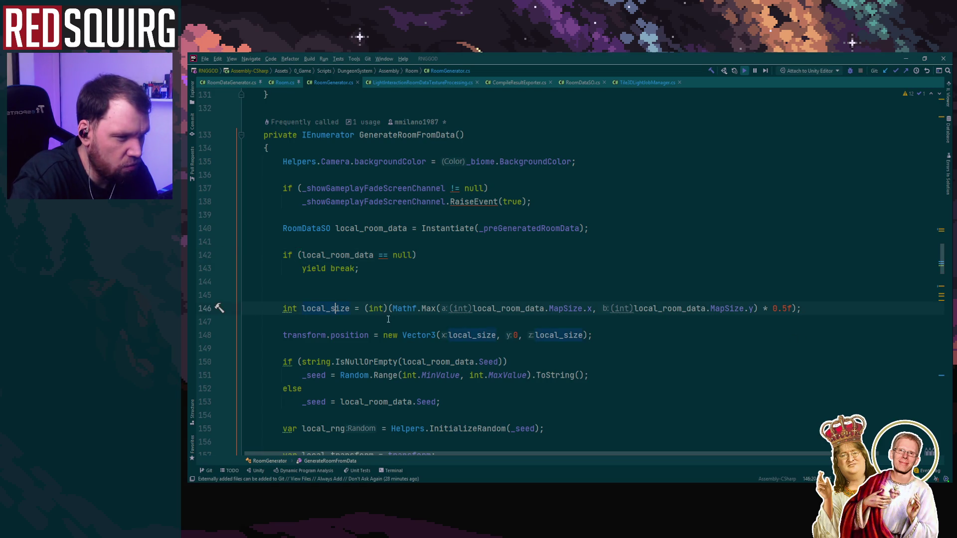
Comment out lines 146–148, the local_size and position code
scroll(716, 358, down, 1)
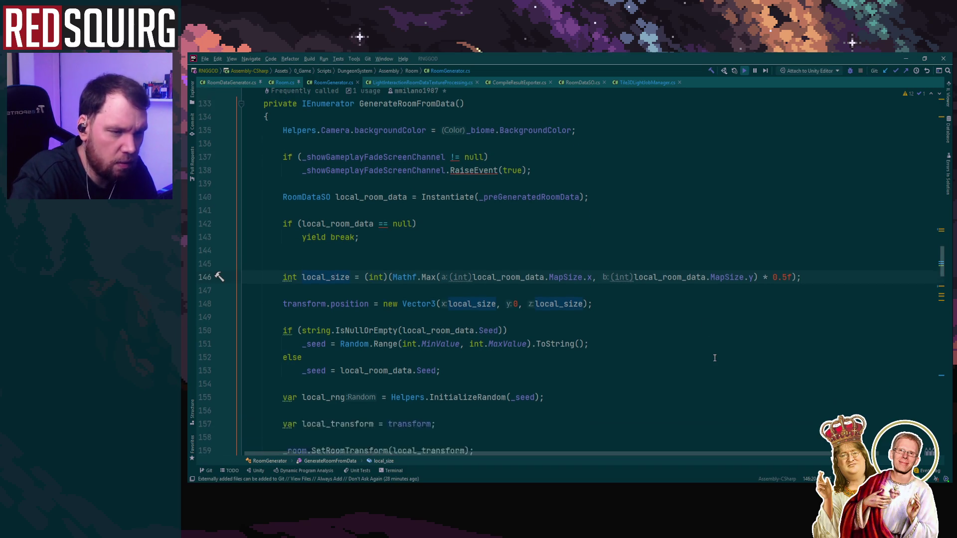
drag(269, 269, 637, 296)
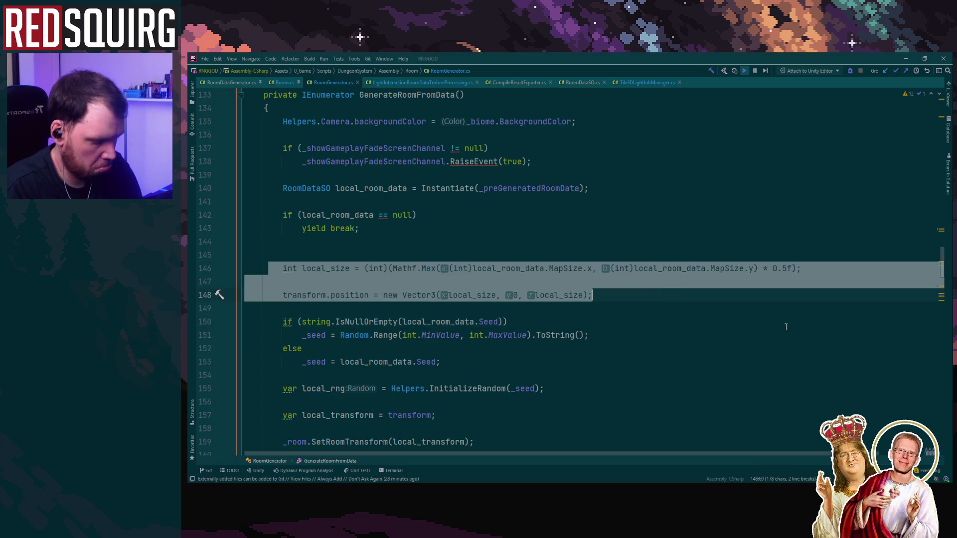
key(ctrl+slash)
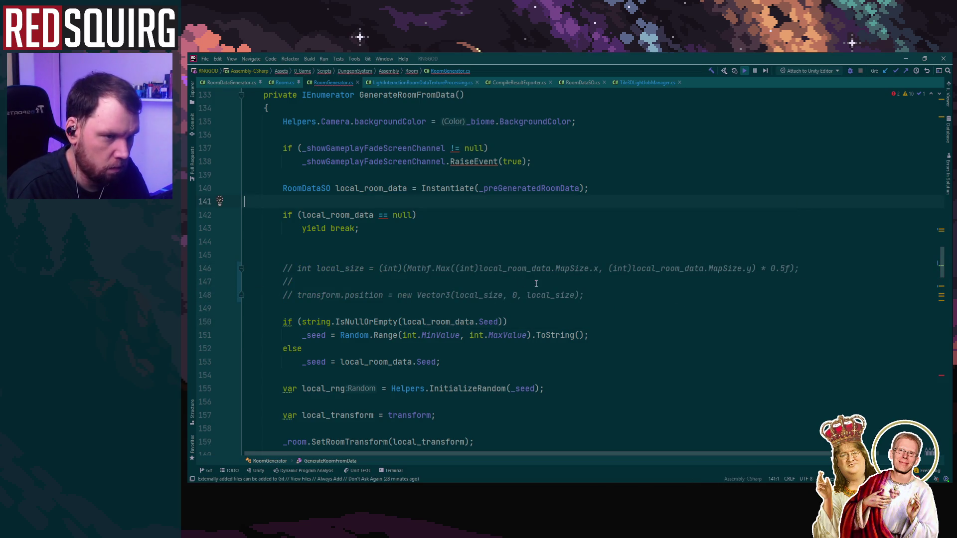
scroll(679, 388, down, 6)
scroll(679, 389, up, 4)
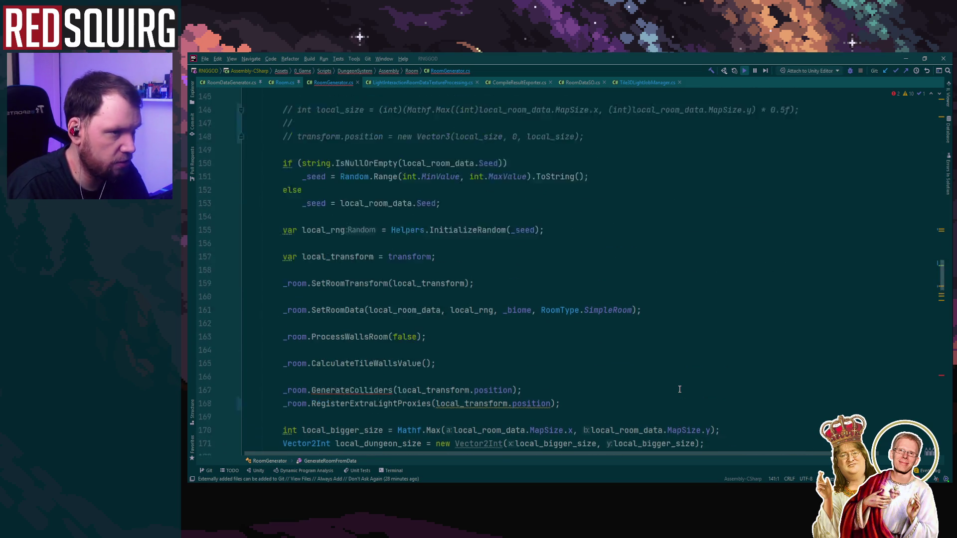
scroll(566, 310, down, 10)
scroll(569, 309, up, 4)
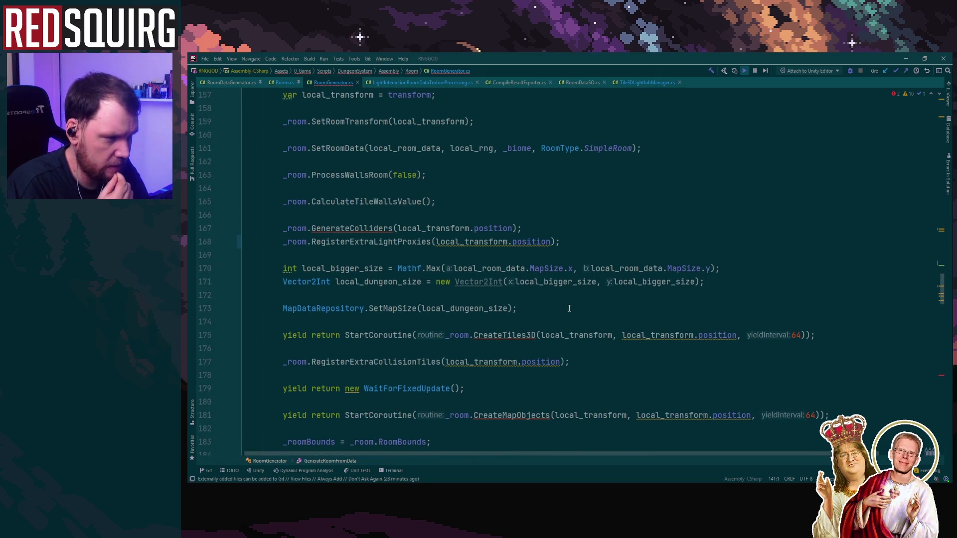
scroll(569, 308, down, 5)
scroll(569, 308, up, 13)
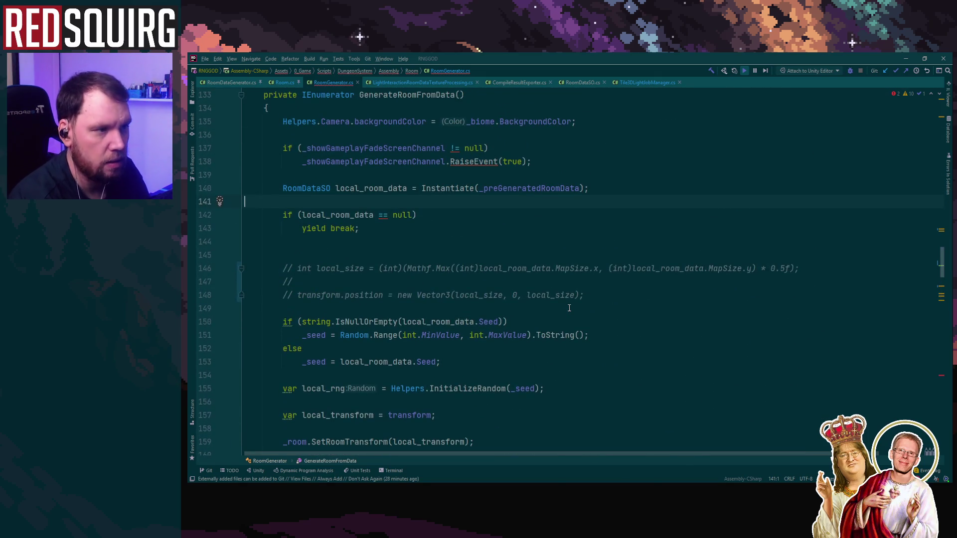
Uncomment the local_size line 146, trying and undoing removal of ' * 0.5f'
click(298, 268)
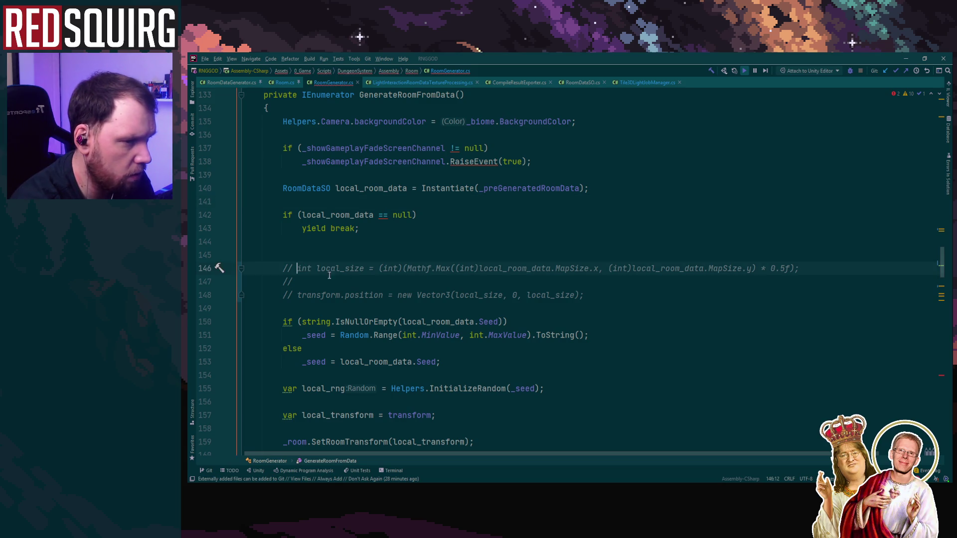
key(ctrl+slash)
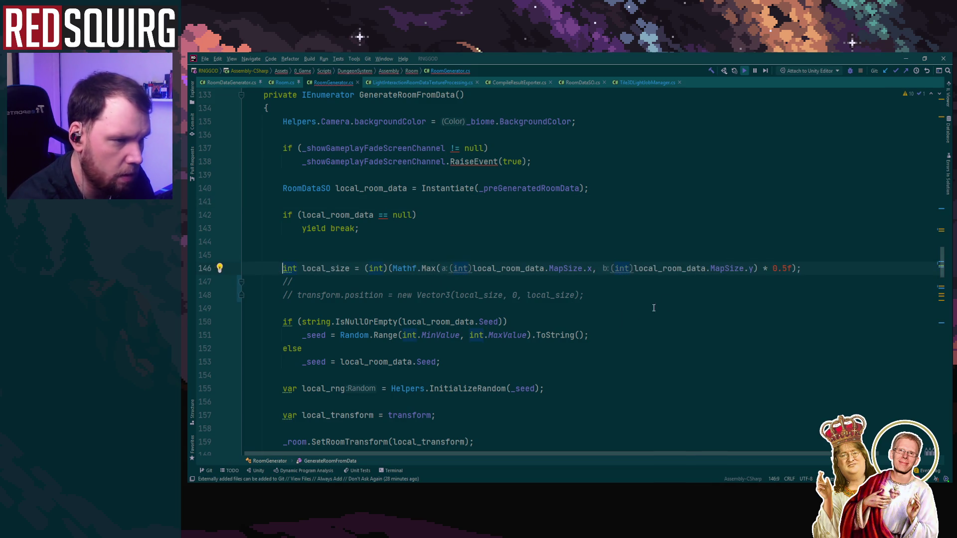
drag(762, 268, 793, 269)
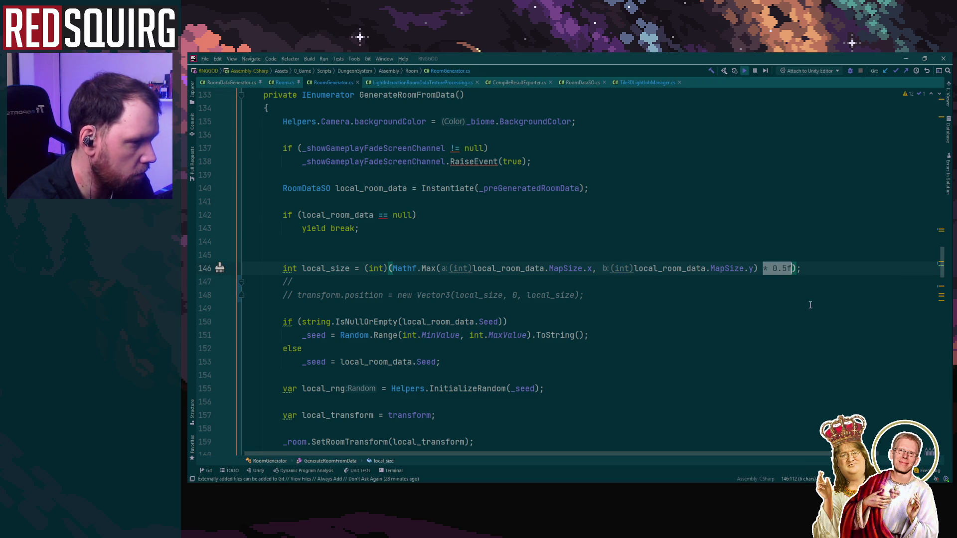
key(BackSpace)
key(ctrl+z)
Copy the original local_size onto commented line 147, then delete ' * 0.5f' from line 146
drag(287, 268, 801, 269)
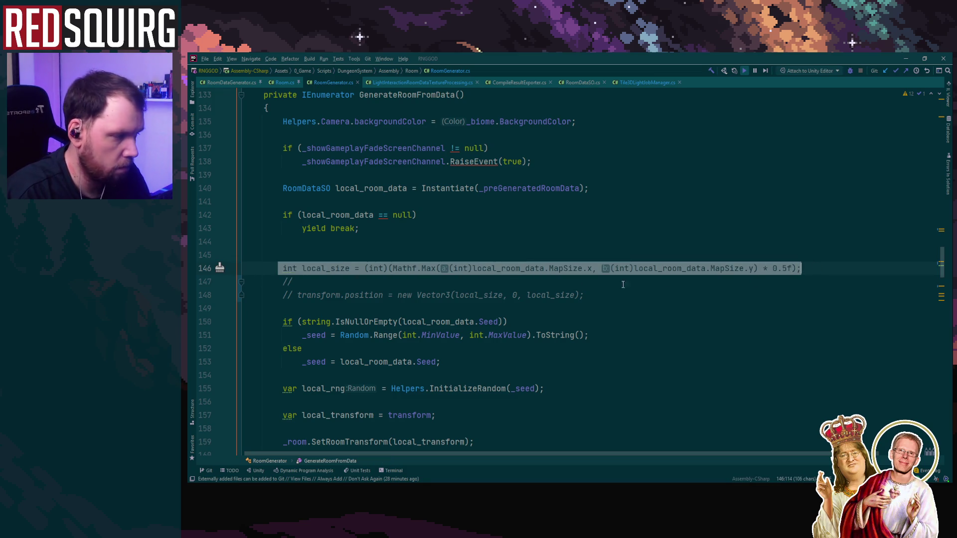
key(ctrl+c)
key(Down)
key(End)
key(ctrl+v)
key(Left)
key(shift+Left)
key(shift+Left)
key(shift+Left)
key(BackSpace)
click(819, 209)
scroll(579, 321, down, 10)
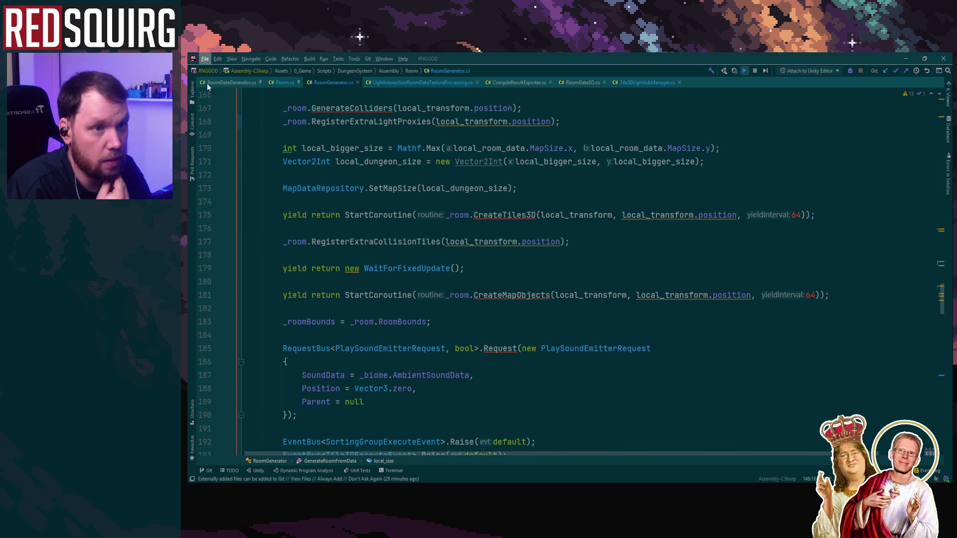
Back in Unity, maximize the Game view, continue the saved game and claim the character
click(903, 56)
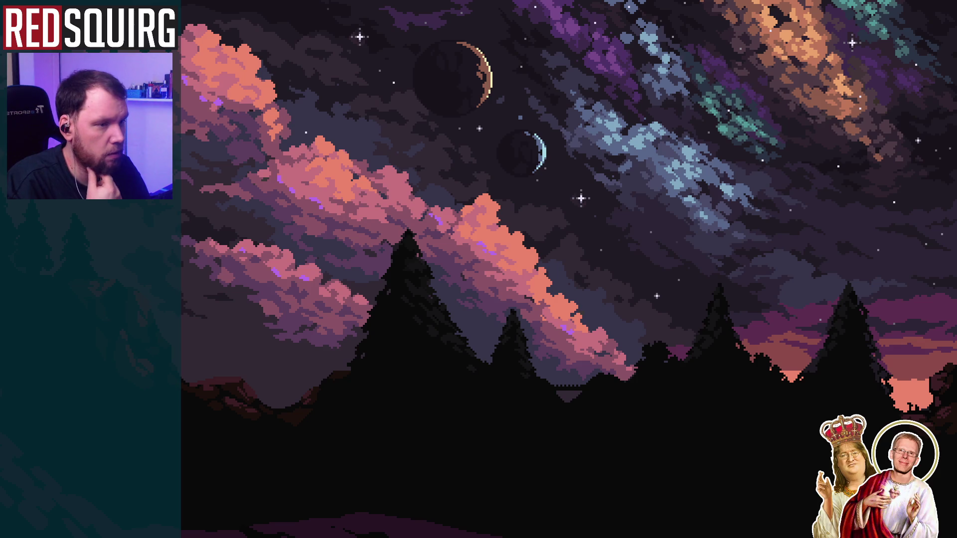
key(alt+Tab)
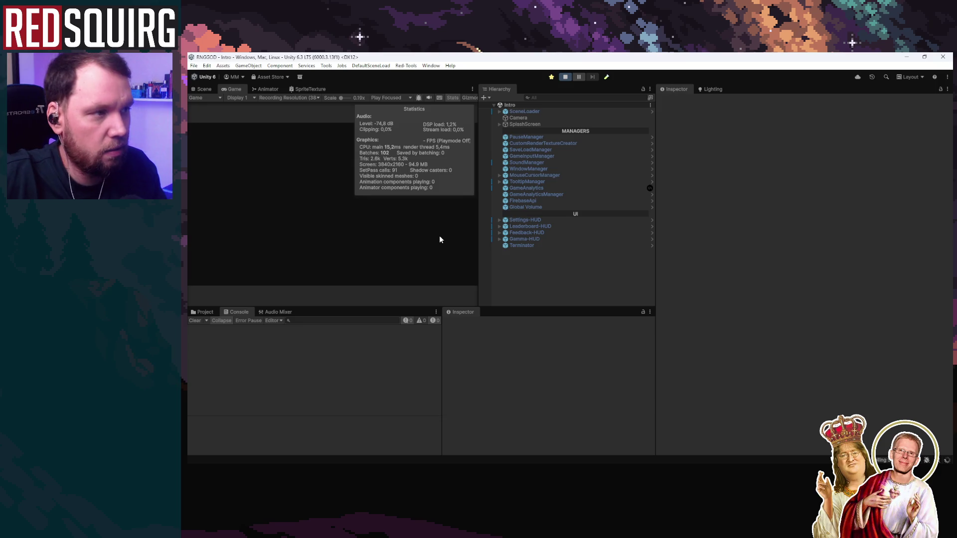
double_click(234, 91)
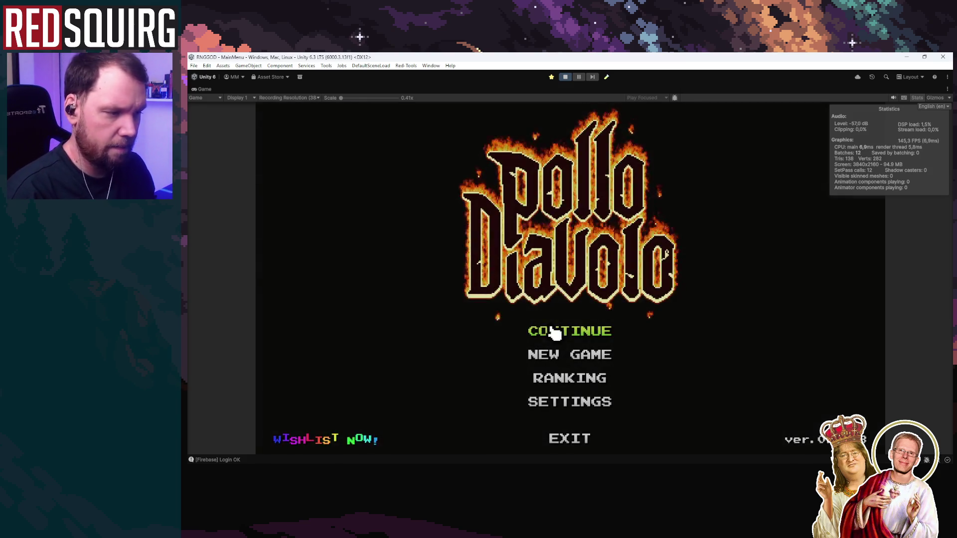
click(552, 332)
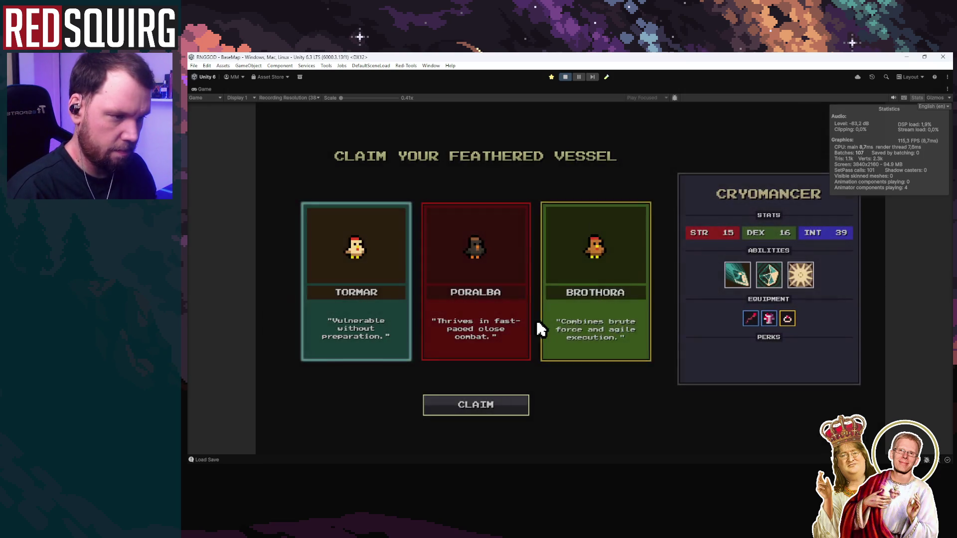
click(485, 405)
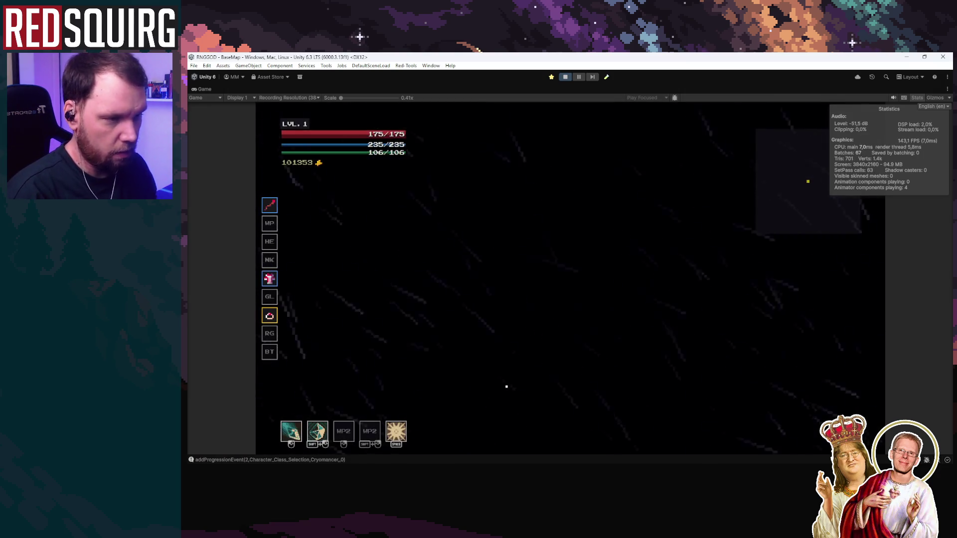
Restore the editor layout, inspect the IndexOutOfRangeException stack trace, and clear the Console
key(Escape)
key(Escape)
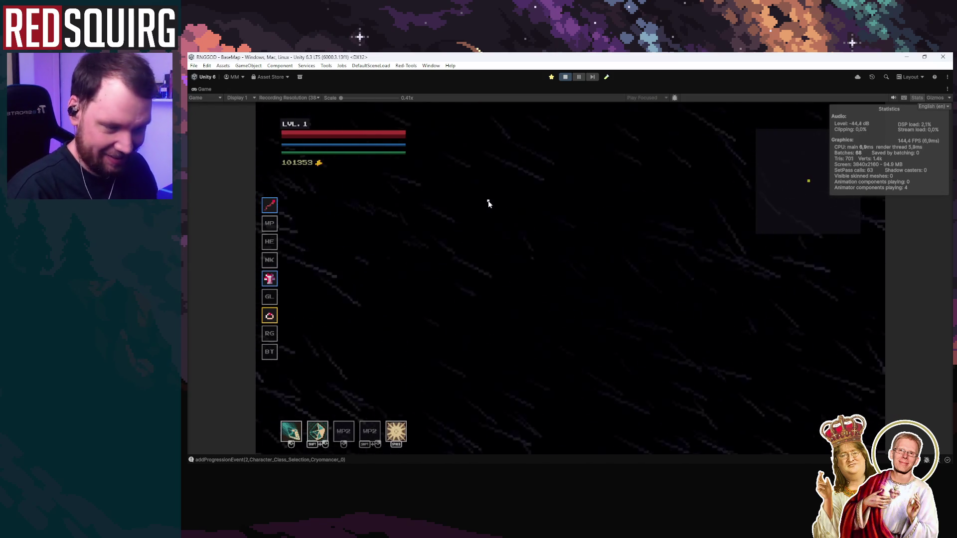
double_click(204, 89)
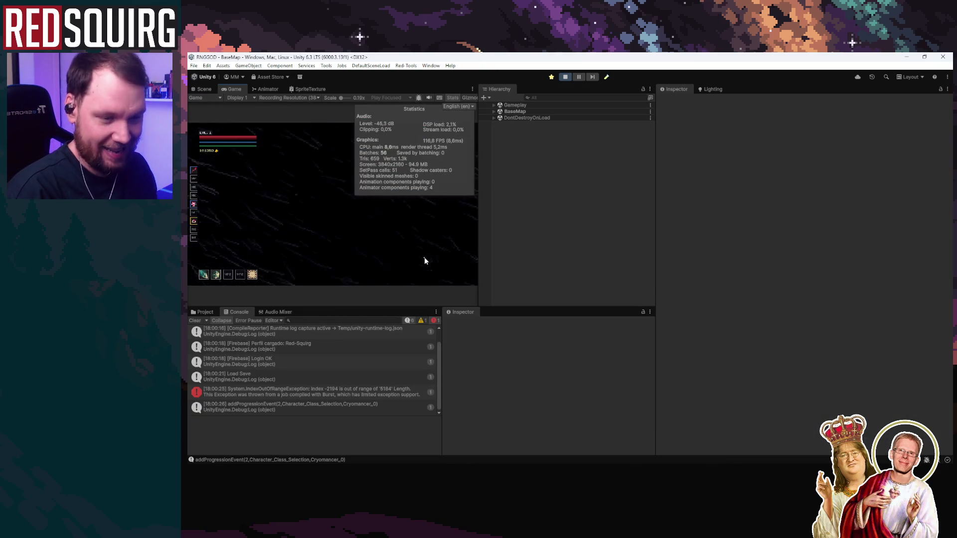
click(304, 394)
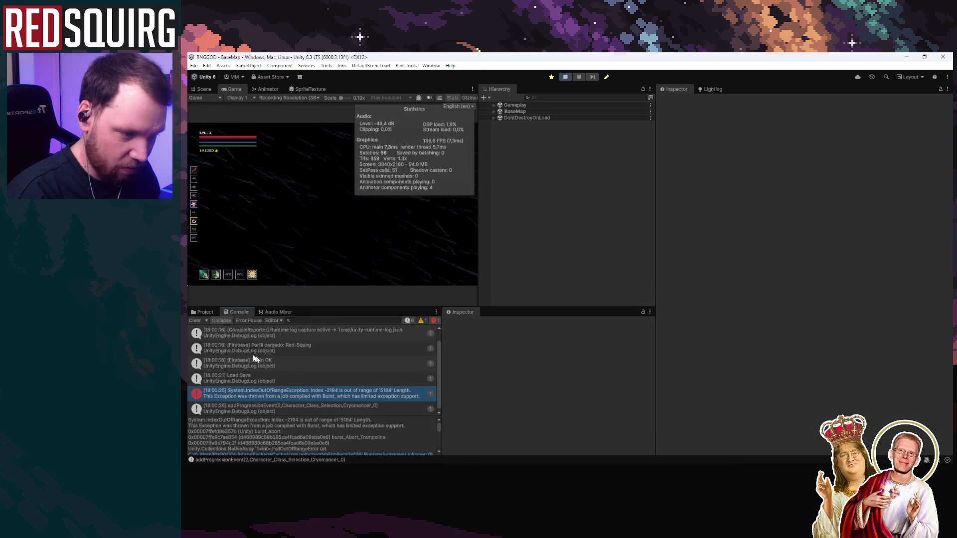
click(195, 321)
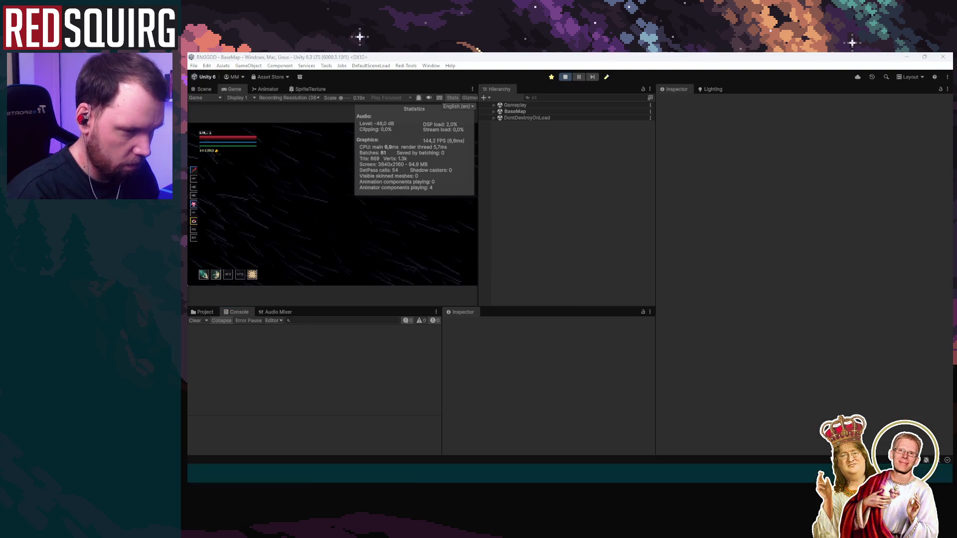
scroll(526, 312, up, 5)
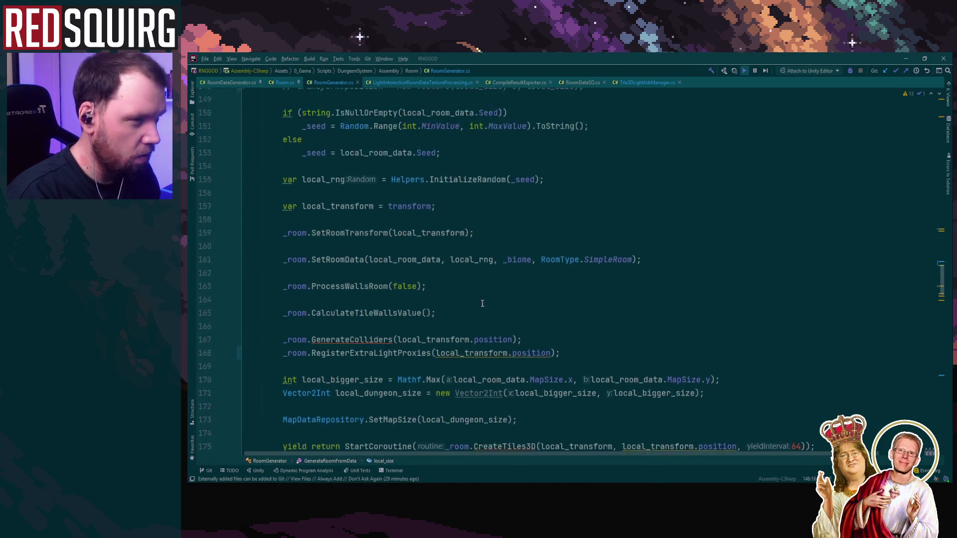
Glance through the RoomDataGenerator.cs, Room.cs and LightInteractionRoomDataTextureProcessing.cs tabs, returning to RoomGenerator.cs
click(233, 84)
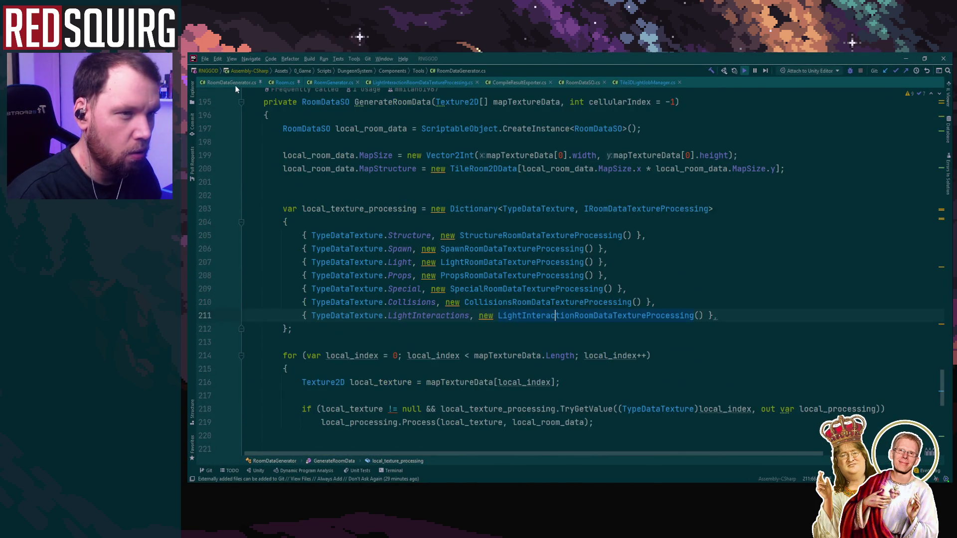
click(278, 82)
click(338, 82)
click(397, 83)
click(332, 82)
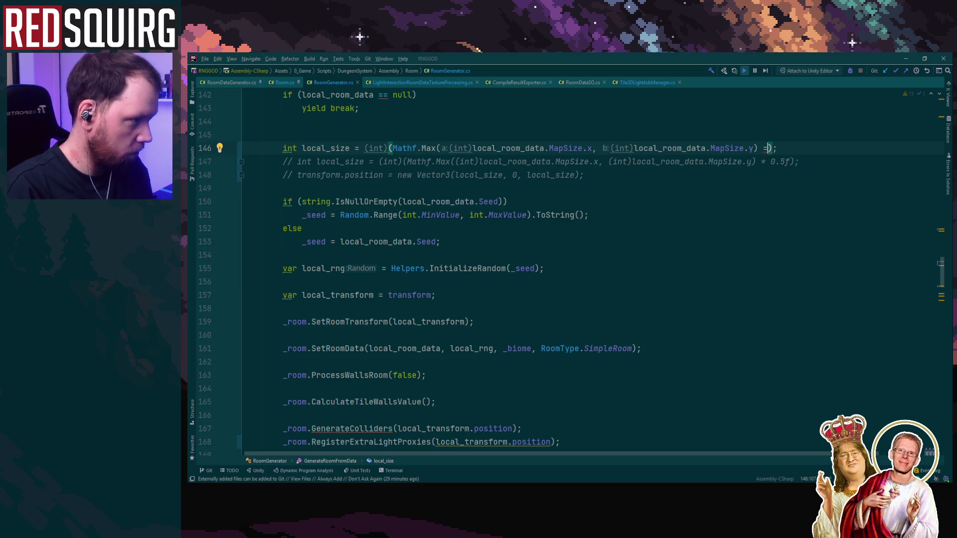
Restore the halved local_size on line 146, then minimize Rider
key(BackSpace)
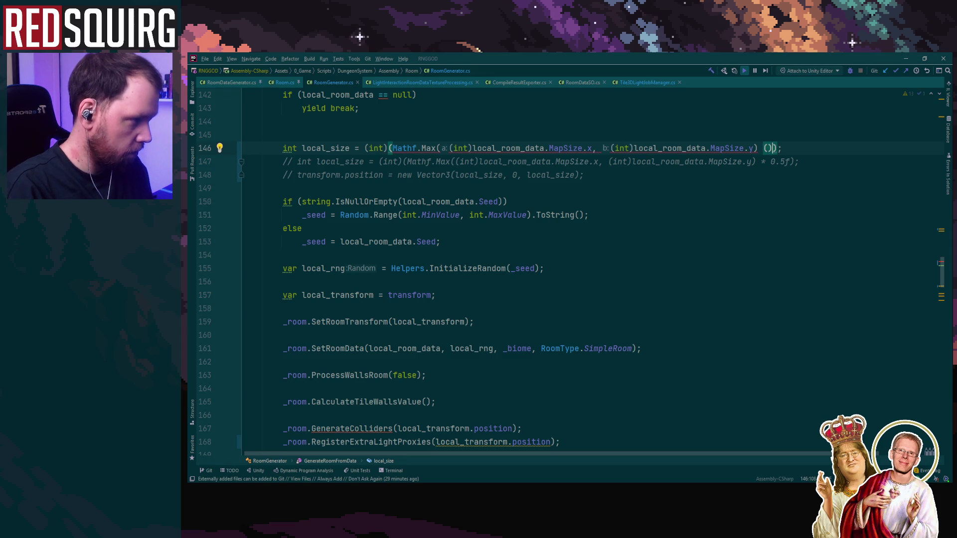
text(* 0.5f)
click(930, 211)
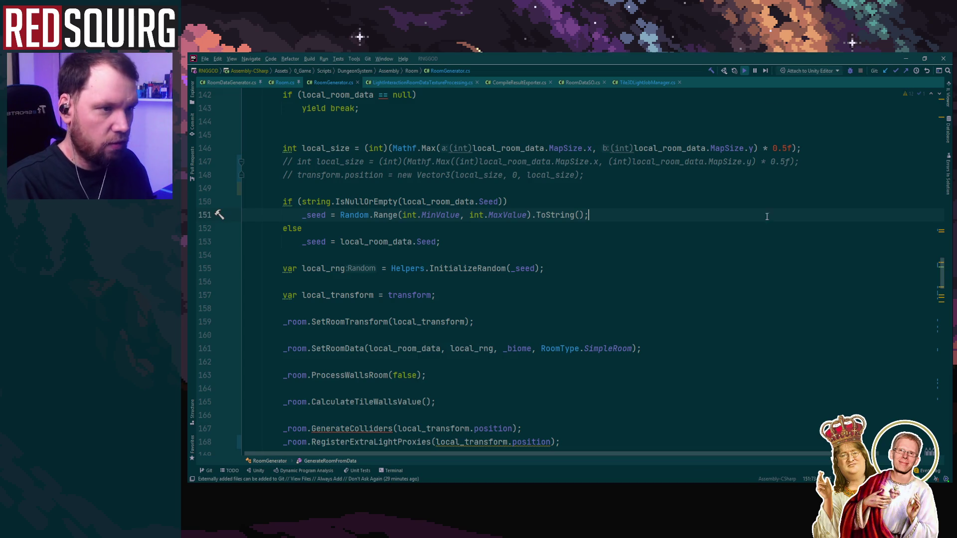
scroll(766, 219, down, 2)
scroll(766, 219, up, 10)
scroll(767, 219, down, 9)
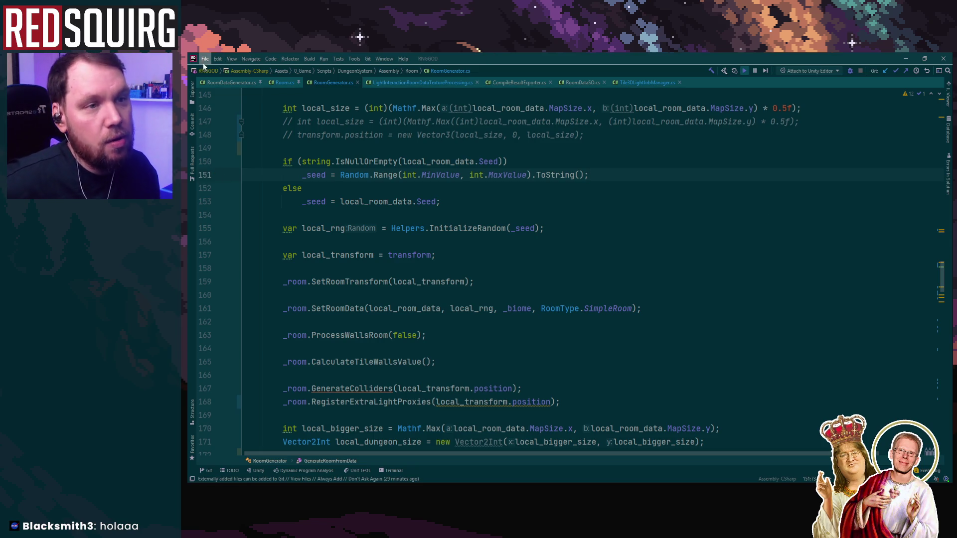
click(906, 58)
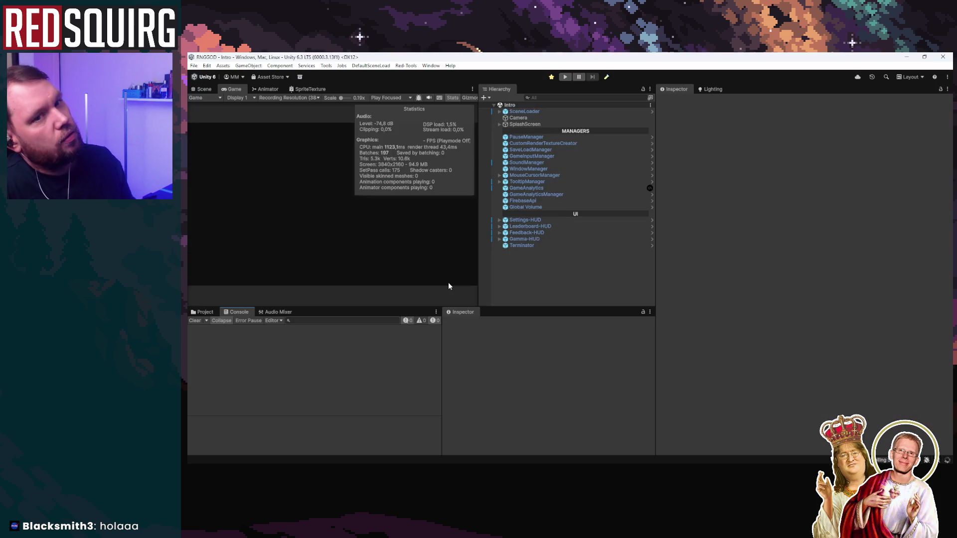
Start play mode, maximize the Game view, continue the save and claim the character
click(565, 77)
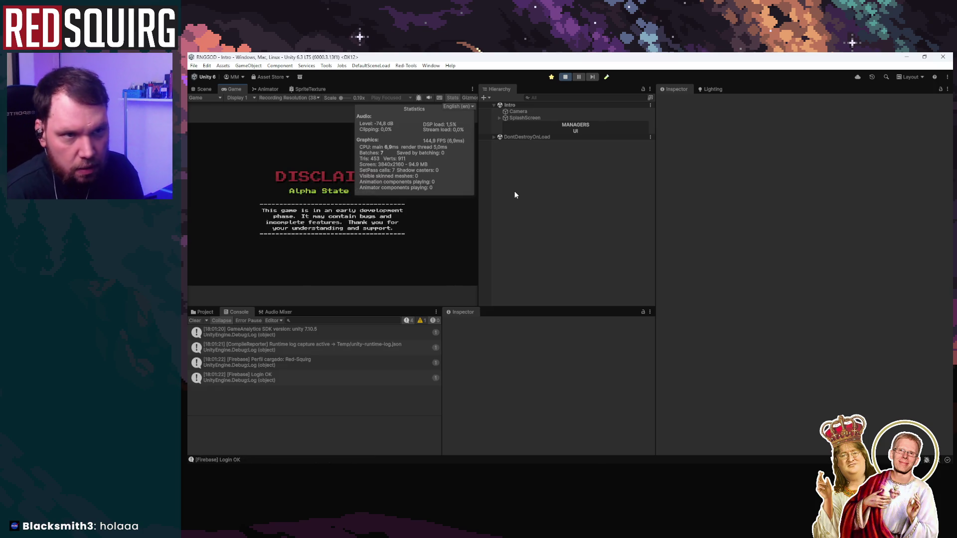
double_click(233, 89)
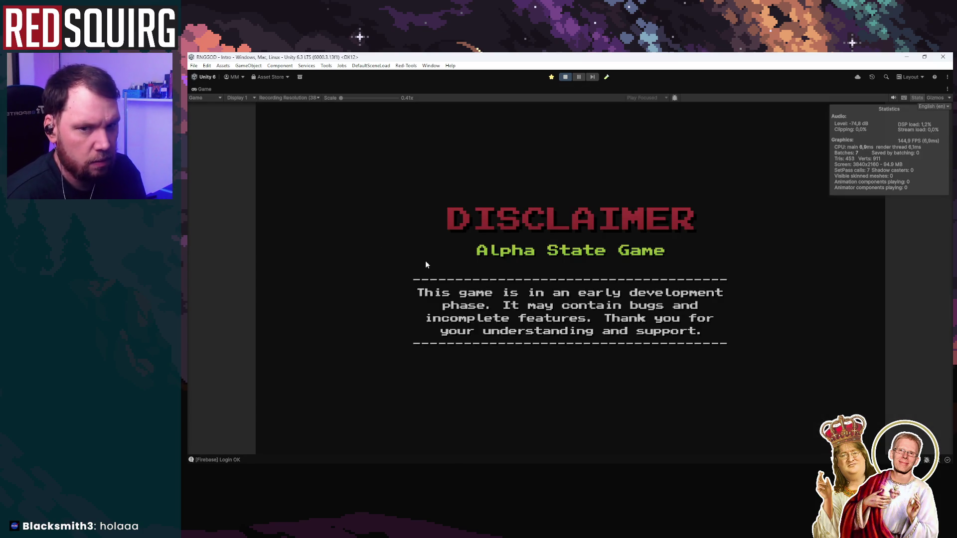
click(592, 329)
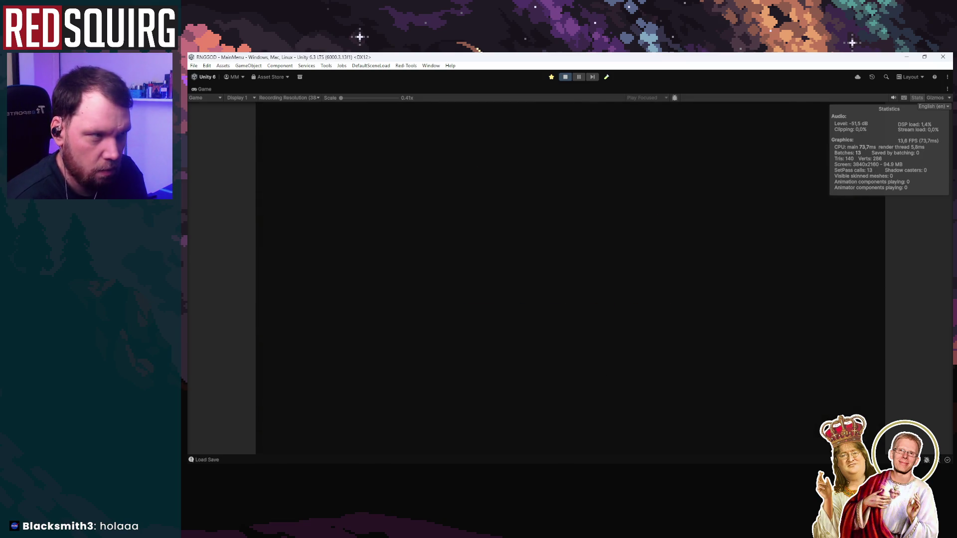
click(521, 343)
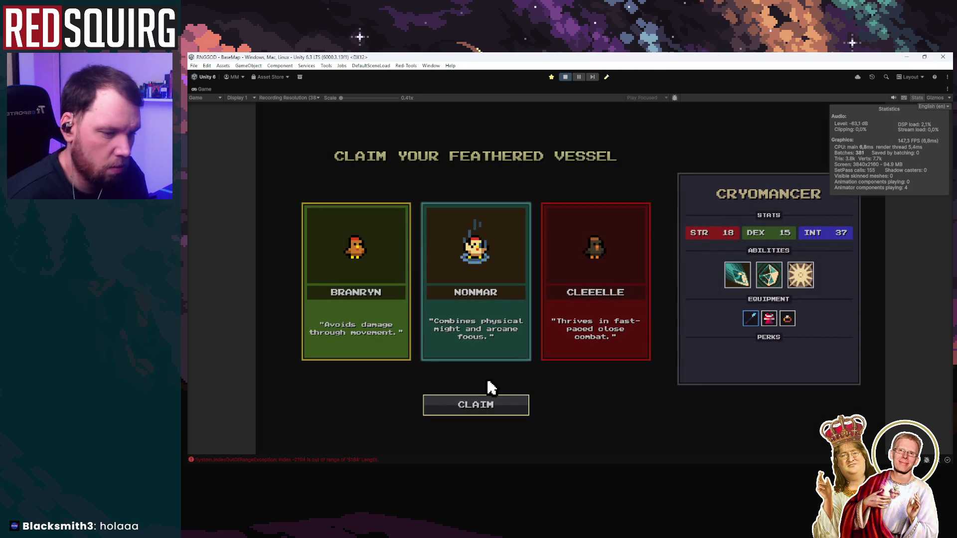
key(Return)
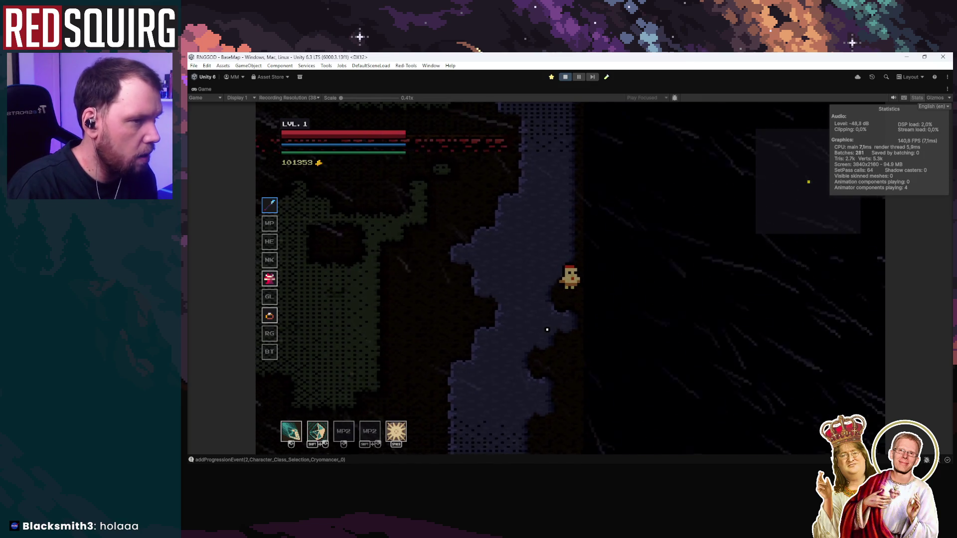
Dash and walk the Cryomancer down-left through the dark cave room
key(space)
key(a)
key(s)
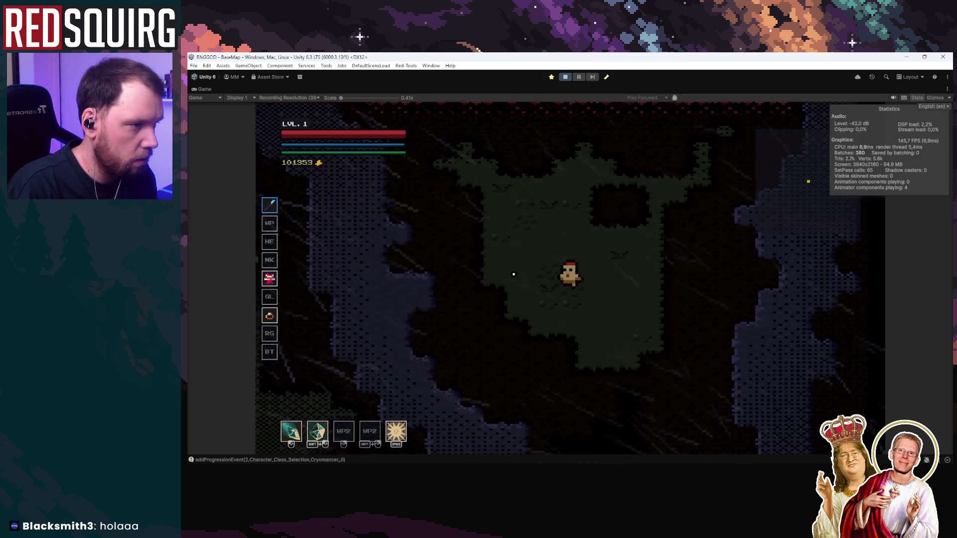
key(a)
key(s)
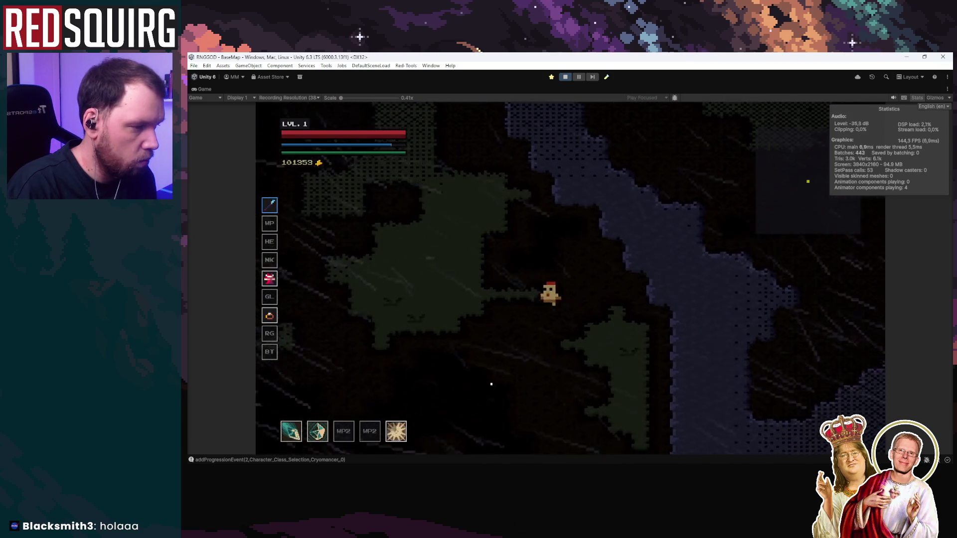
key(a)
key(s)
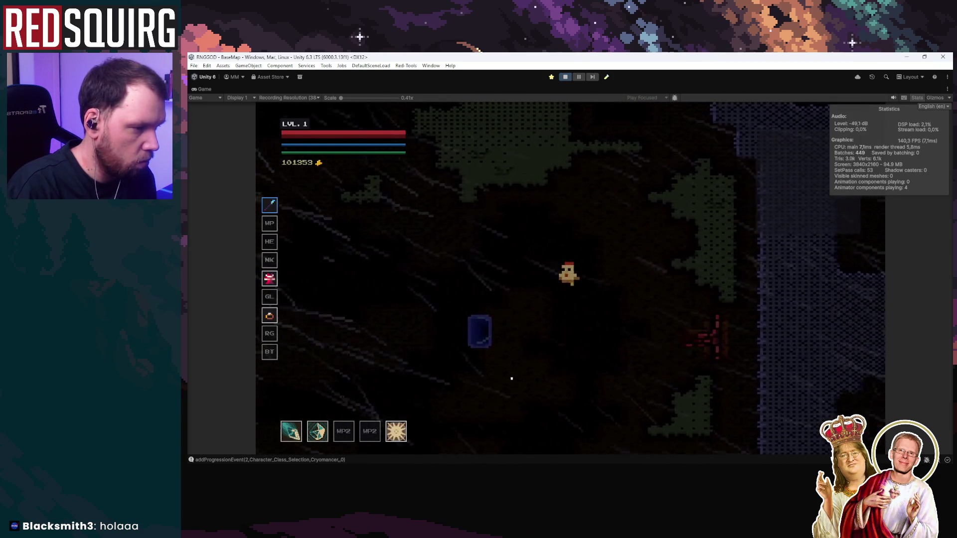
key(a)
key(s)
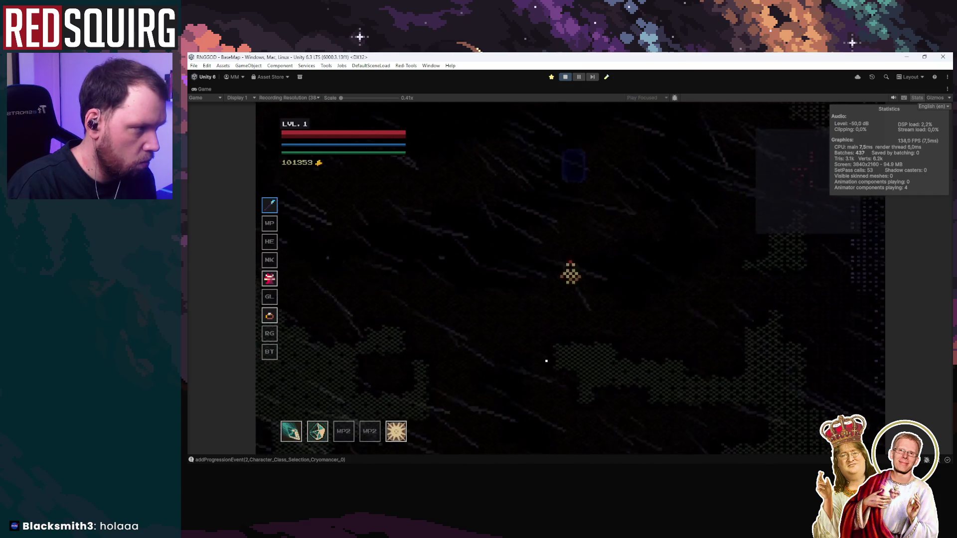
key(Escape)
key(Escape)
Stop play mode and return to RoomGenerator.cs in Rider
click(564, 76)
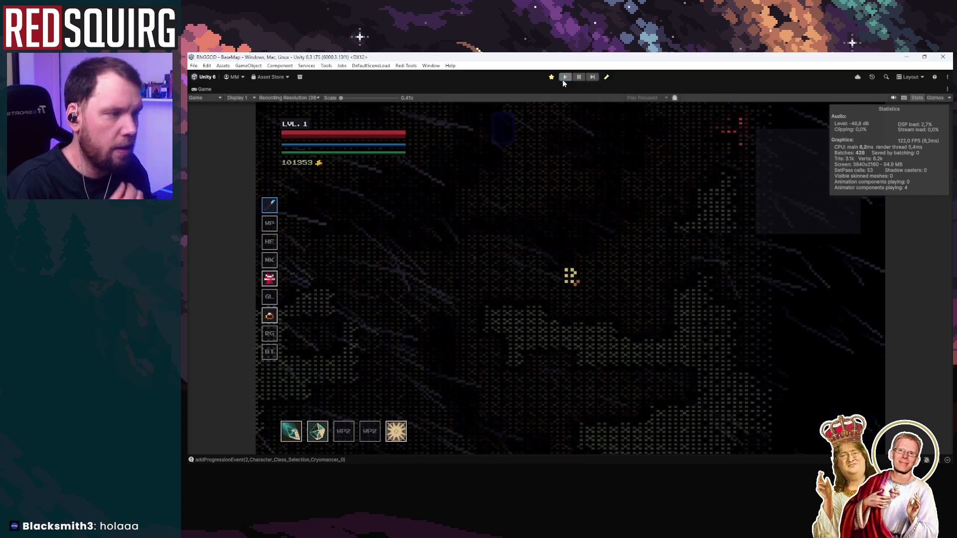
key(alt+Tab)
scroll(570, 330, up, 3)
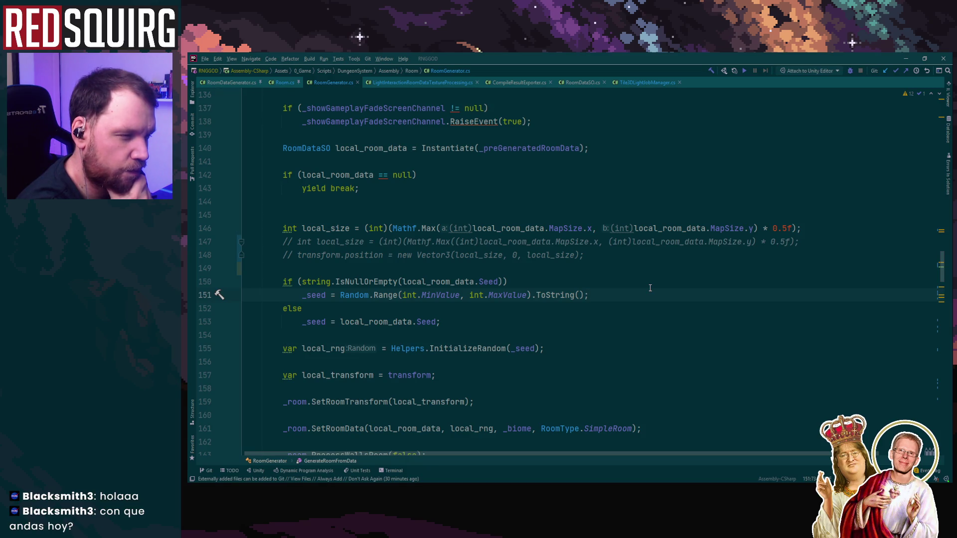
Compare the two local_size lines and insert blank lines after the null-check yield break
mouse_move(283, 229)
mouse_down()
mouse_move(801, 229)
mouse_move(837, 239)
mouse_up()
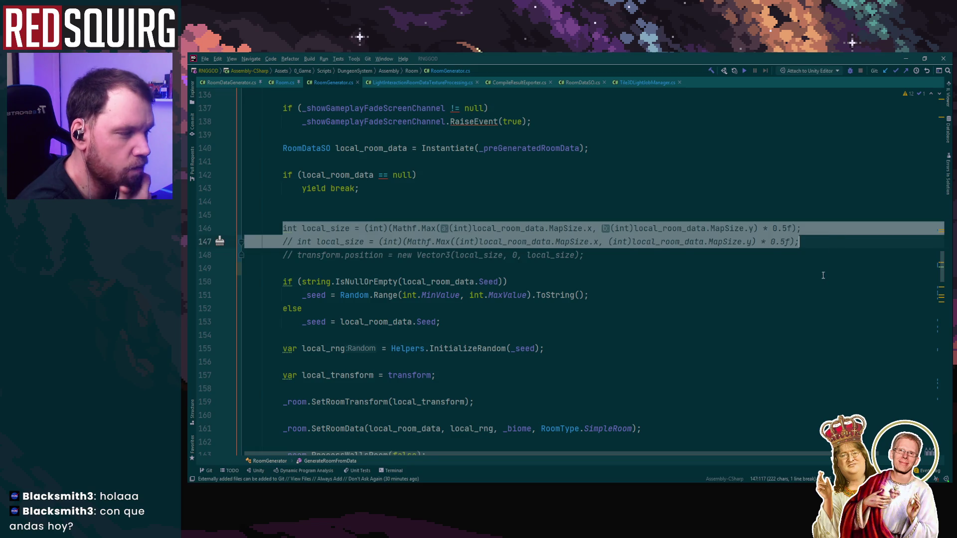
click(819, 276)
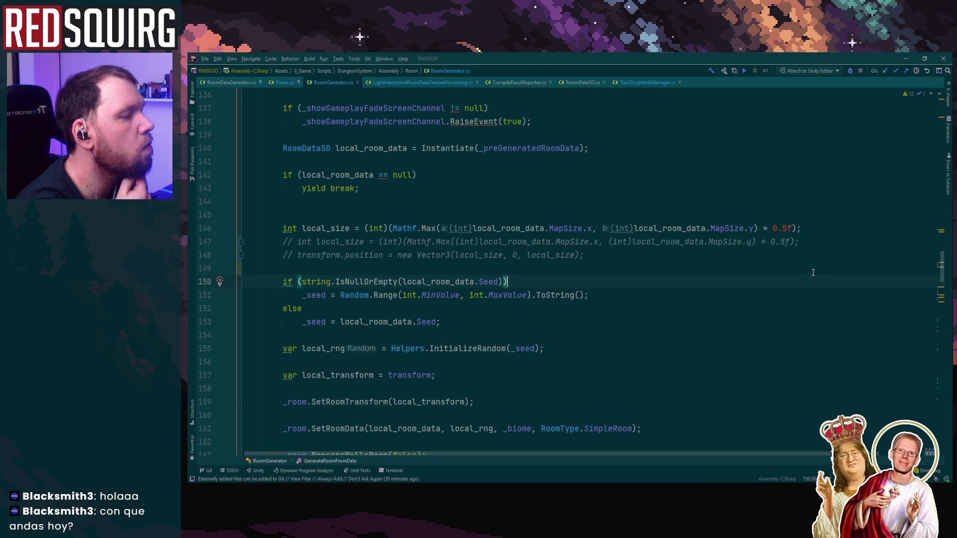
scroll(813, 272, up, 1)
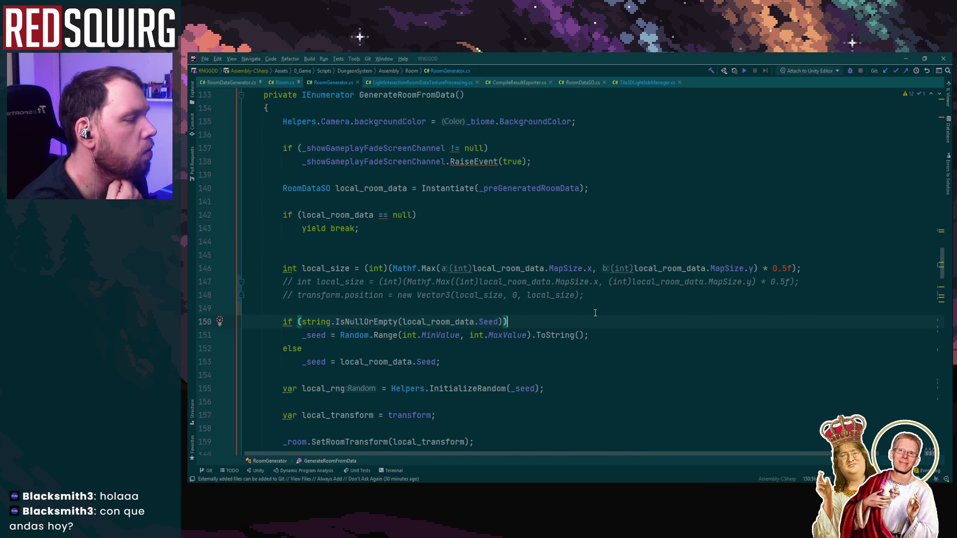
click(570, 241)
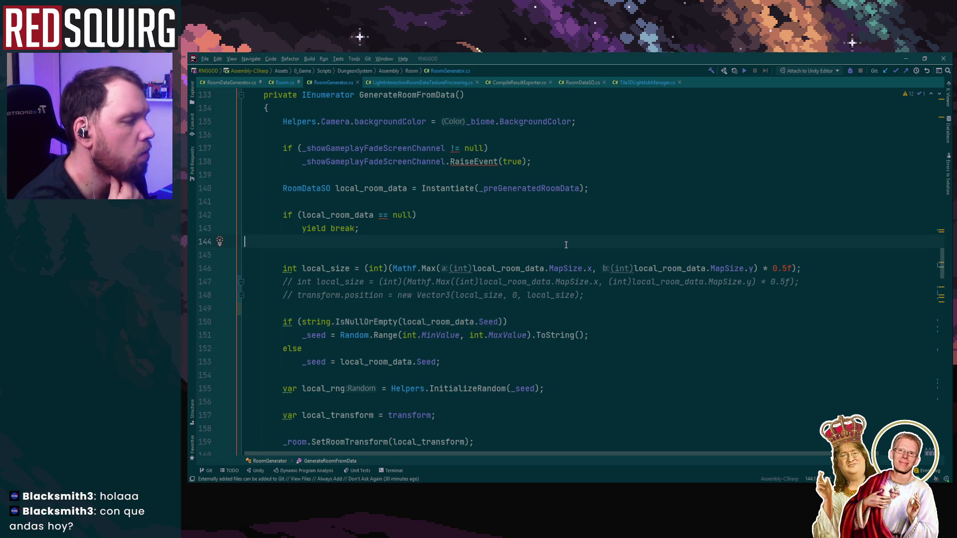
key(Return)
key(Return)
key(Return)
key(Up)
text(debug)
key(BackSpace)
key(BackSpace)
key(BackSpace)
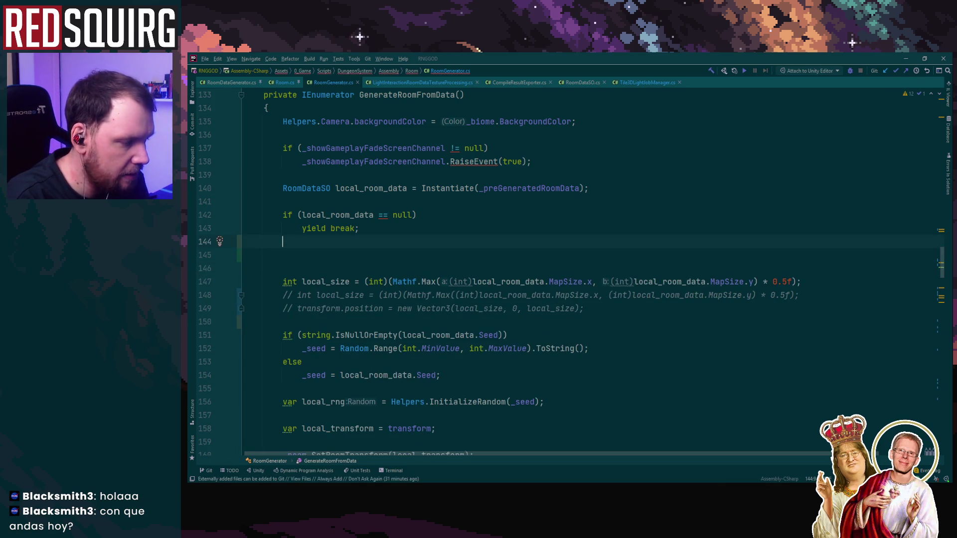
Uncomment the transform.position = new Vector3(local_size, 0, local_size) line
click(282, 254)
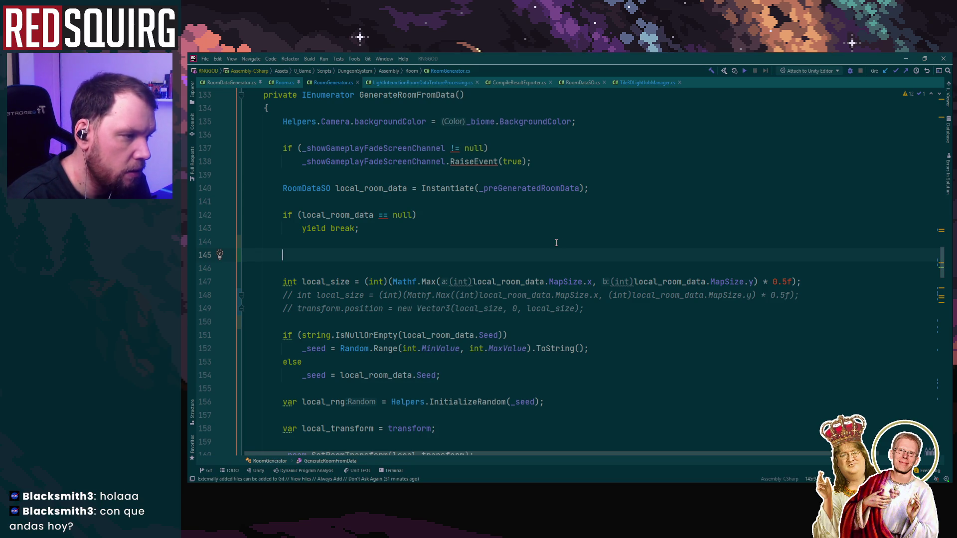
click(298, 310)
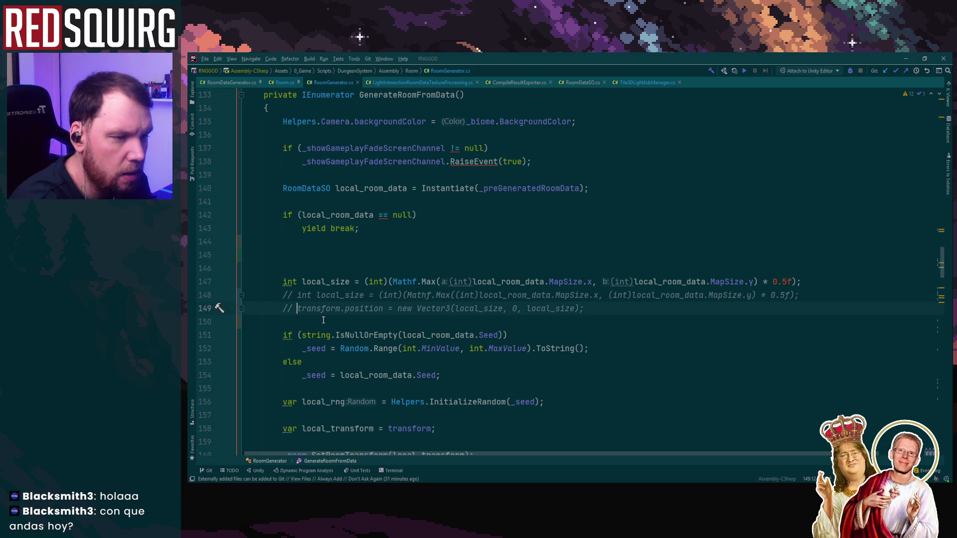
key(BackSpace)
key(BackSpace)
key(BackSpace)
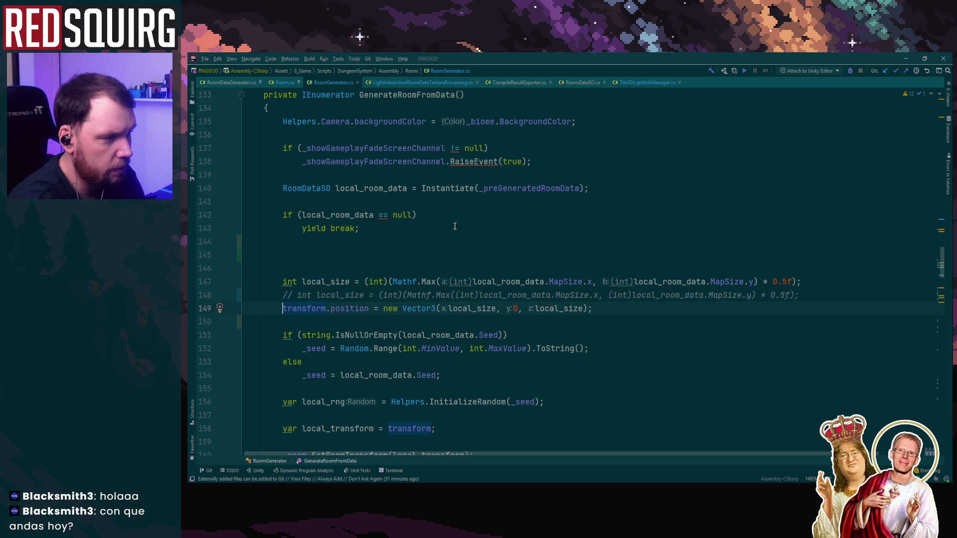
Start a Debug.Log above the local_size line, then delete the misplaced call
click(726, 281)
click(486, 266)
key(Return)
key(Return)
text(Debug.Log($")
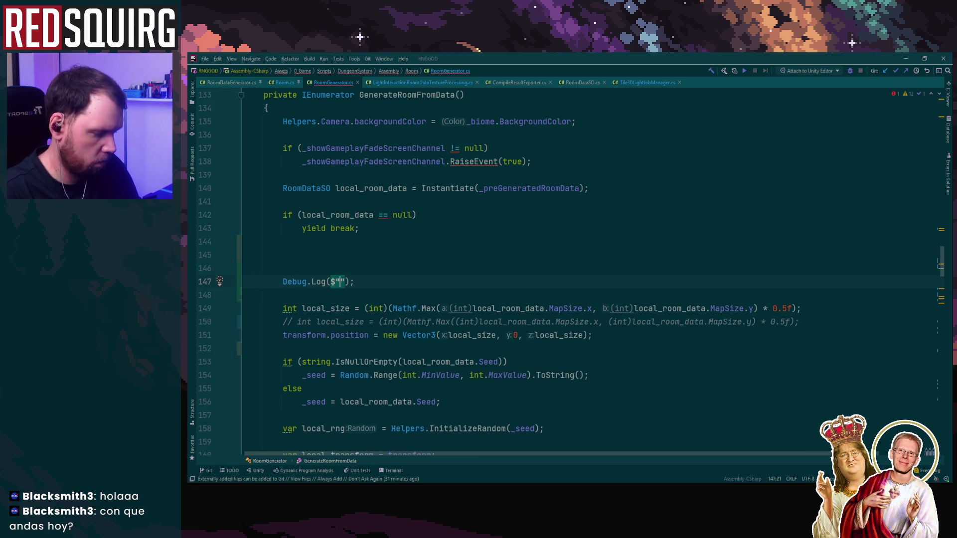
text({}-{})
click(377, 281)
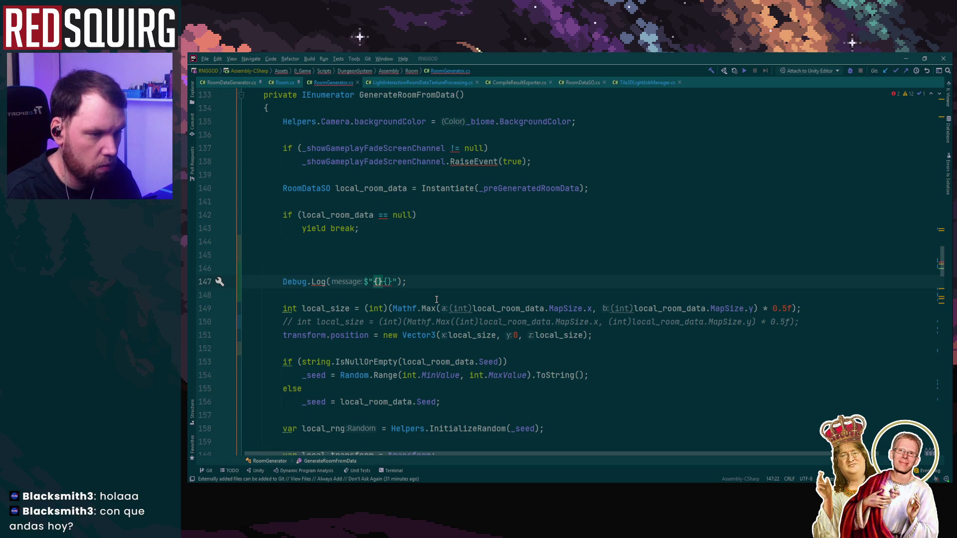
drag(269, 286, 408, 281)
key(BackSpace)
Add Debug.Log($"{local_size}"); on a new line below the local_size calculation
key(Down)
key(Down)
key(End)
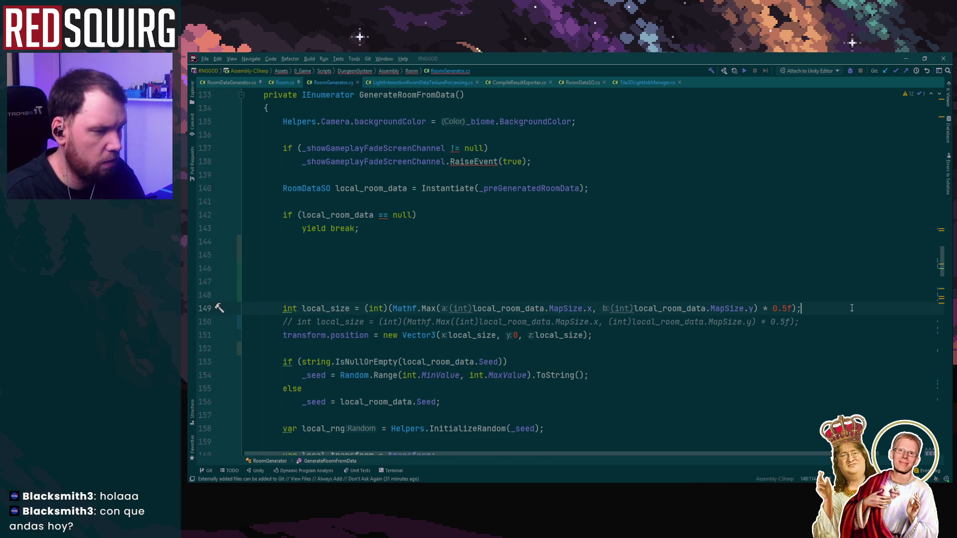
key(Return)
key(Return)
key(Return)
key(Up)
text(Debug.Log($"{}{}");)
key(Left)
key(Left)
key(Left)
text(local_size)
key(Right)
key(Delete)
key(Delete)
key(End)
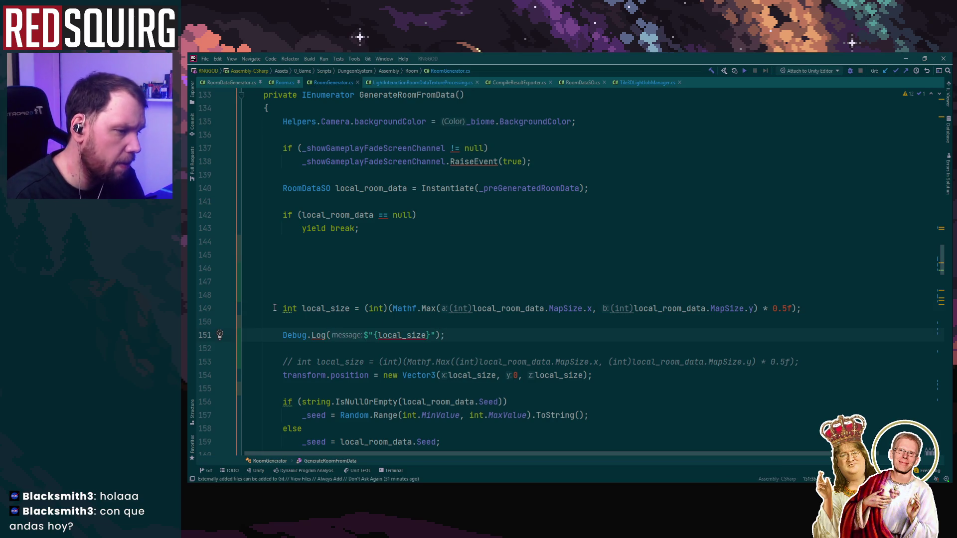
Try pasting the local_size calculation line above itself, then undo the paste
drag(274, 308, 872, 318)
click(631, 270)
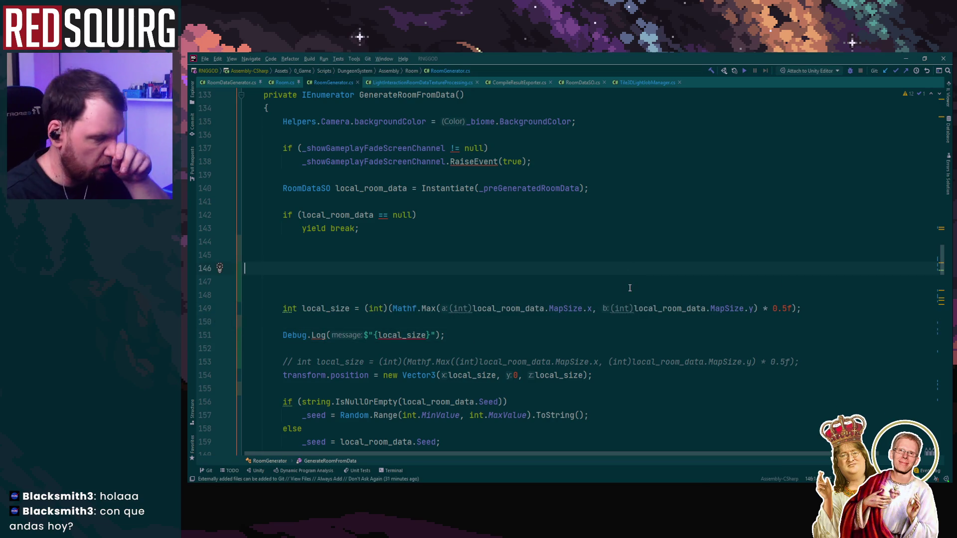
mouse_move(278, 308)
mouse_down()
mouse_move(281, 295)
mouse_move(848, 305)
mouse_up()
key(ctrl+c)
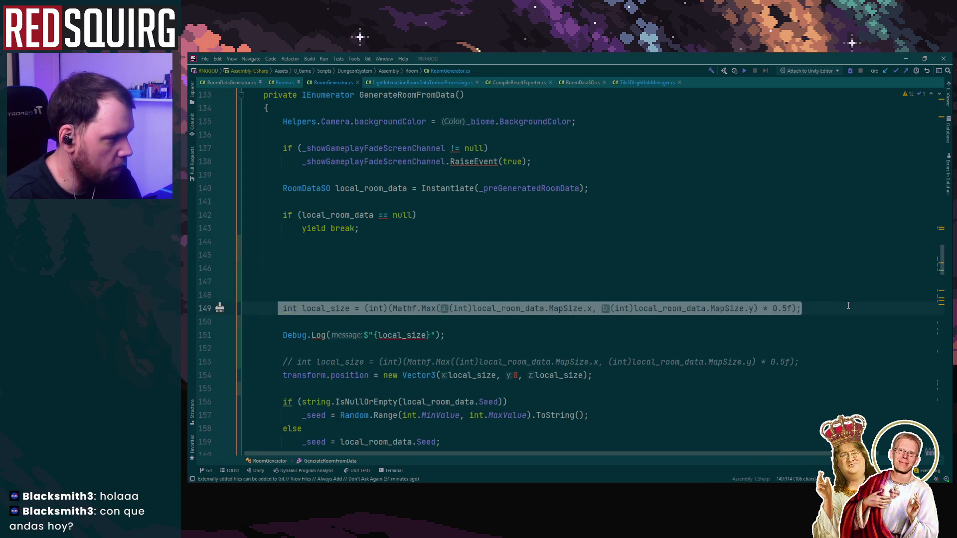
click(674, 276)
key(Return)
key(ctrl+v)
key(ctrl+z)
Copy the Debug.Log call above local_size, reindent it, then delete the duplicate
drag(259, 348, 446, 348)
key(ctrl+c)
click(413, 295)
key(ctrl+v)
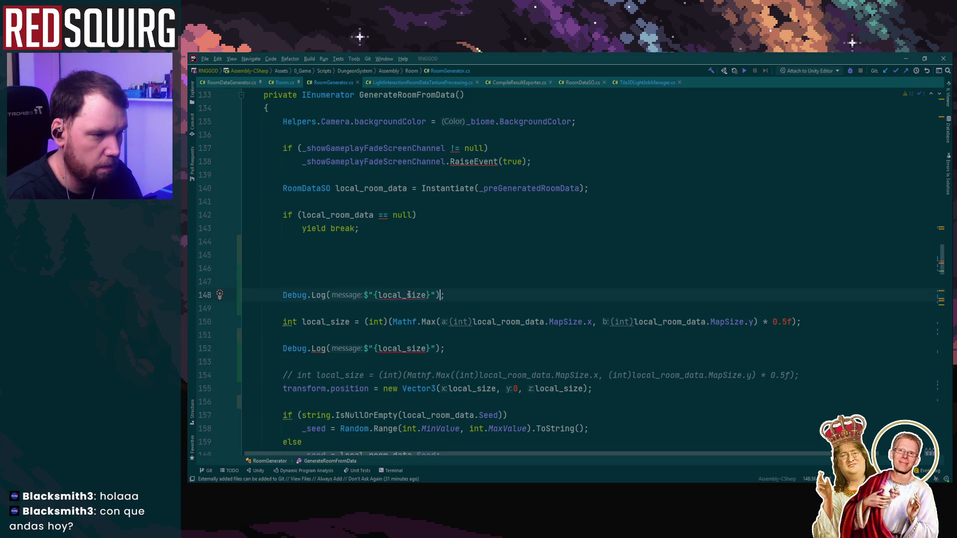
key(ctrl+alt+l)
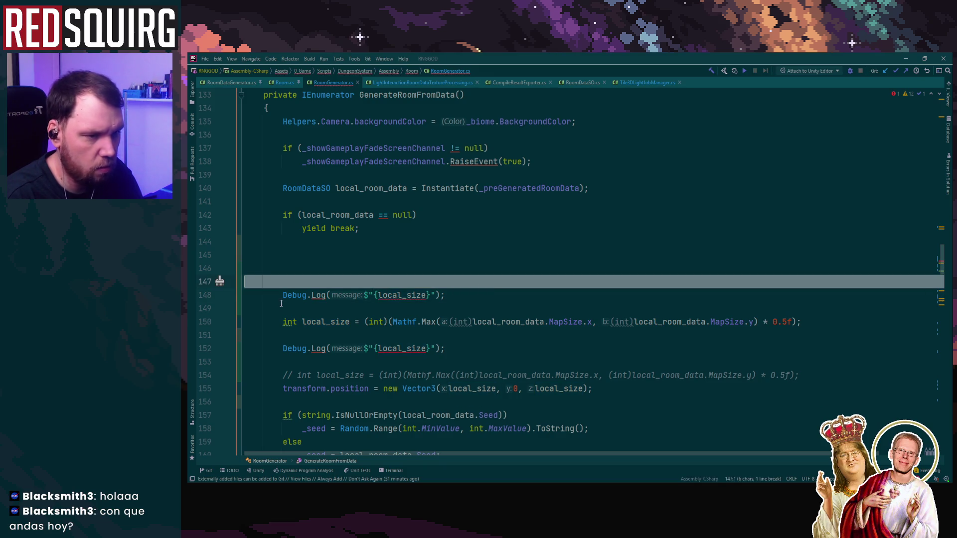
drag(273, 295, 464, 291)
key(BackSpace)
Add two more placeholders to the log and fill them with local_room_data.MapSize
click(431, 348)
text({} {)
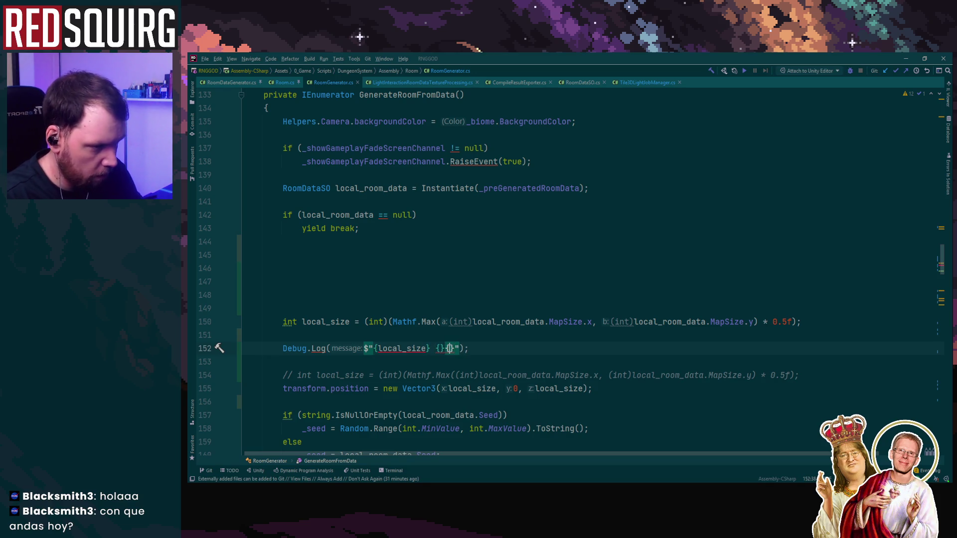
key(Left)
key(Left)
key(Left)
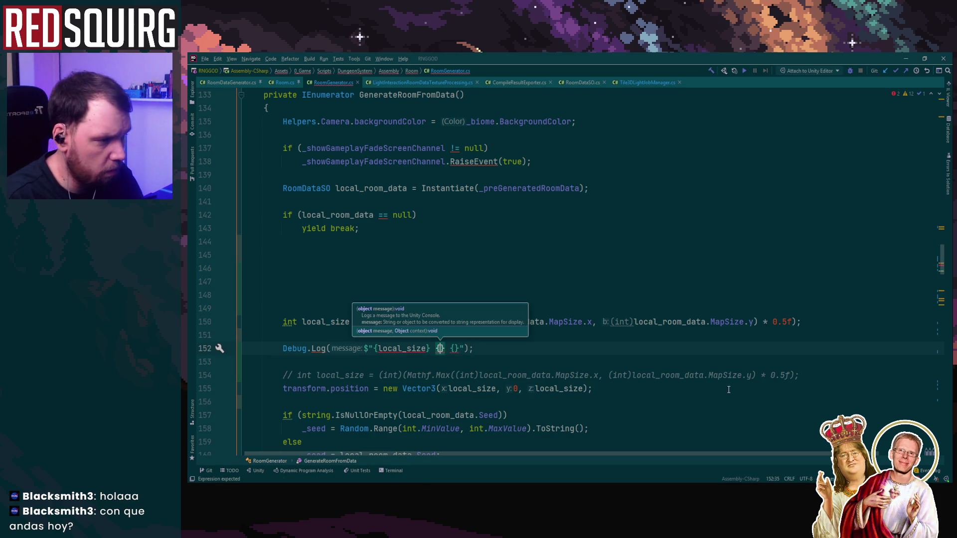
drag(473, 321, 582, 316)
key(ctrl+c)
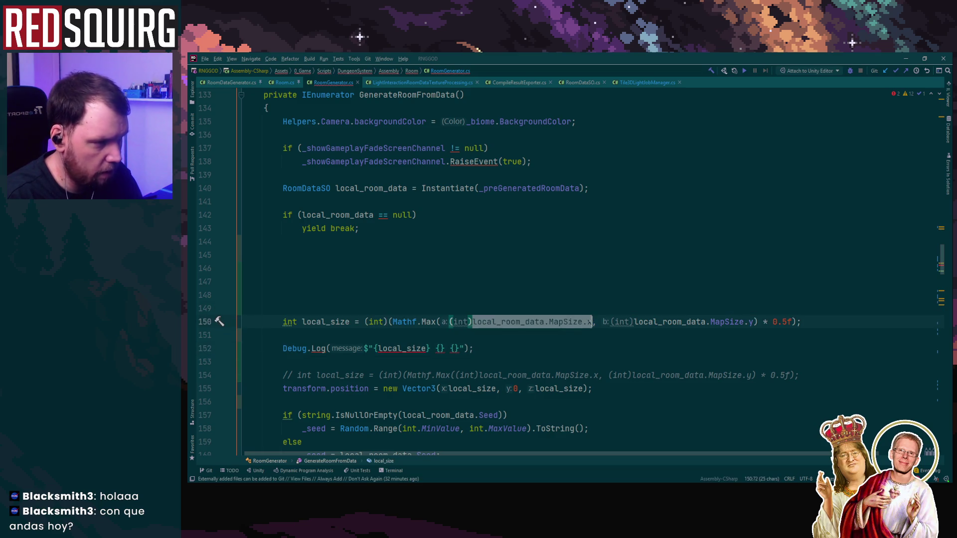
key(ctrl+shift+BackSpace)
key(ctrl+v)
text(.x)
click(573, 348)
key(ctrl+v)
text(.)
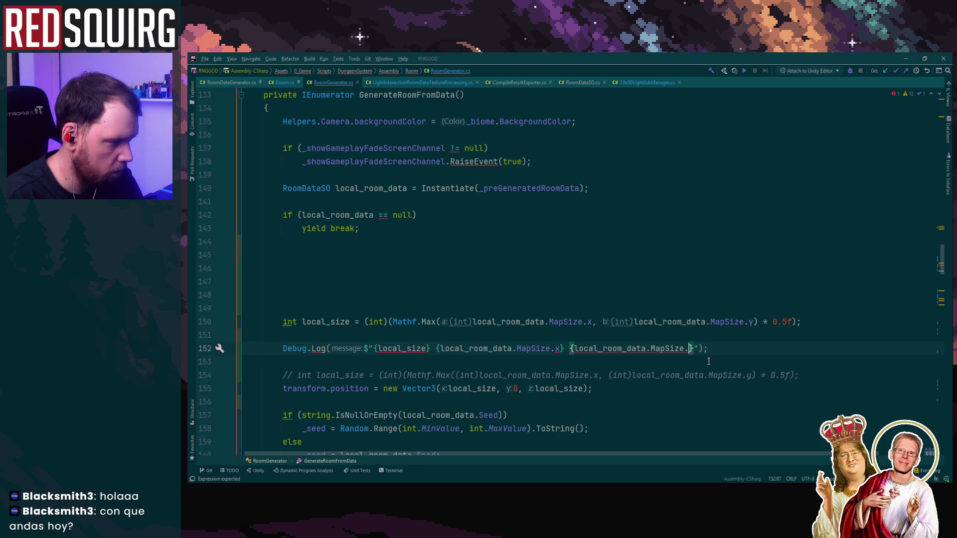
Label the values so the log reads {local_size} x{MapSize.x} y{MapSize.y}
click(432, 348)
text(x)
click(575, 349)
key(shift+Right)
text(y{)
key(F2)
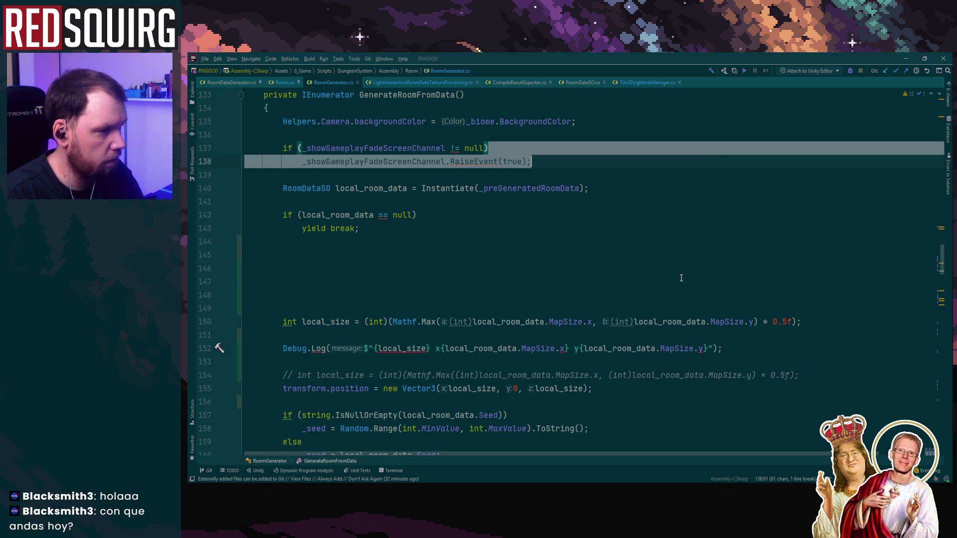
double_click(580, 348)
key(Right)
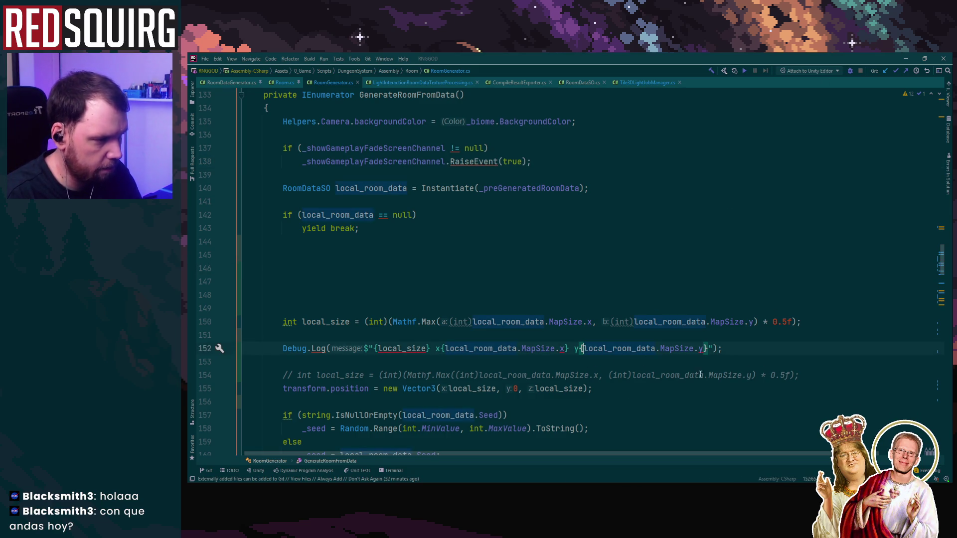
key(Left)
click(442, 349)
Minimize Rider, let Unity recompile, then show Hub_Tristan in LDtk fullscreen
click(555, 202)
click(903, 55)
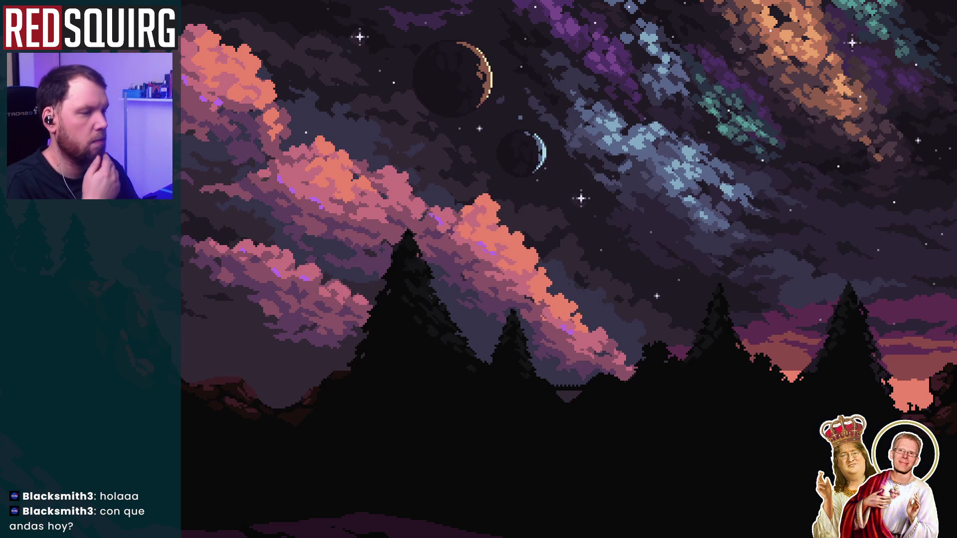
key(alt+Tab)
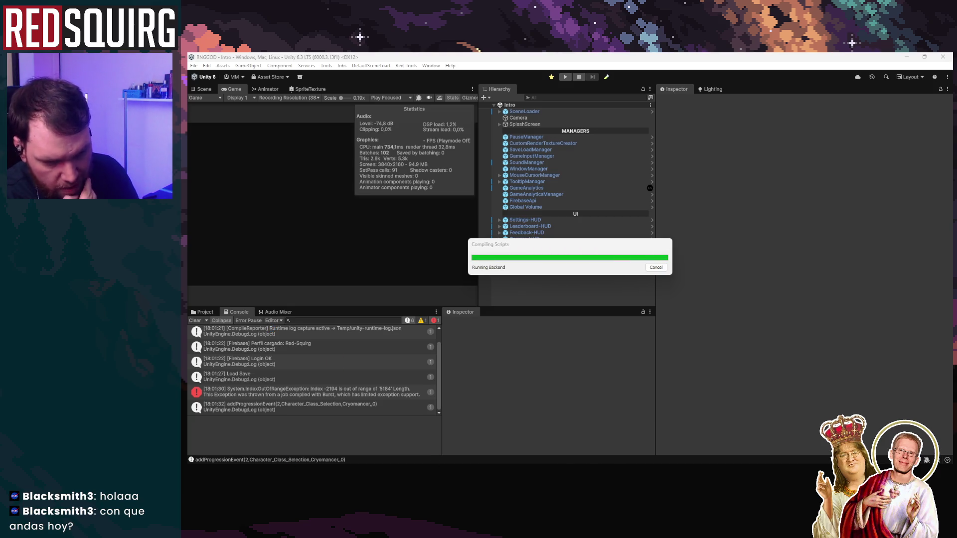
key(alt+Tab)
key(F11)
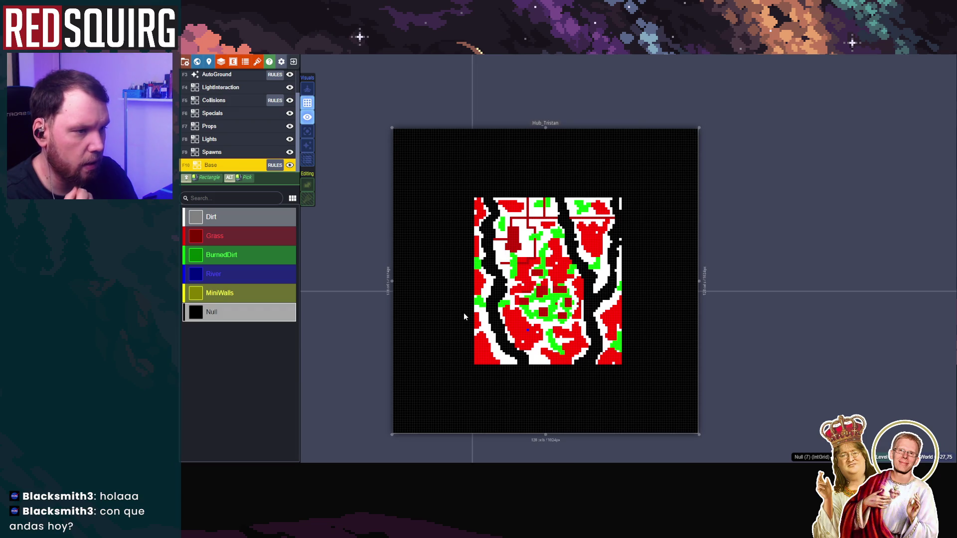
Toggle Single layer mode, enable Render auto-layers, and zoom around the Hub_Tristan map
click(308, 139)
click(307, 147)
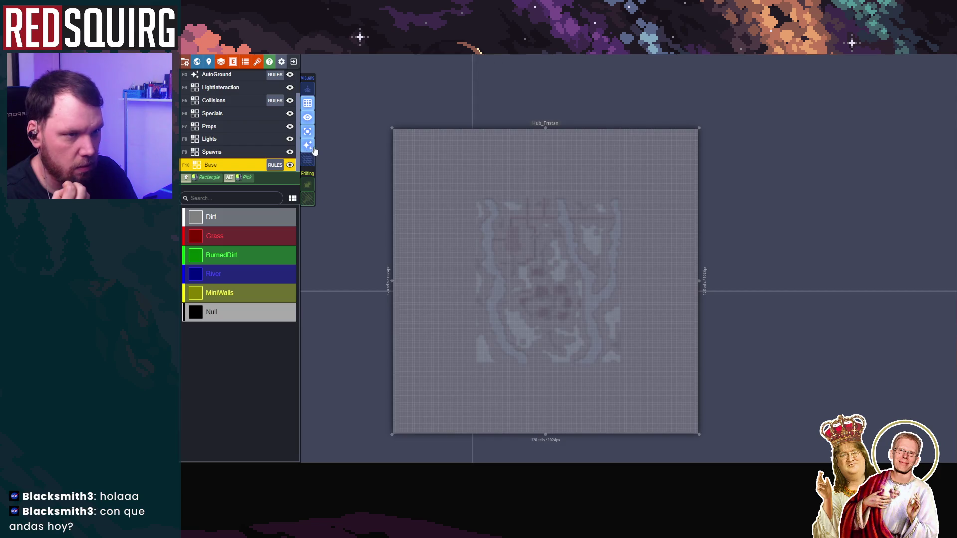
click(307, 131)
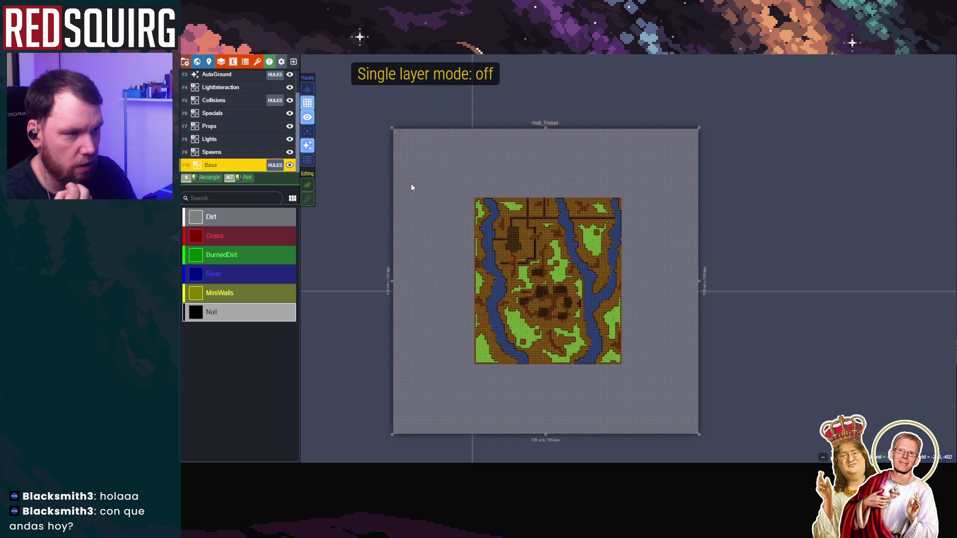
scroll(563, 324, up, 3)
scroll(578, 362, up, 2)
scroll(578, 362, down, 4)
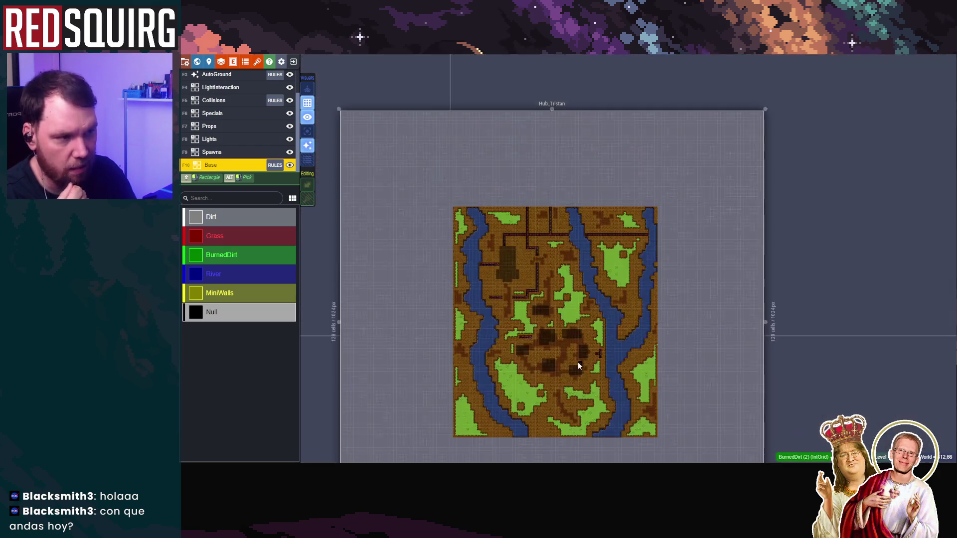
scroll(577, 361, up, 1)
scroll(578, 362, up, 1)
scroll(579, 276, up, 1)
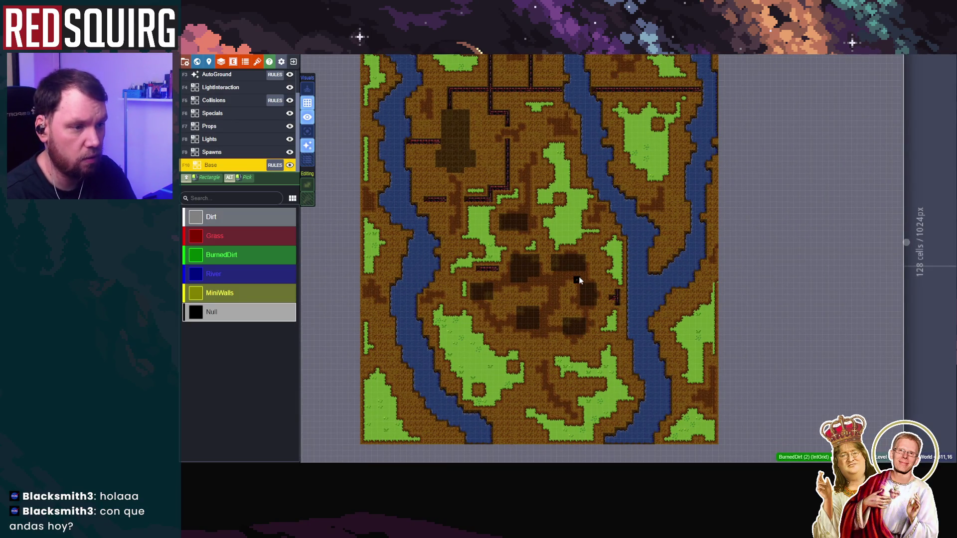
scroll(578, 277, down, 1)
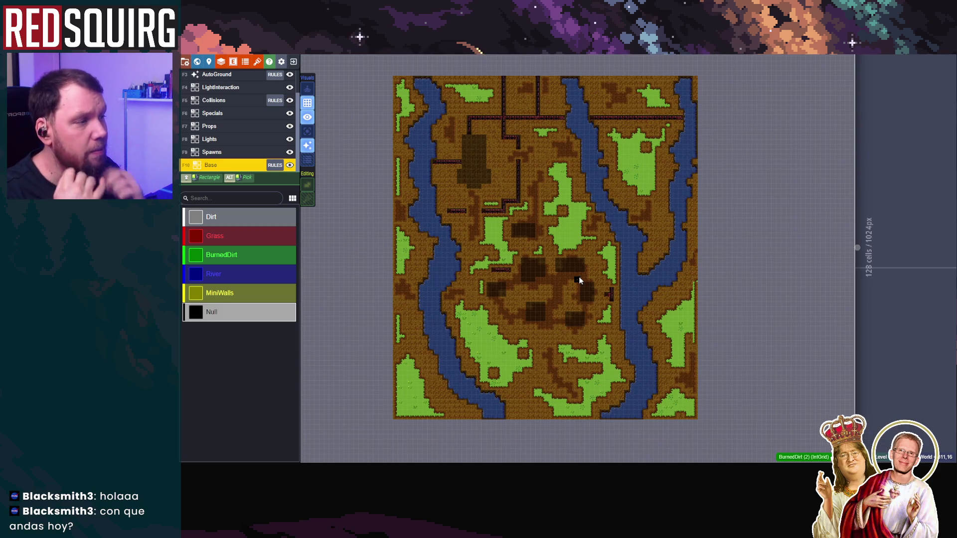
scroll(579, 276, down, 2)
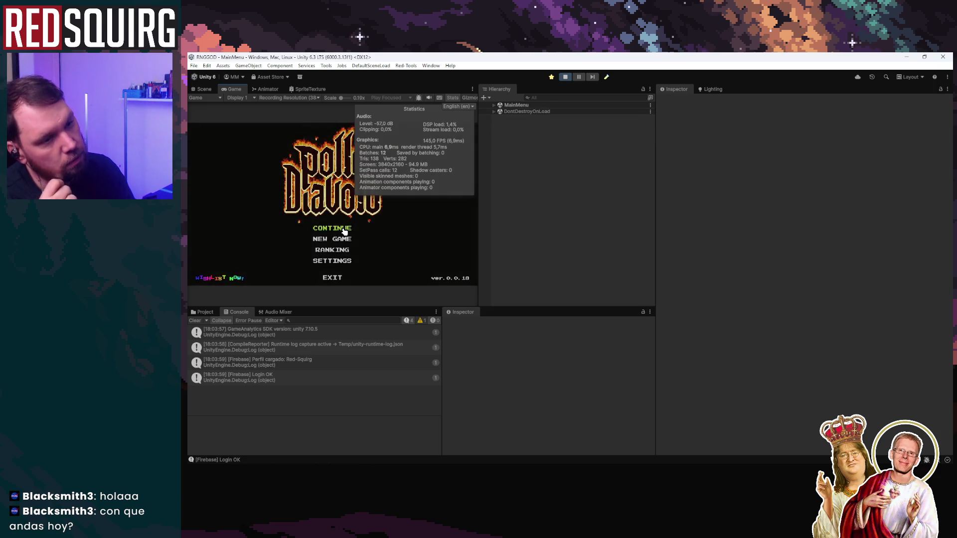
Continue the saved game, inspect the '36 x 64 y 72' Console log, and open its source
click(344, 231)
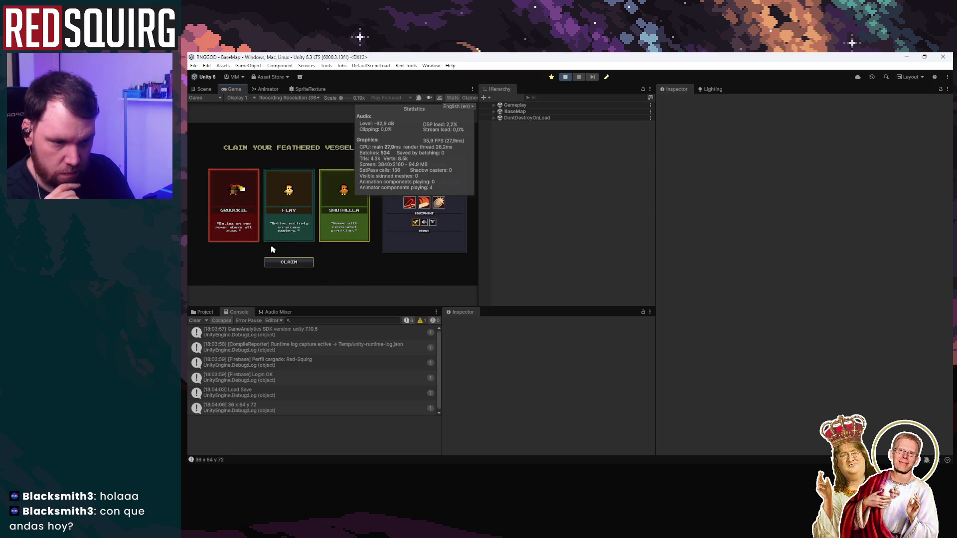
click(333, 378)
click(332, 409)
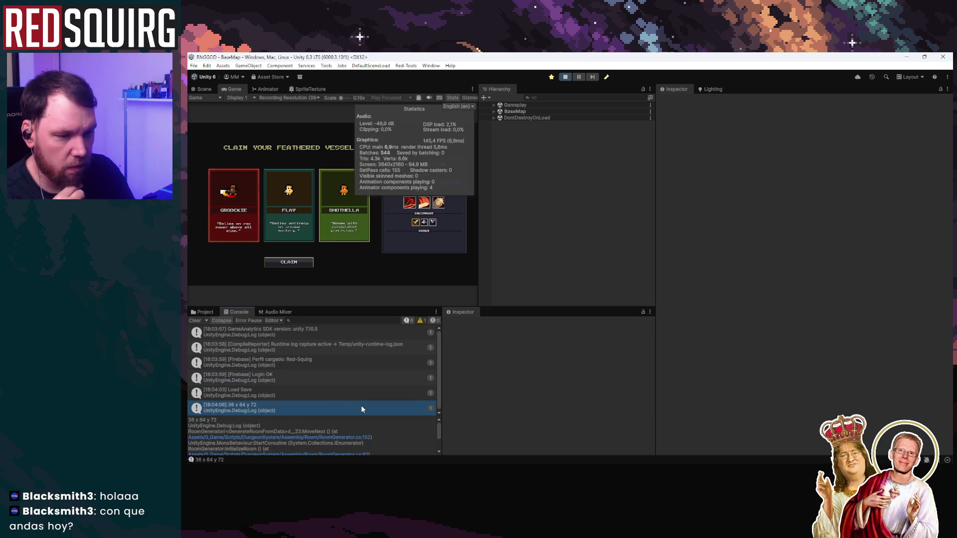
double_click(361, 408)
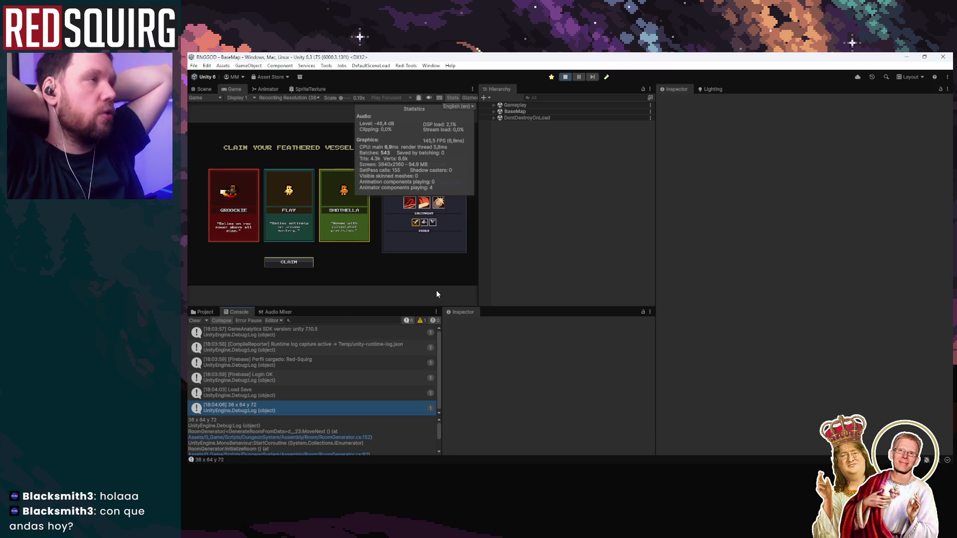
key(alt+Tab)
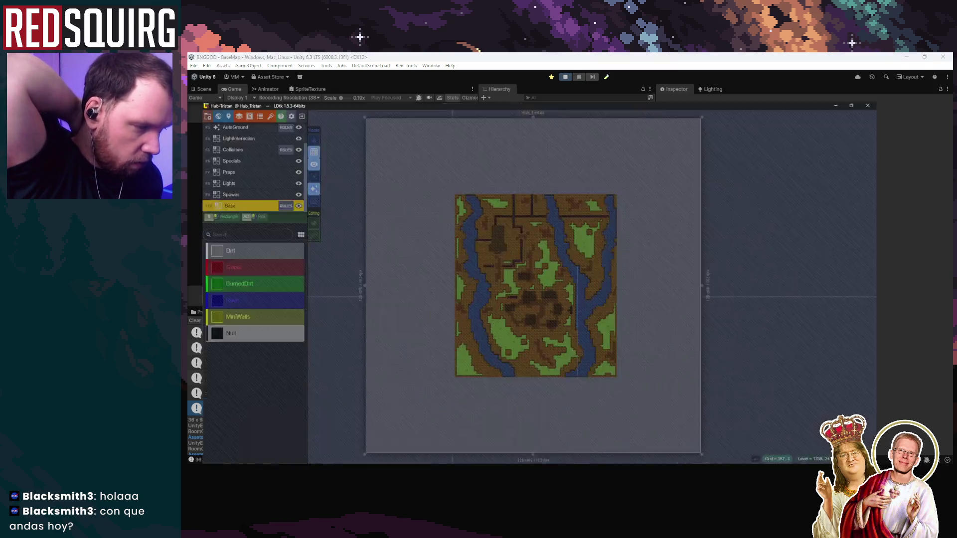
Comment out the size Debug.Log on line 152 and add 'local_size = 128;' beneath it
key(alt+Tab)
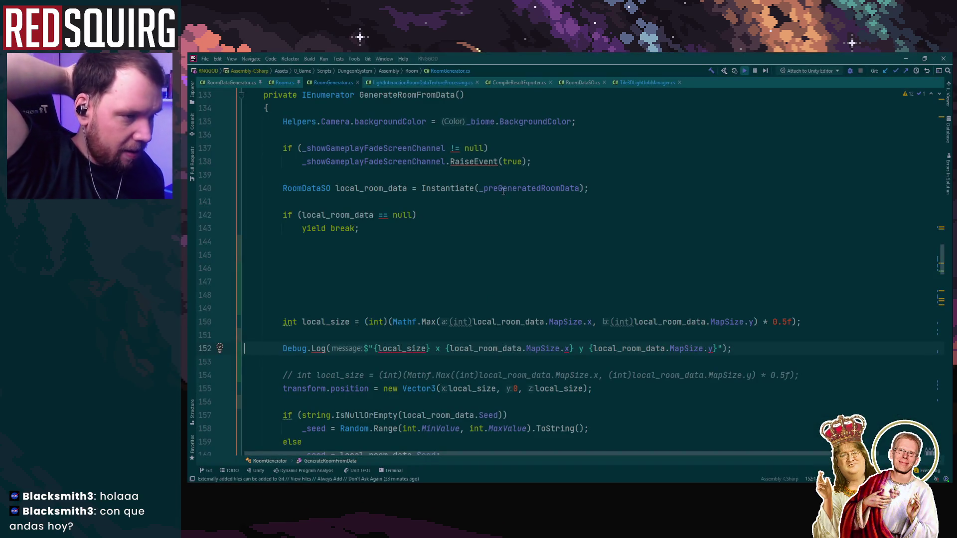
click(557, 321)
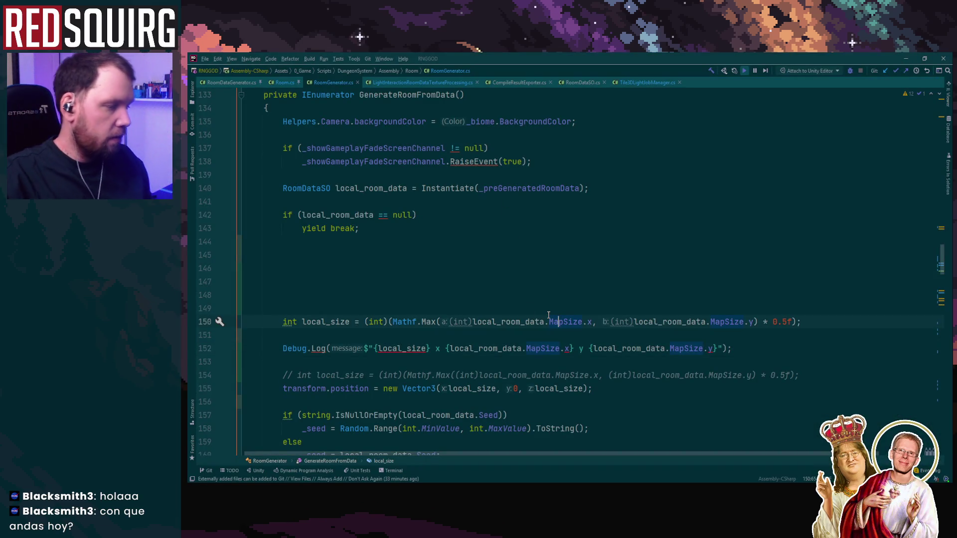
click(487, 291)
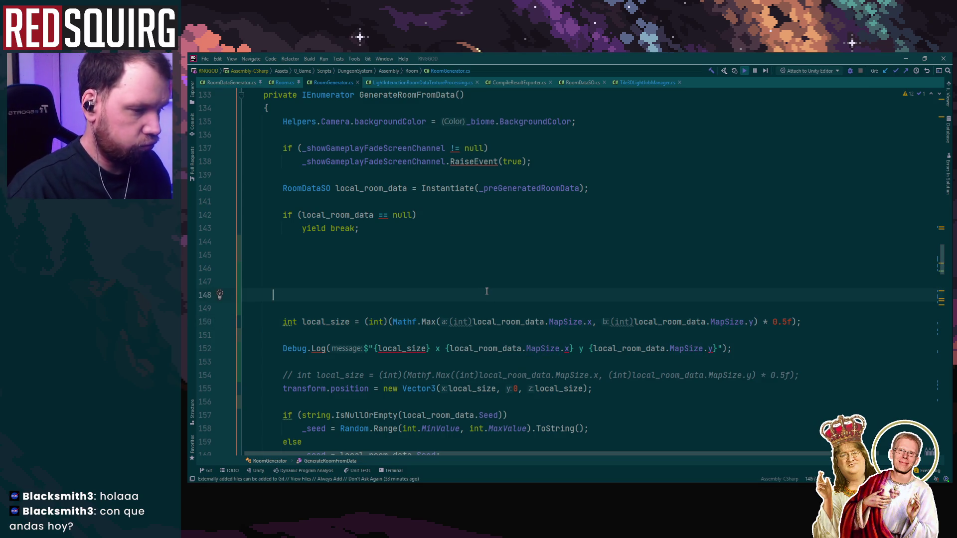
key(Tab)
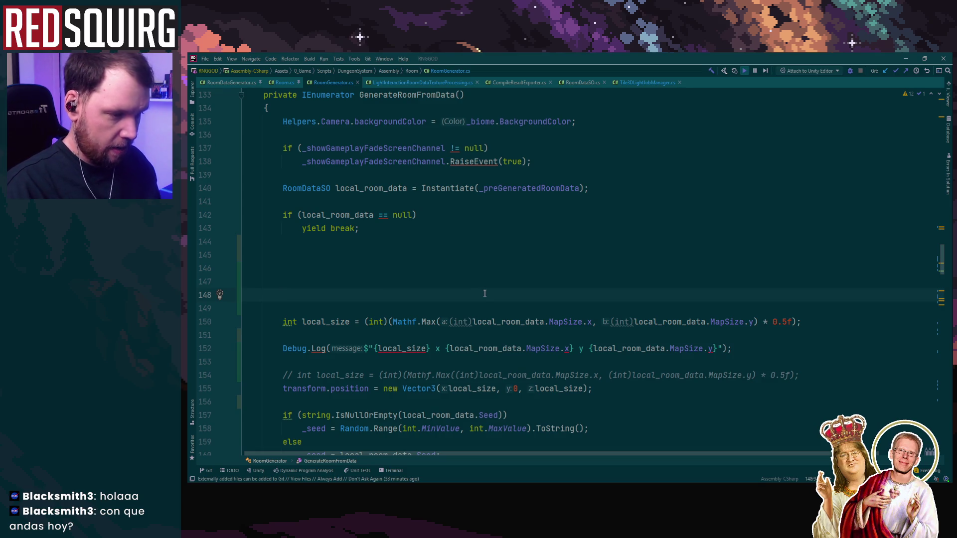
click(311, 339)
key(ctrl+slash)
key(Return)
key(Return)
text(local)
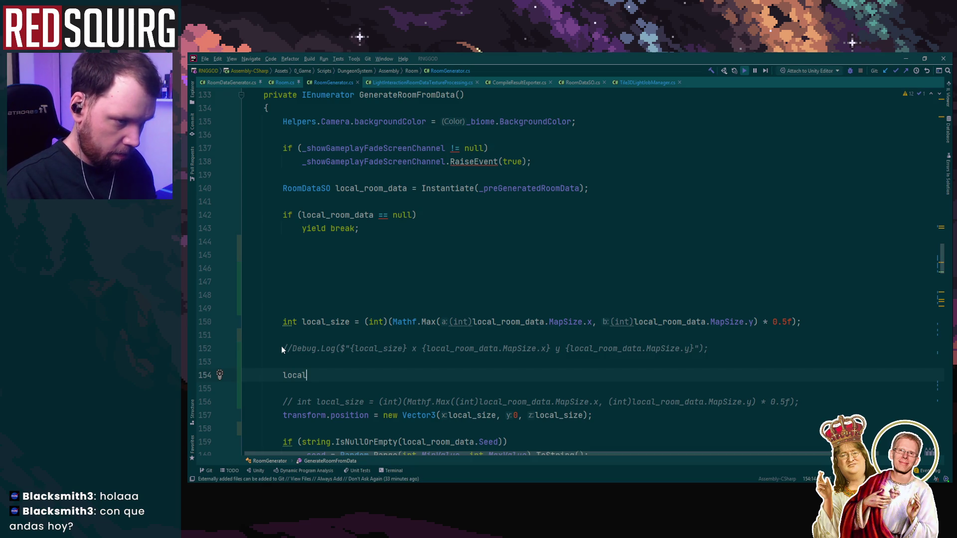
text(_size = 128l)
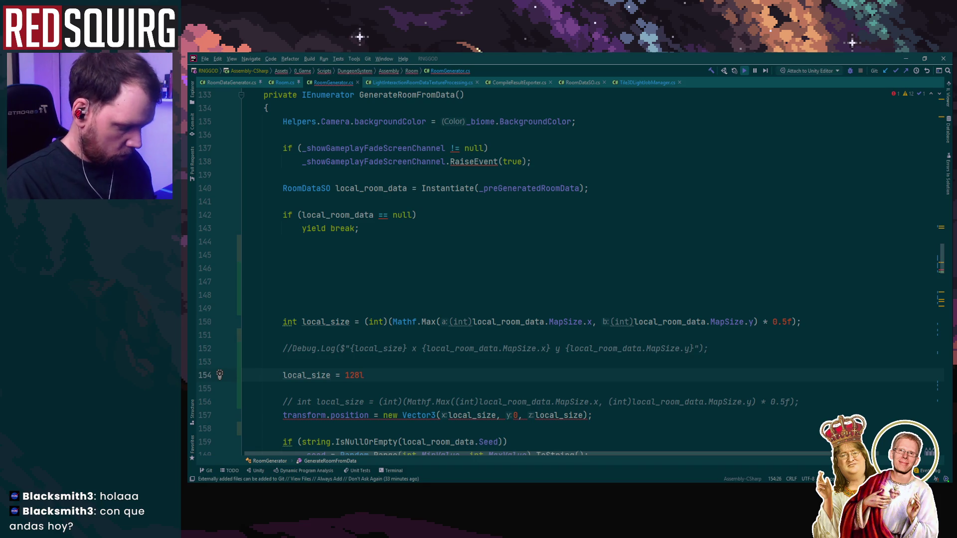
key(BackSpace)
text(;)
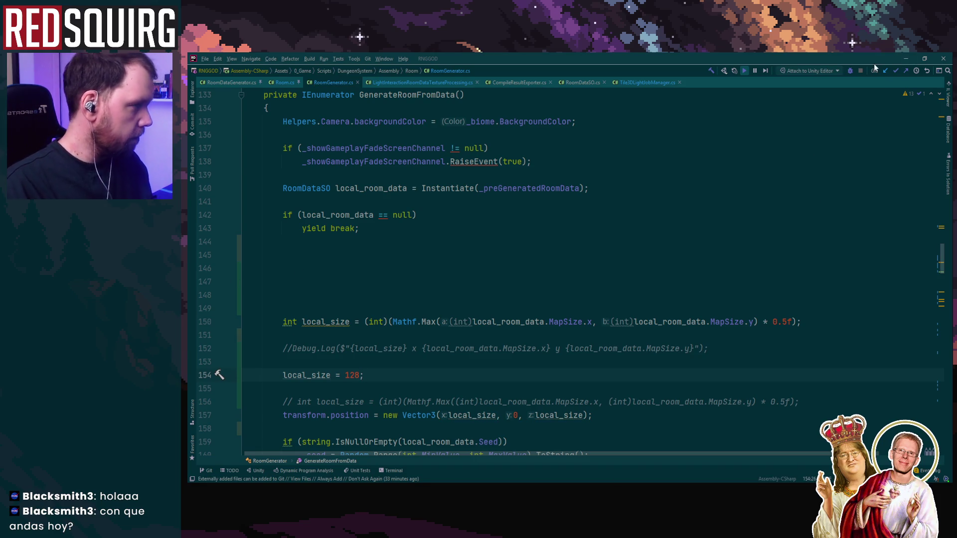
click(902, 59)
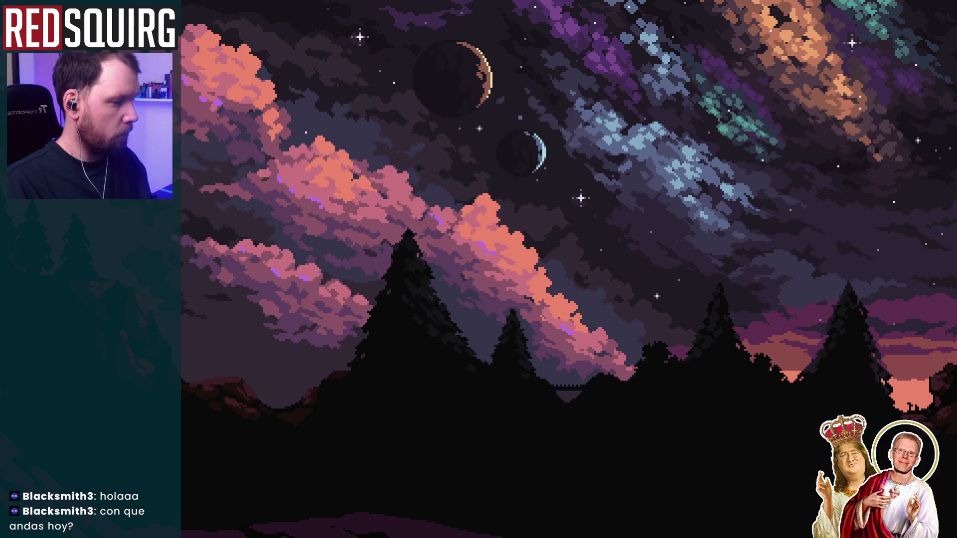
Enter play mode, continue the saved game, and claim Bray the cryomancer
key(alt+Tab)
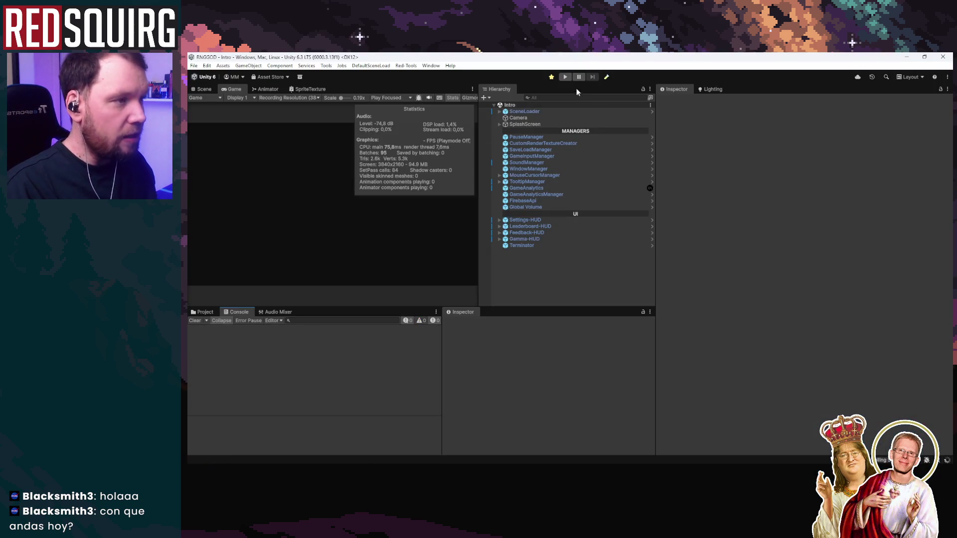
click(565, 77)
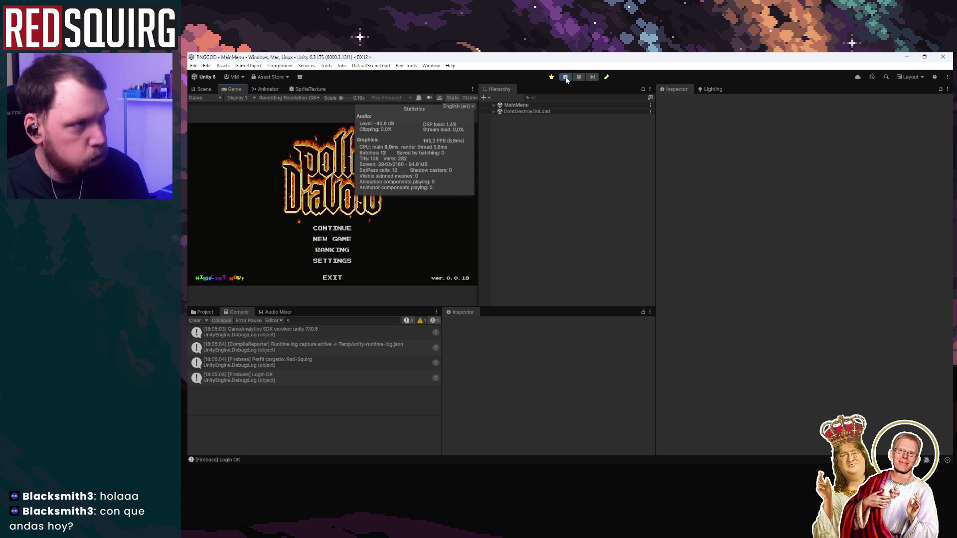
key(shift+space)
click(568, 335)
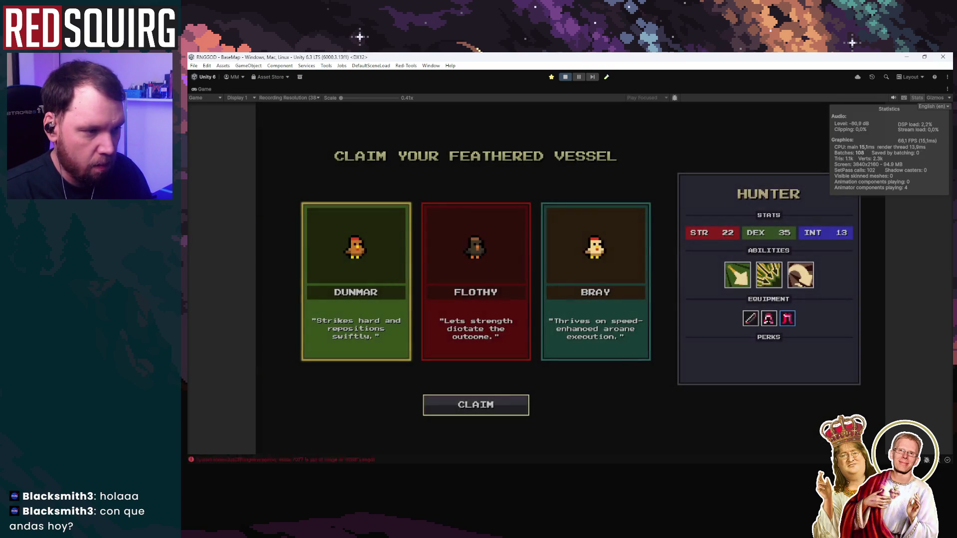
click(485, 324)
click(594, 329)
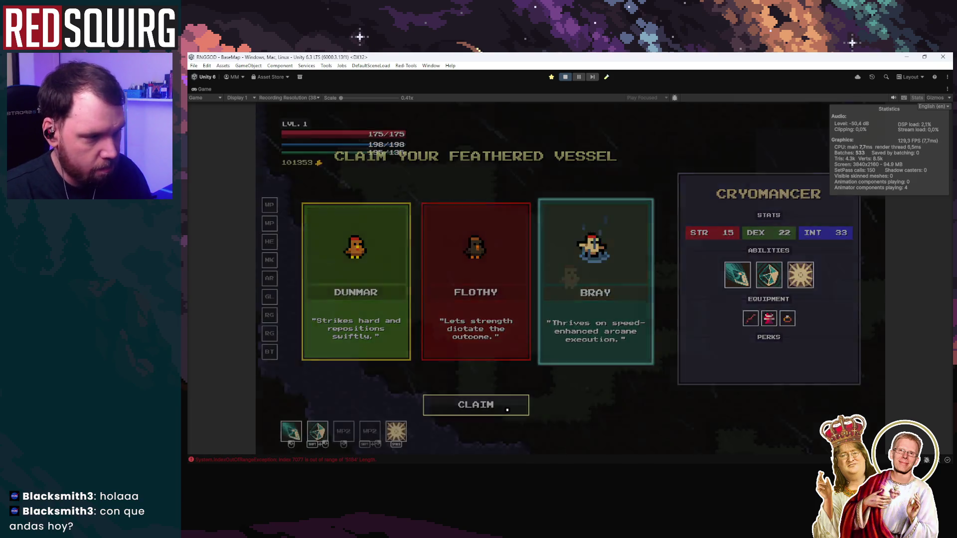
click(475, 405)
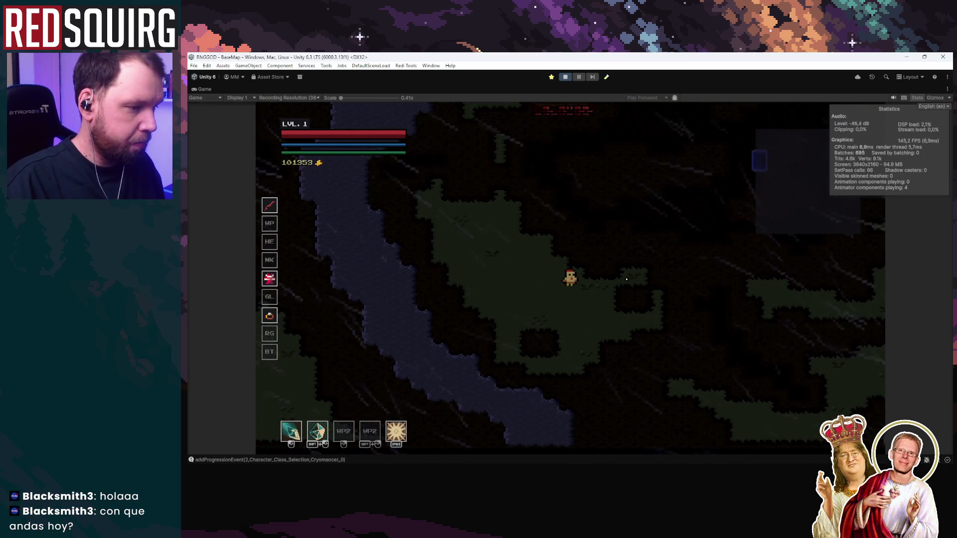
Walk the chicken around the hub room with WASD, then stop play mode
key(d)
key(s)
key(w)
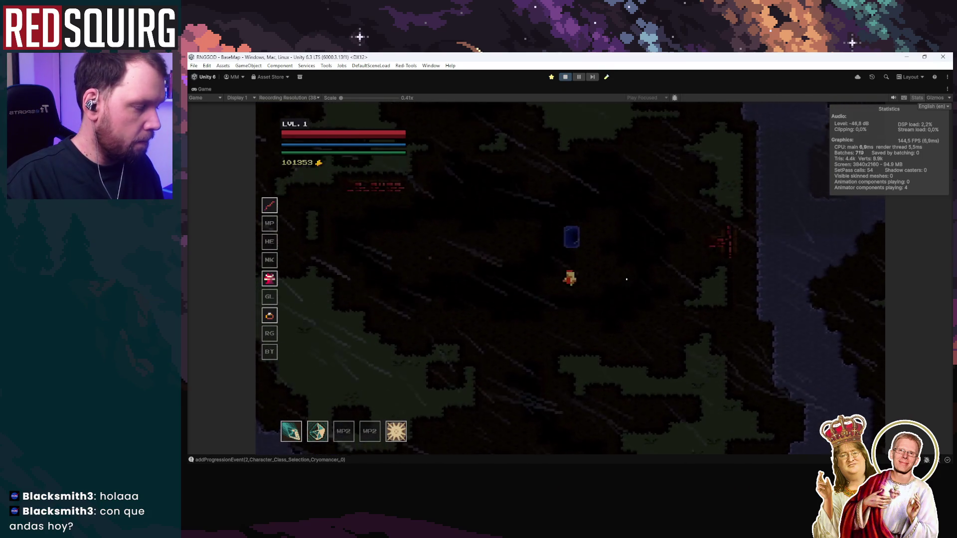
key(d)
key(d)
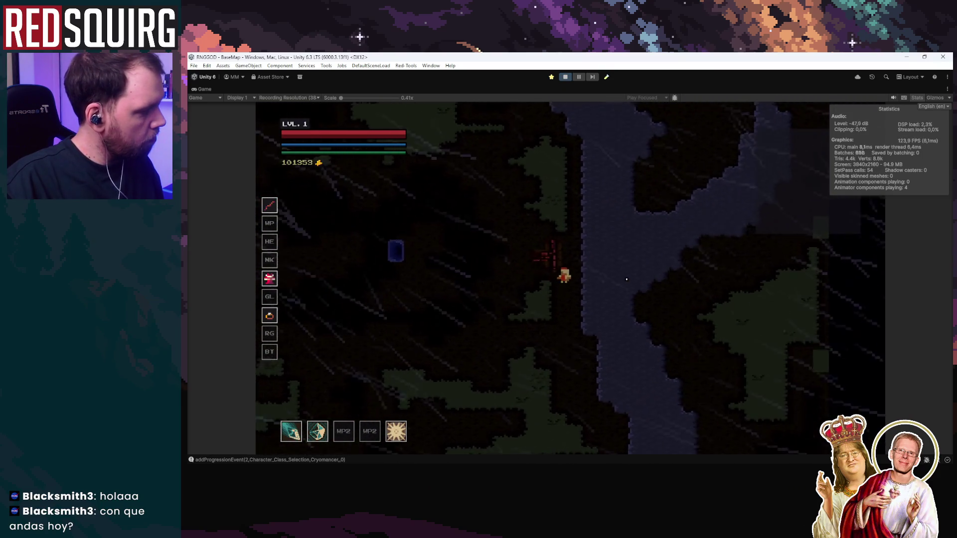
key(w)
key(a)
key(w)
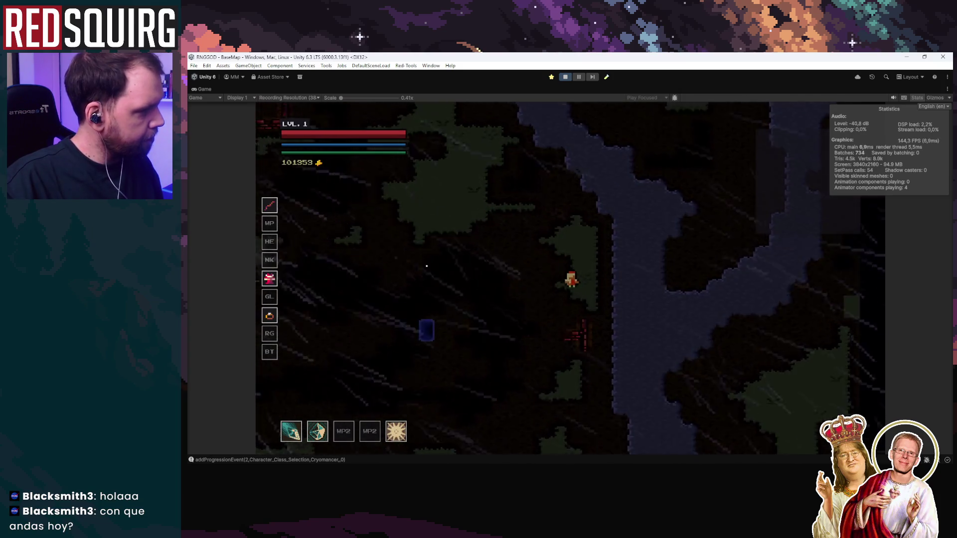
key(a)
key(w)
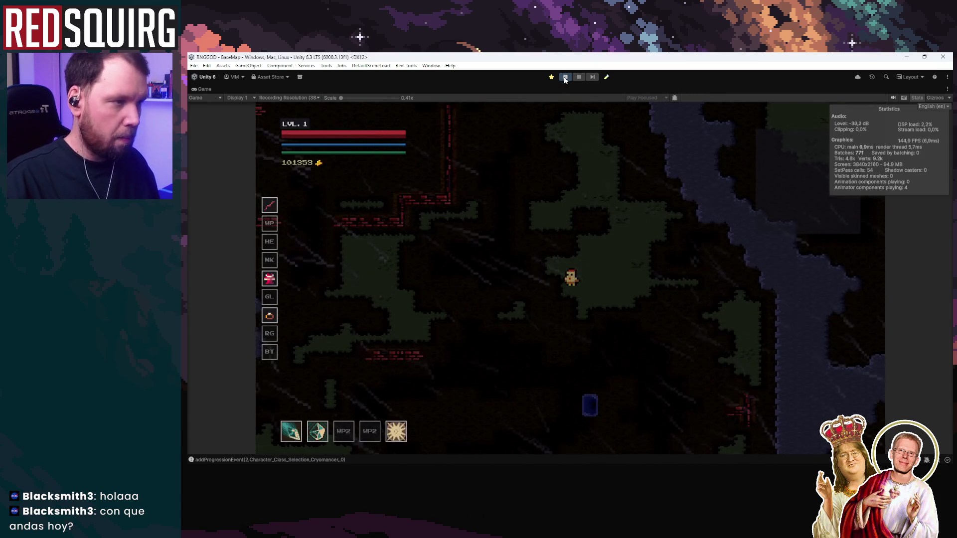
key(ctrl+p)
key(alt+Tab)
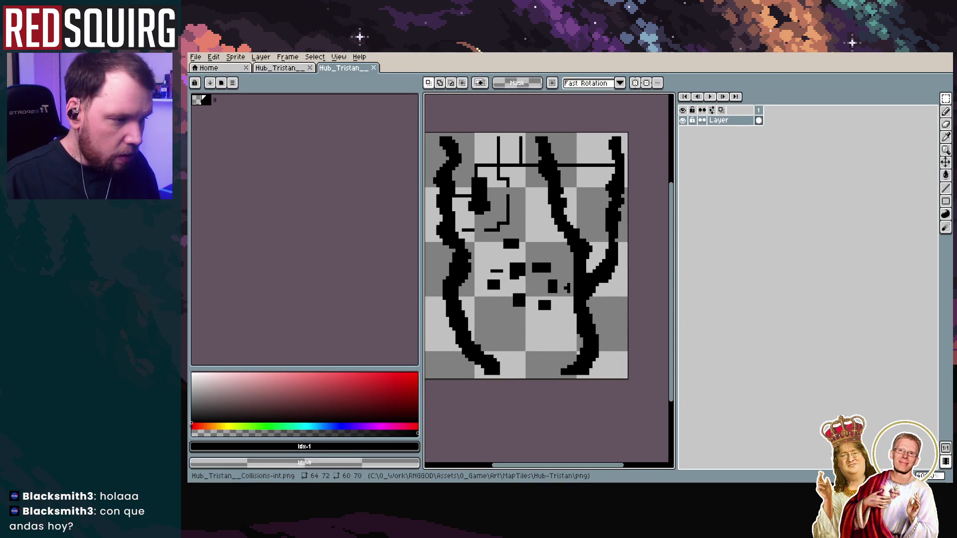
Change line 154 from 'local_size = 128;' to 'local_size = 64;' and return to Unity
key(alt+Tab)
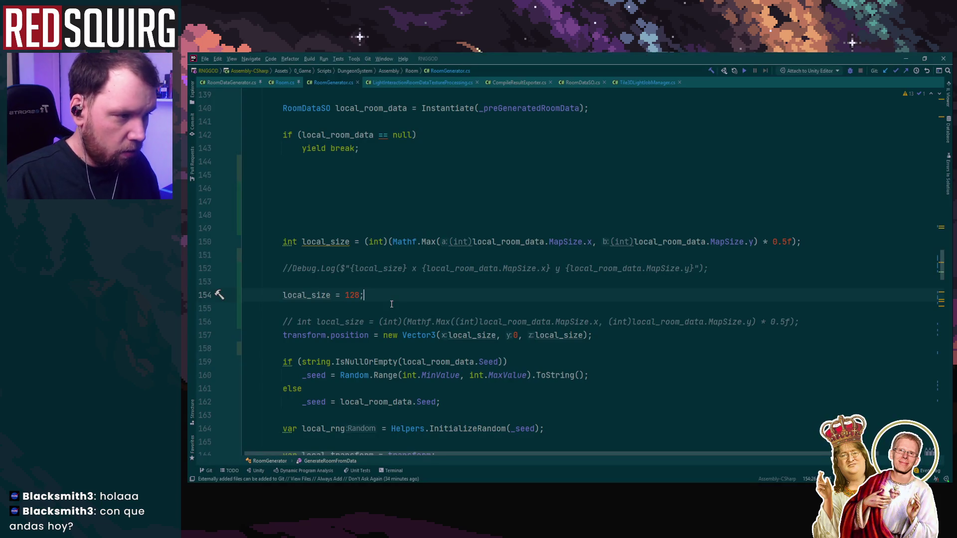
key(ctrl+w)
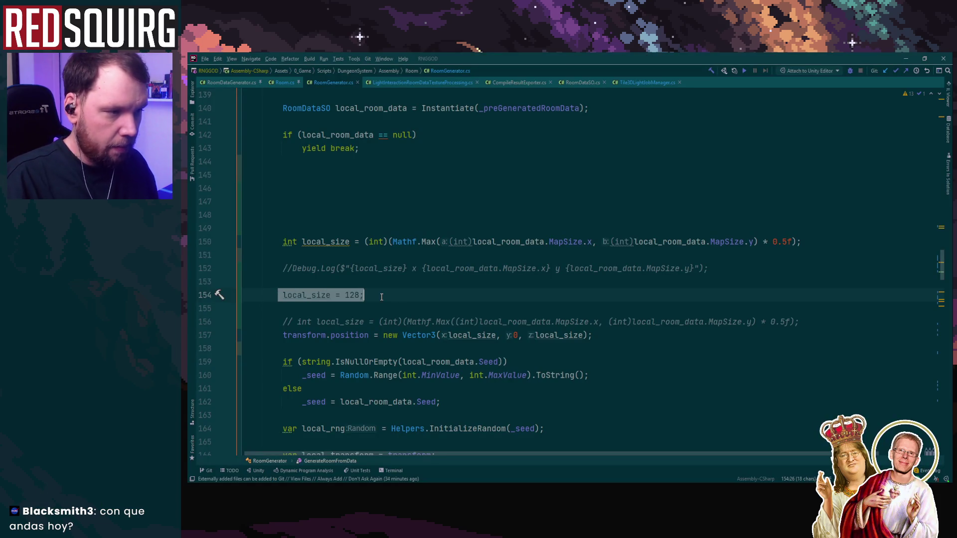
click(361, 294)
text(*)
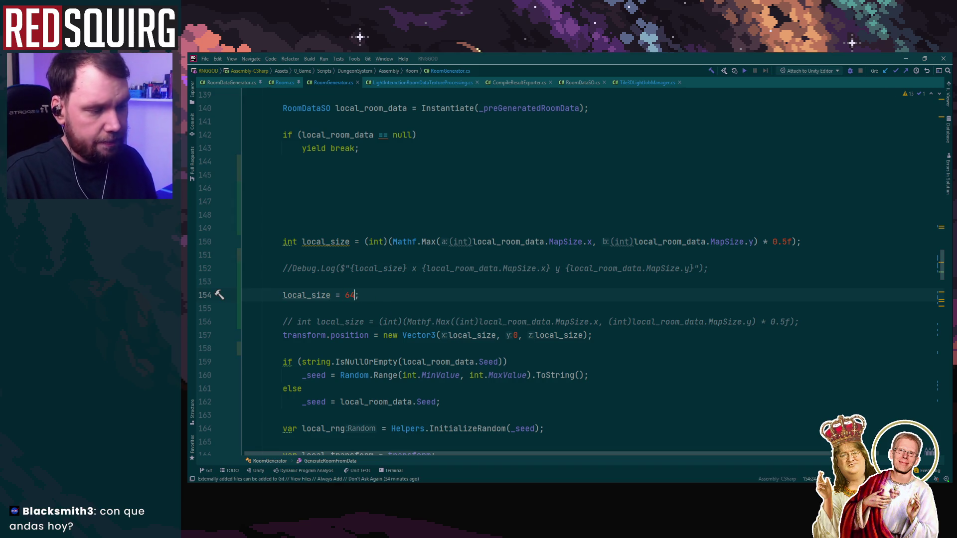
click(723, 174)
key(alt+Tab)
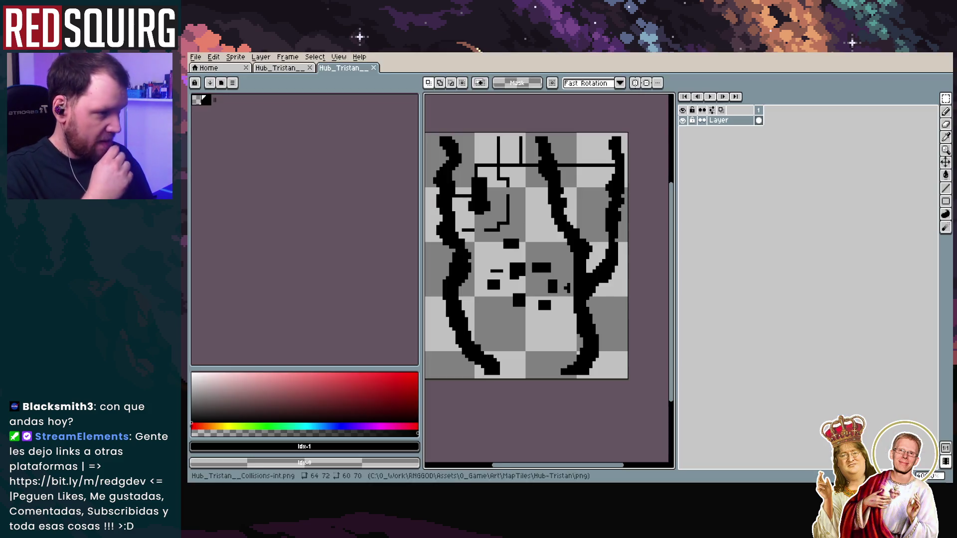
key(alt+Tab)
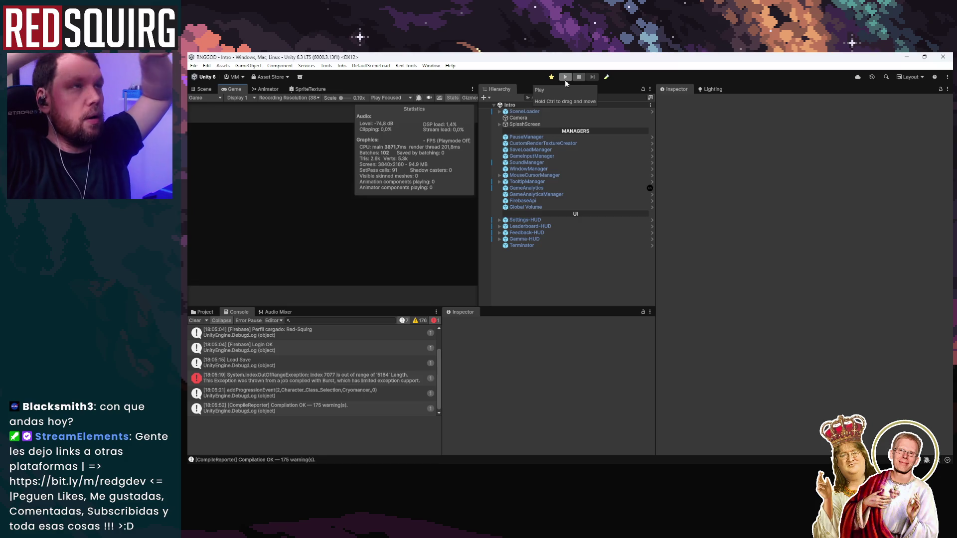
Enter play mode to run the game with local_size set to 64
click(195, 320)
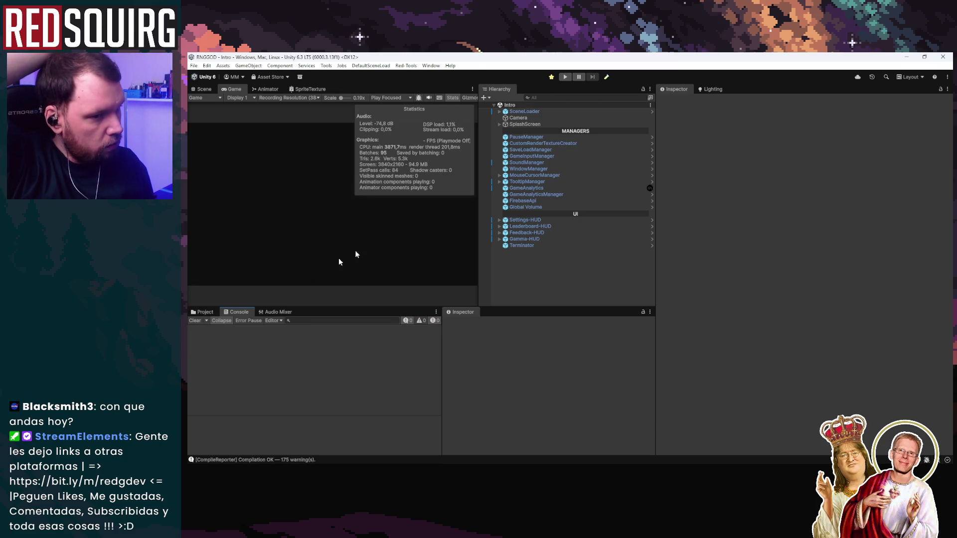
key(ctrl+p)
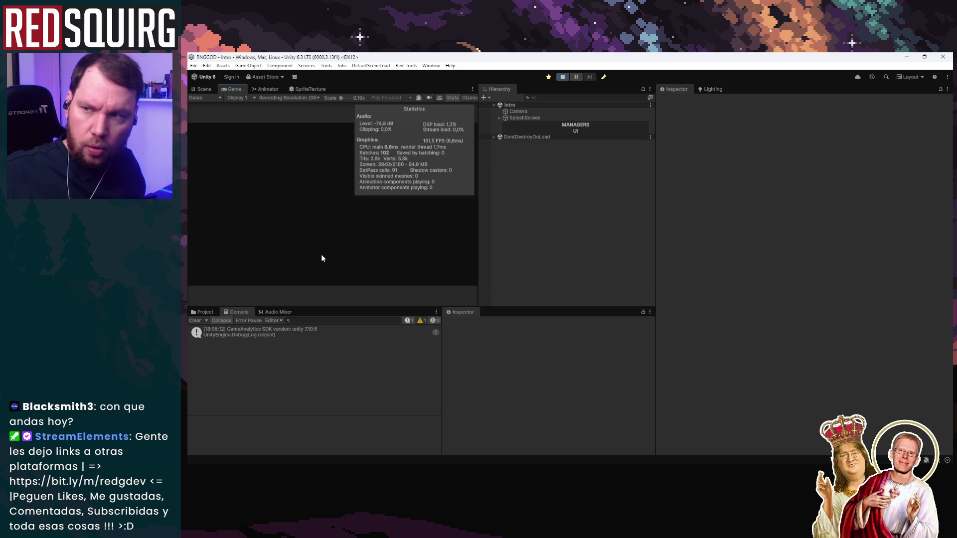
Clear the console, uncomment the size Debug.Log on line 152, and return to Unity
click(194, 321)
key(alt+Tab)
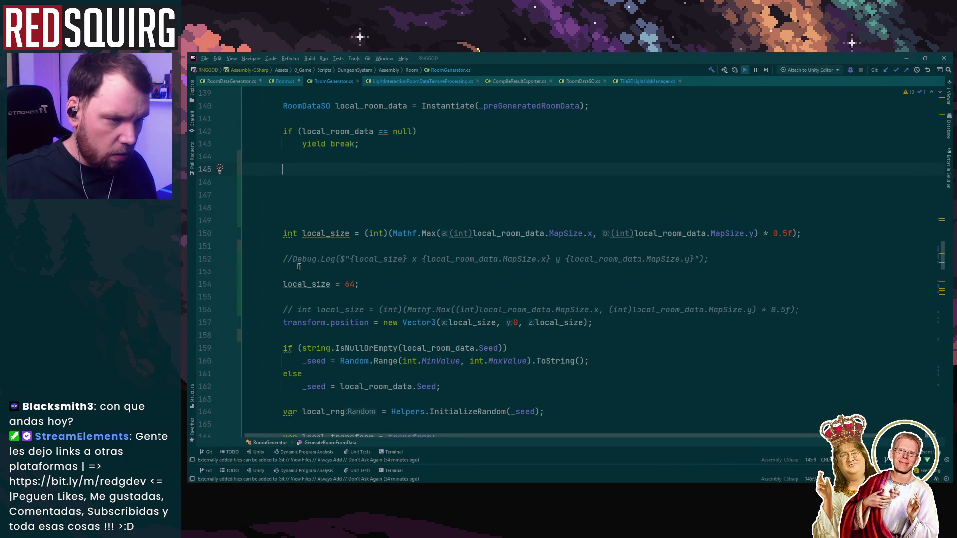
click(302, 270)
key(ctrl+slash)
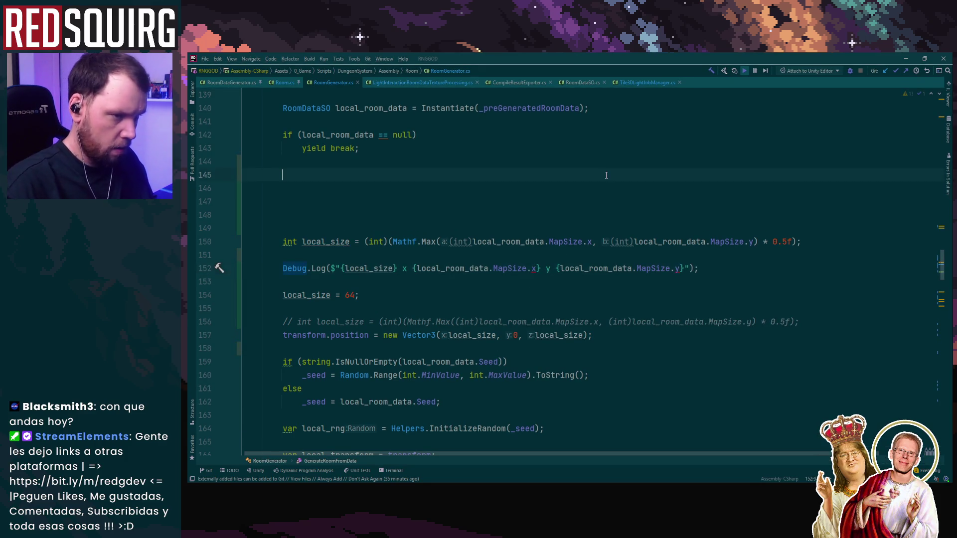
click(605, 174)
click(905, 56)
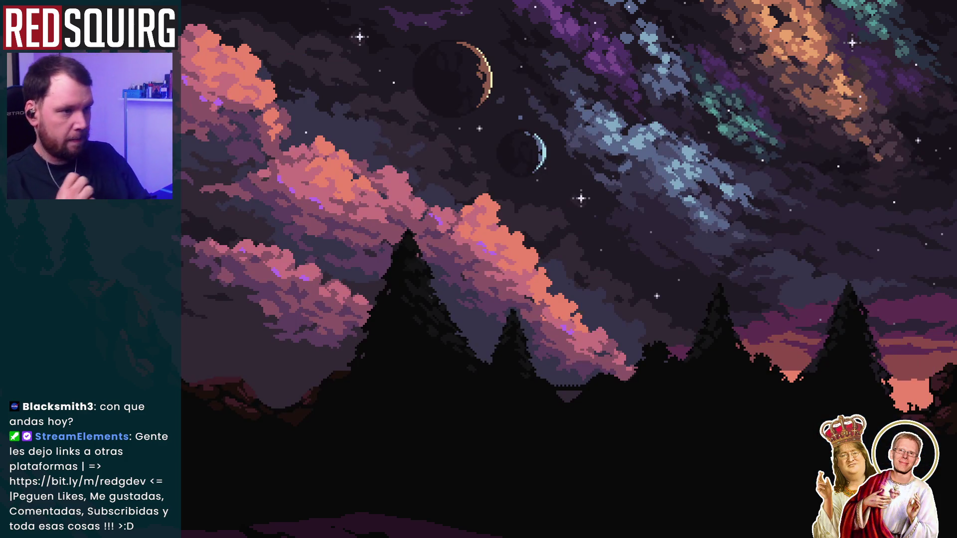
key(alt+Tab)
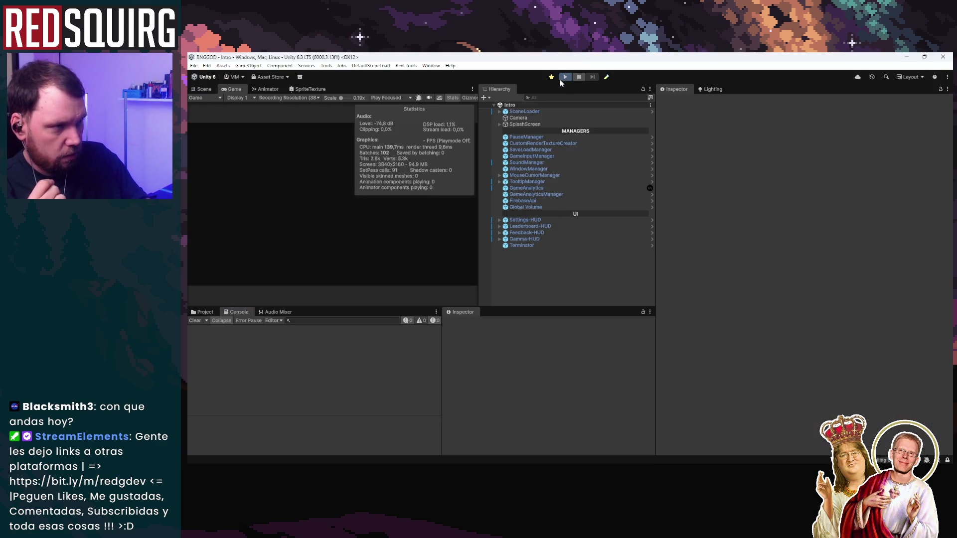
Enter play mode with a maximized Game view, continue, and claim Rulluna
click(563, 77)
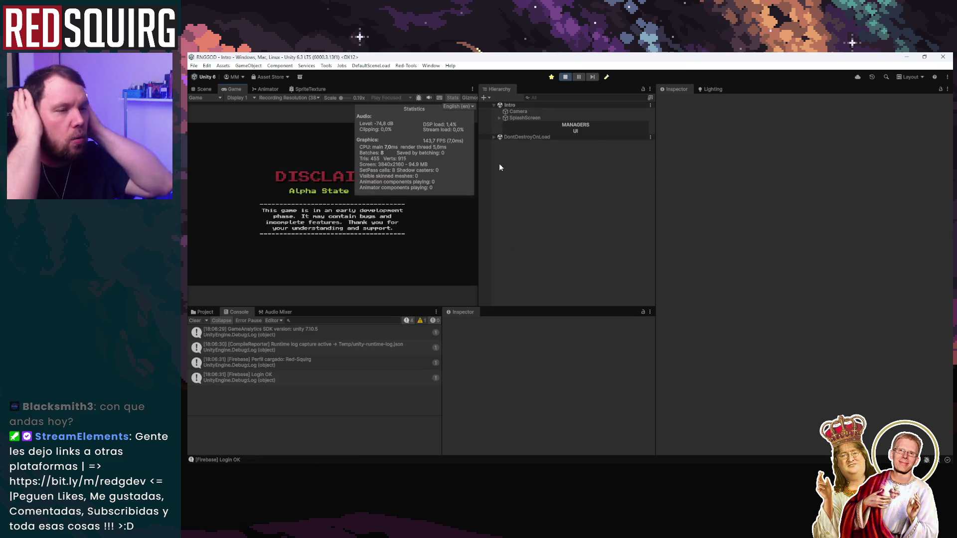
double_click(233, 89)
click(556, 333)
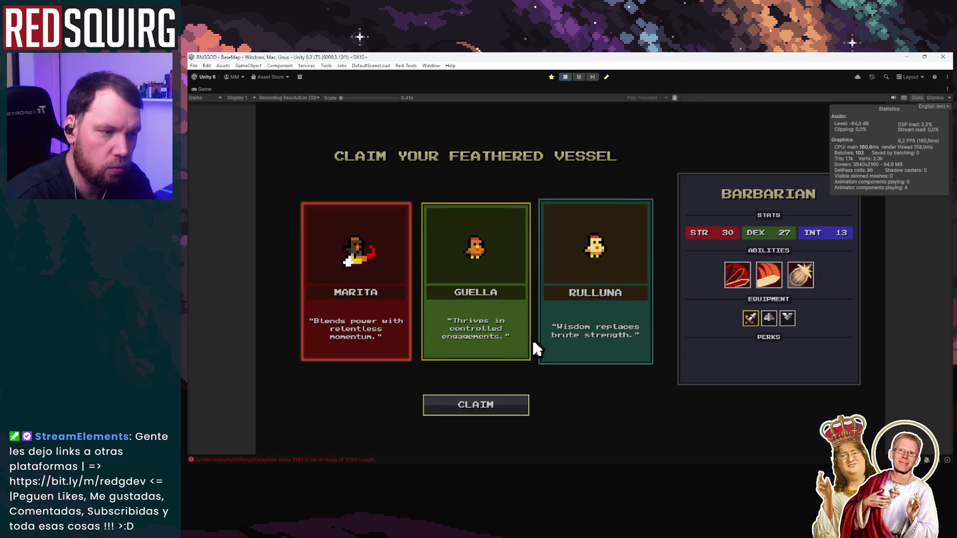
click(576, 320)
click(495, 403)
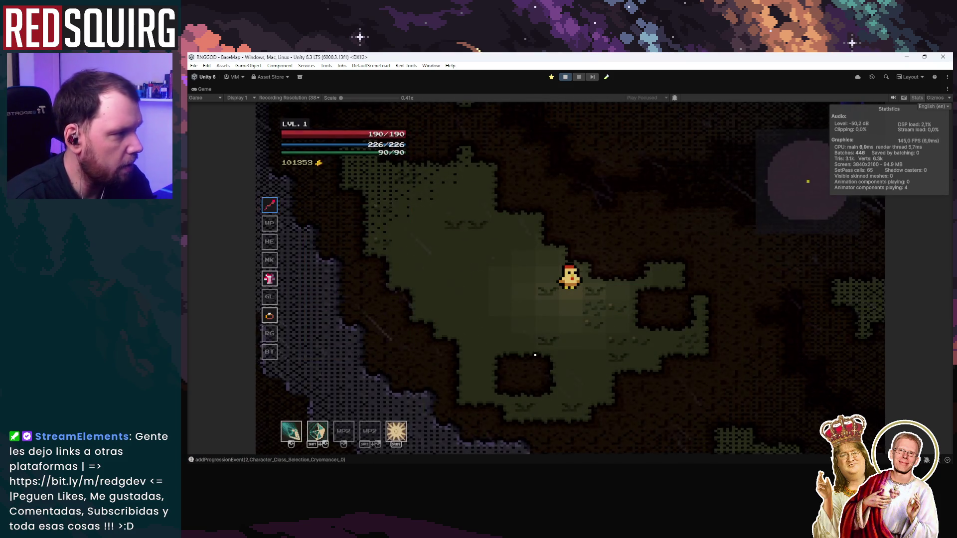
Walk Rulluna right, then back left and up through the cave hub
key(d)
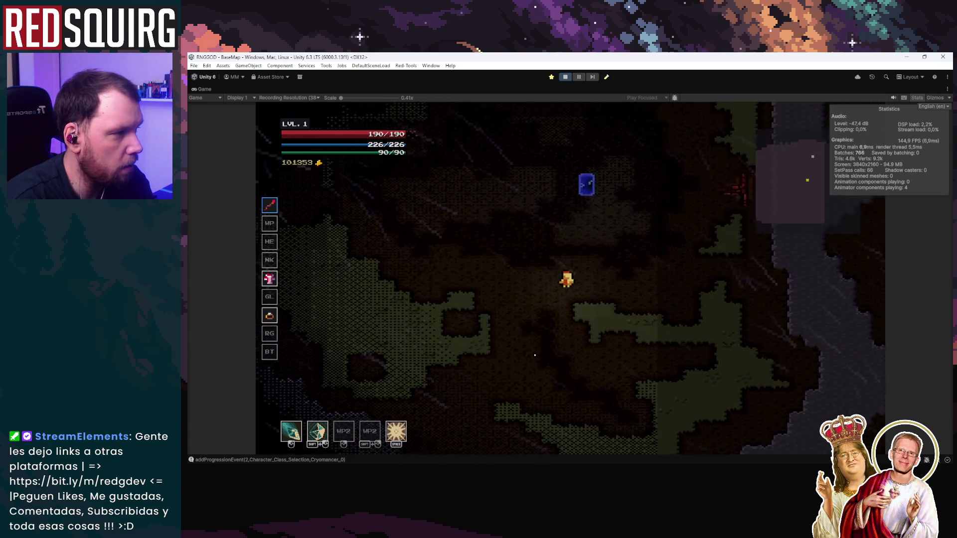
key(d)
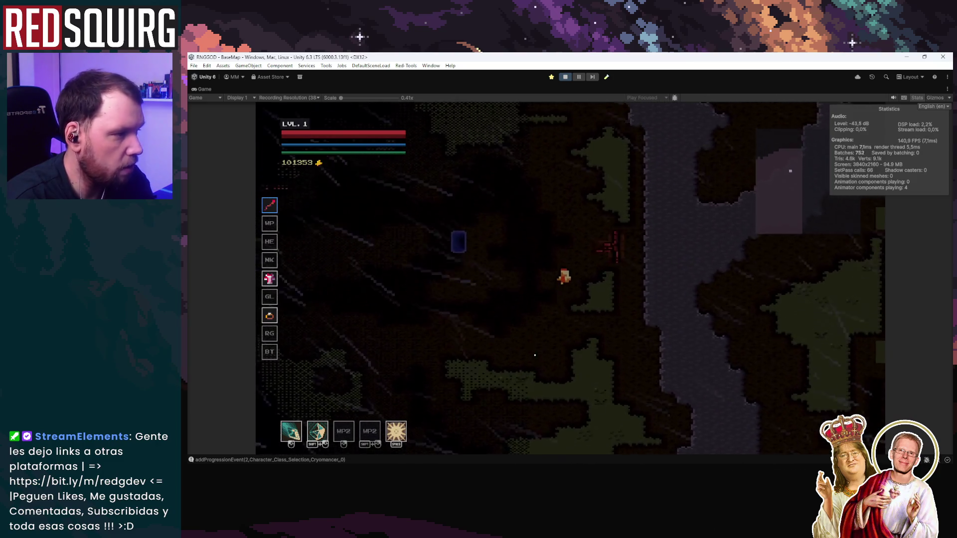
key(d)
key(a)
key(s)
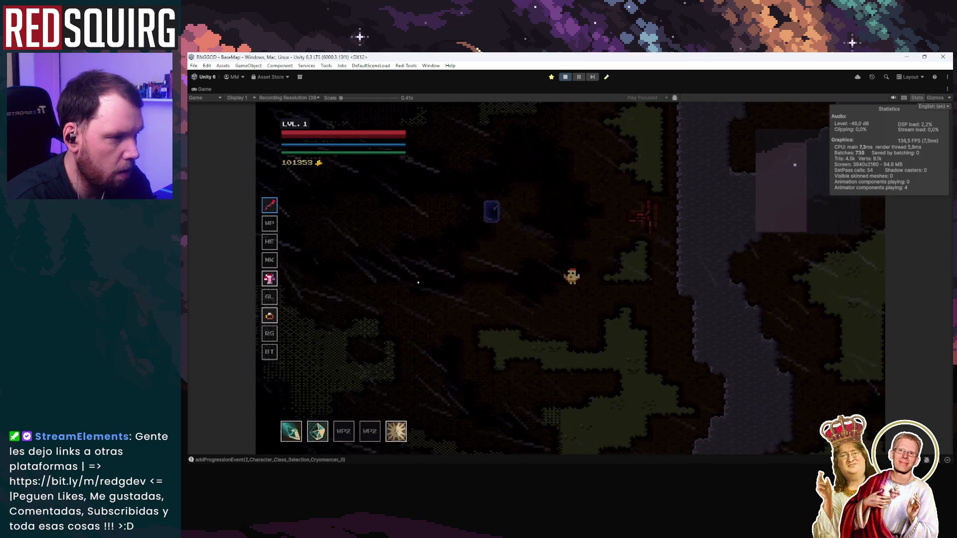
key(a)
key(s)
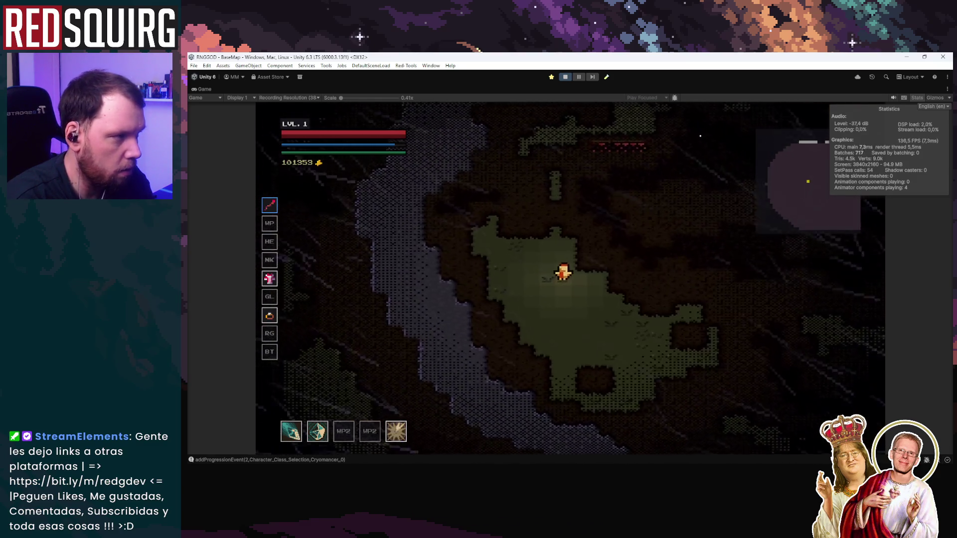
key(w)
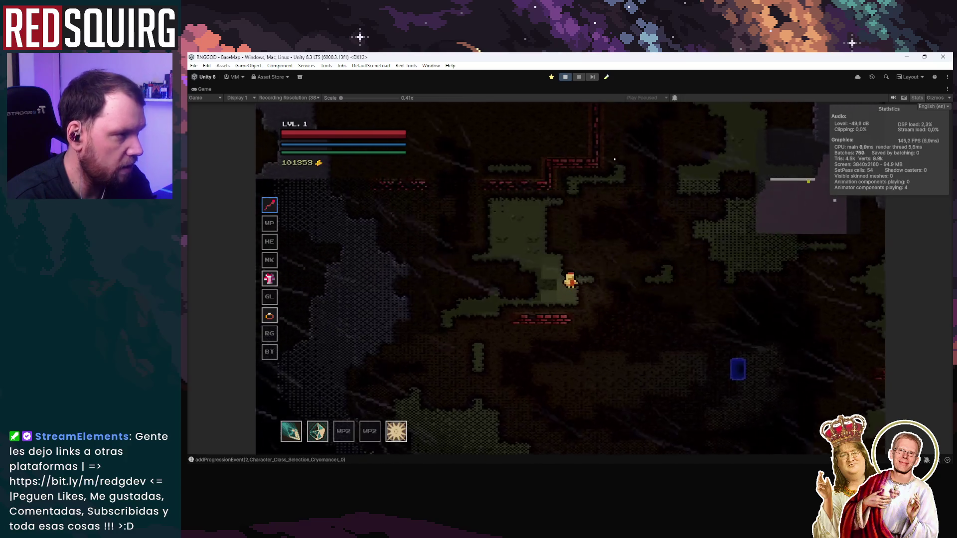
key(a)
key(w)
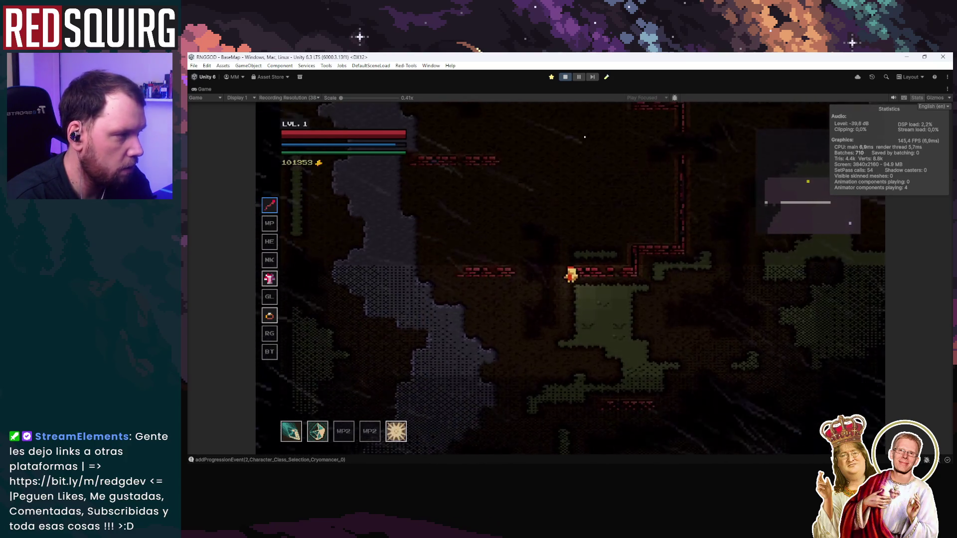
Walk Rulluna down past the grey stream, then stop play and clear the console
key(s)
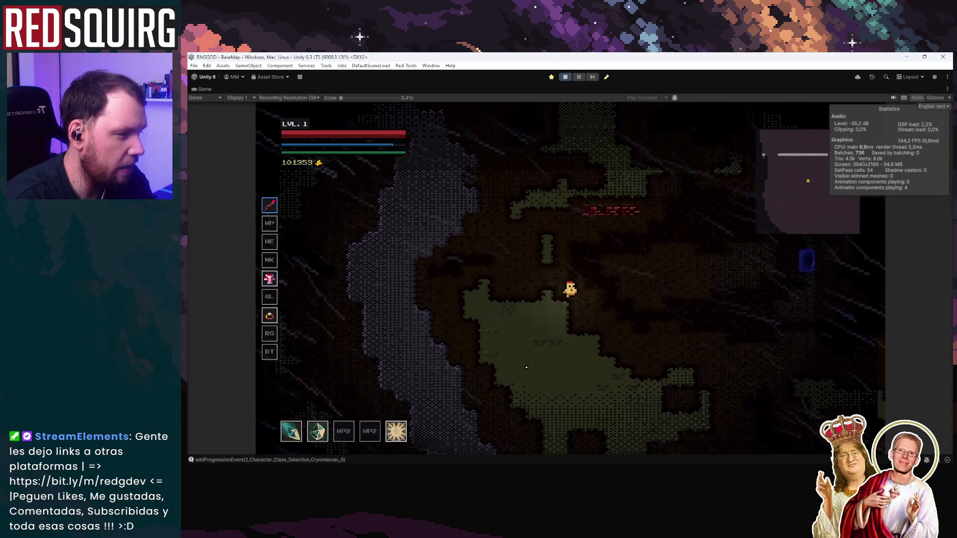
key(s)
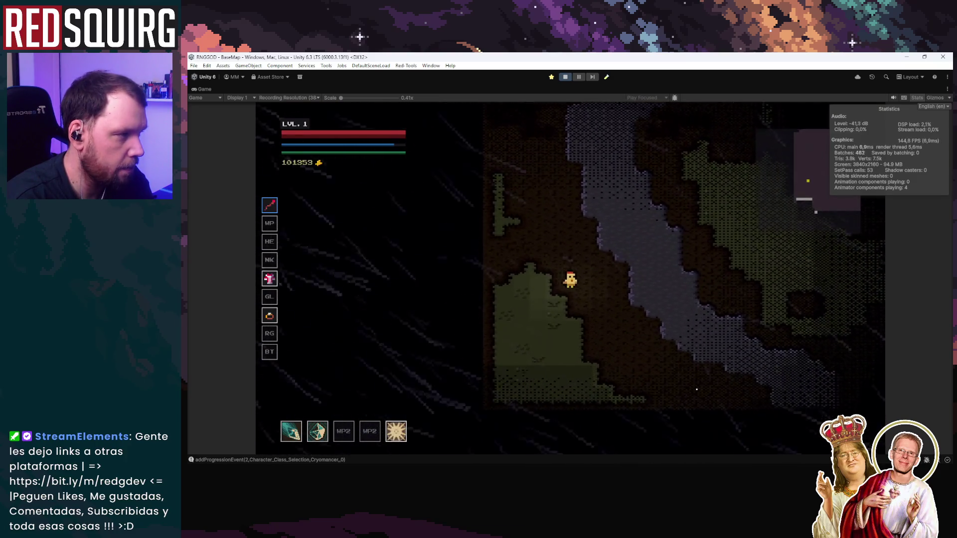
key(s)
key(d)
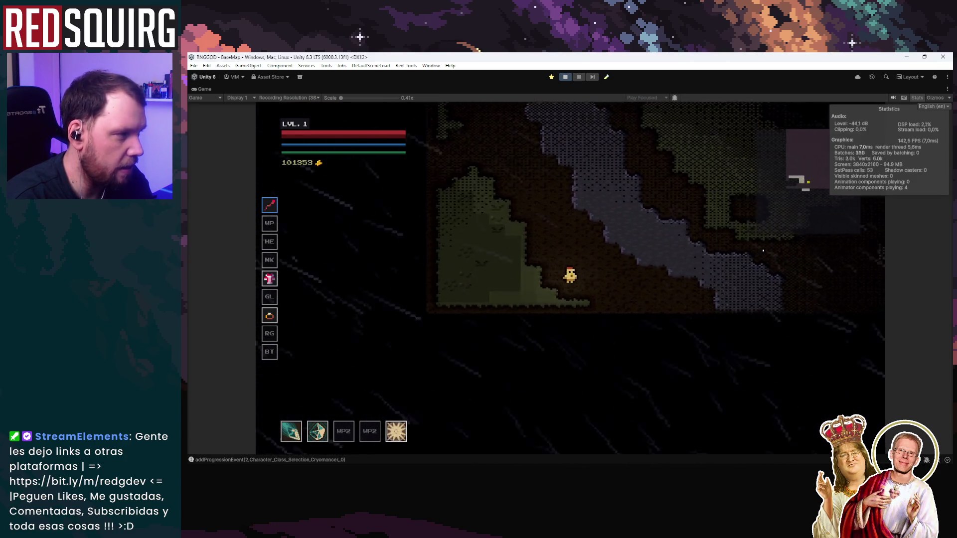
key(d)
key(ctrl+p)
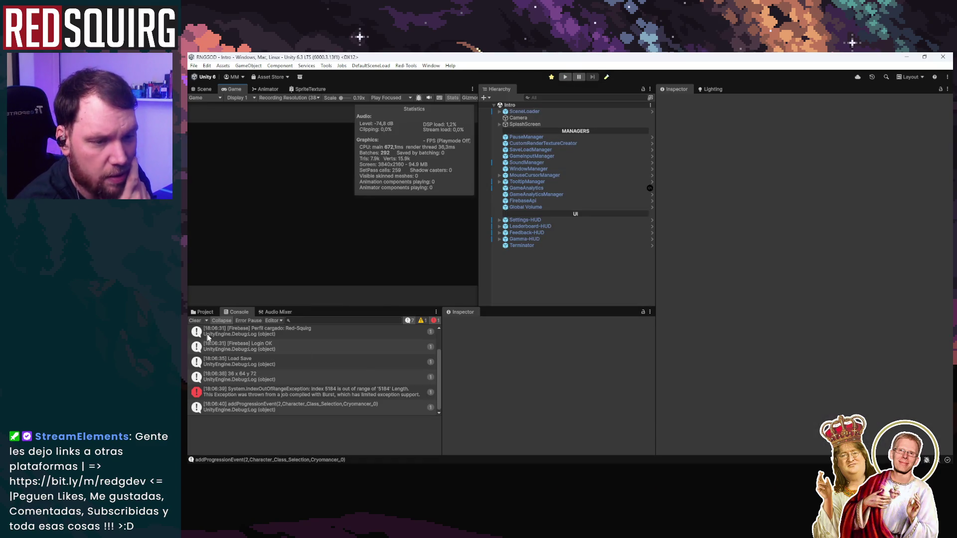
click(196, 322)
key(alt+Tab)
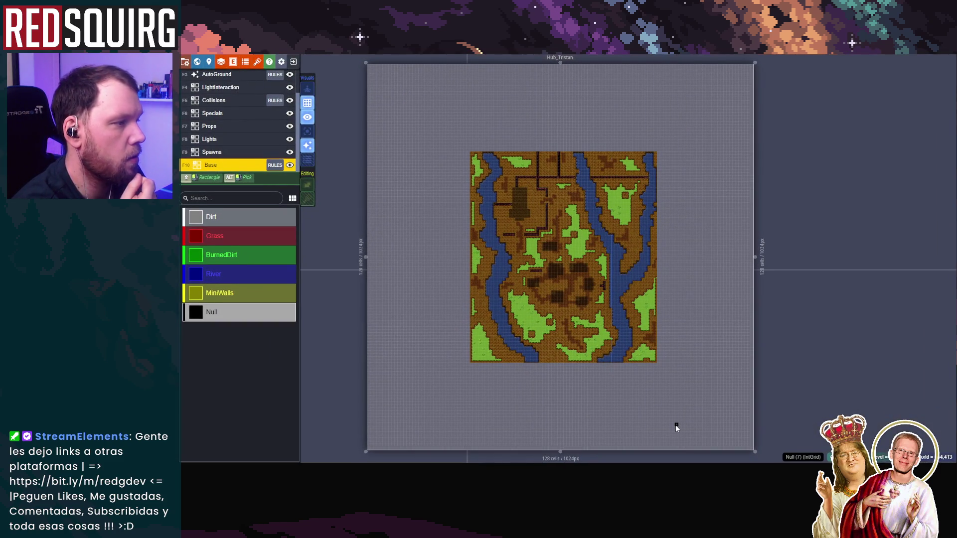
Show only Hub_Tristan's Base layer as flat IntGrid colours and pan around the room layout
scroll(676, 425, down, 1)
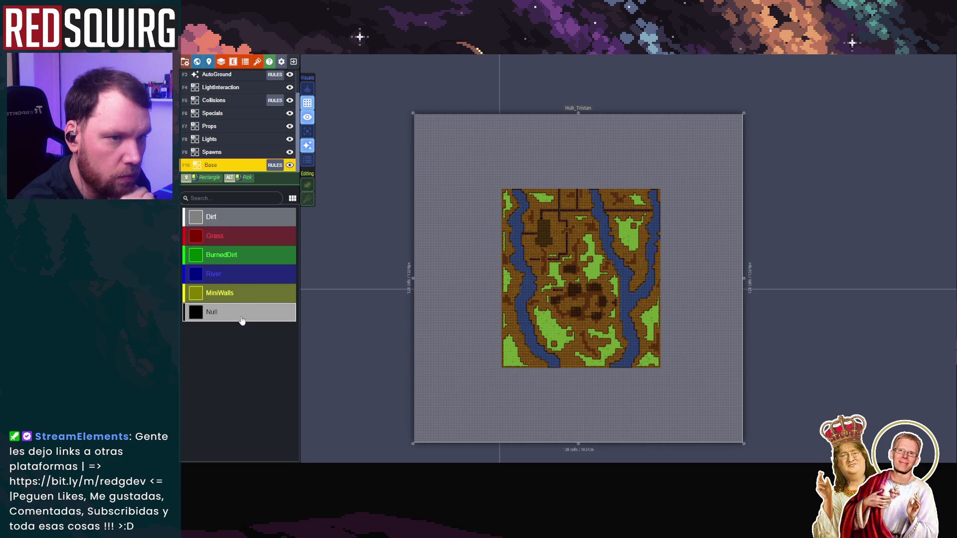
click(290, 165)
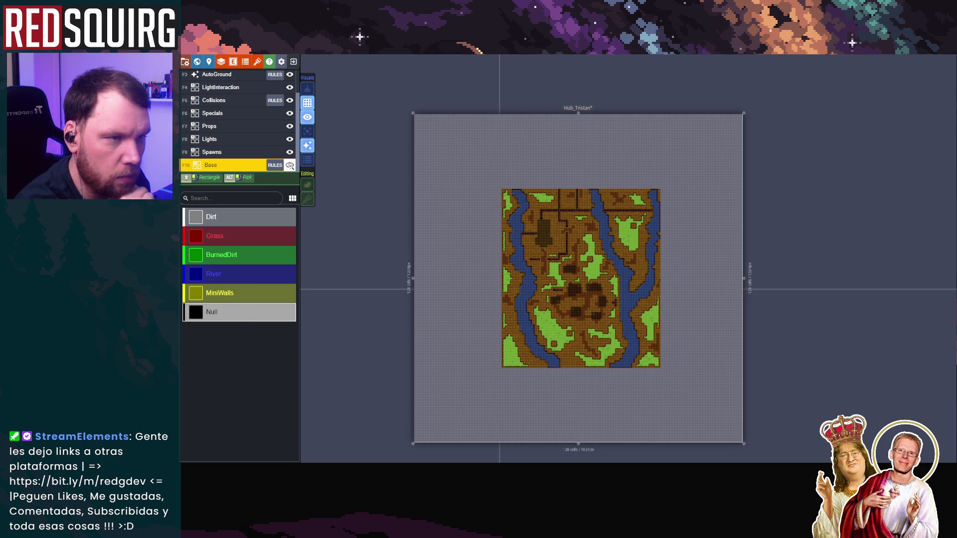
click(308, 145)
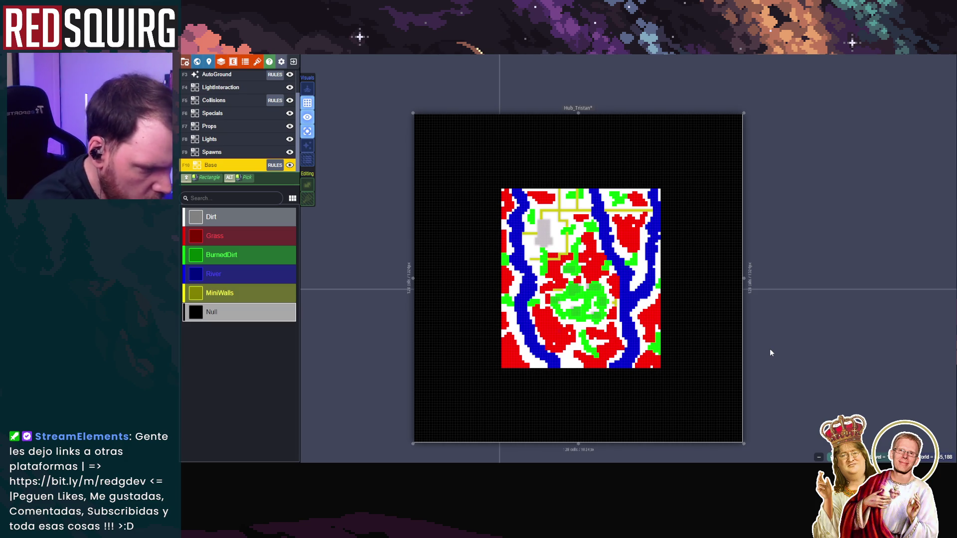
scroll(788, 387, up, 3)
mouse_move(792, 367)
mouse_down()
mouse_move(820, 261)
mouse_move(822, 395)
mouse_up()
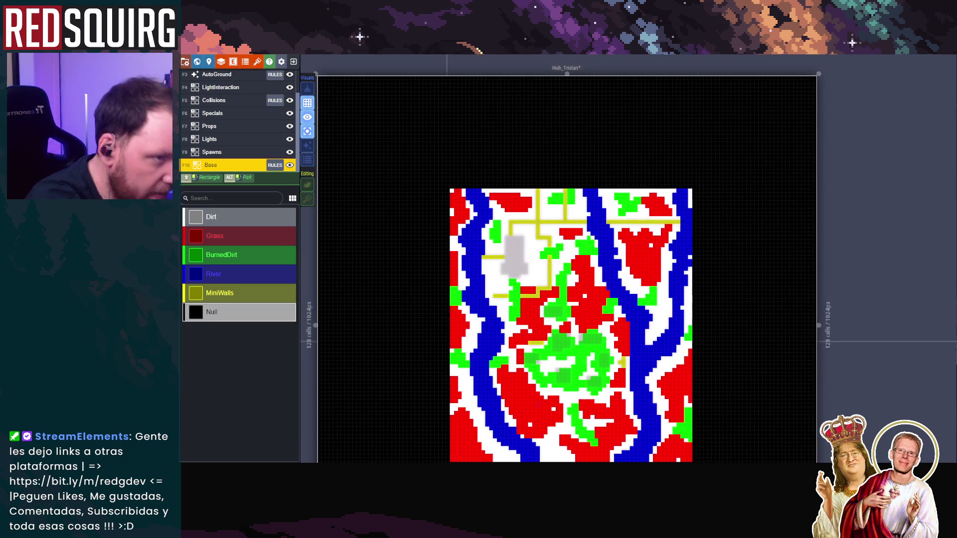
scroll(845, 322, down, 2)
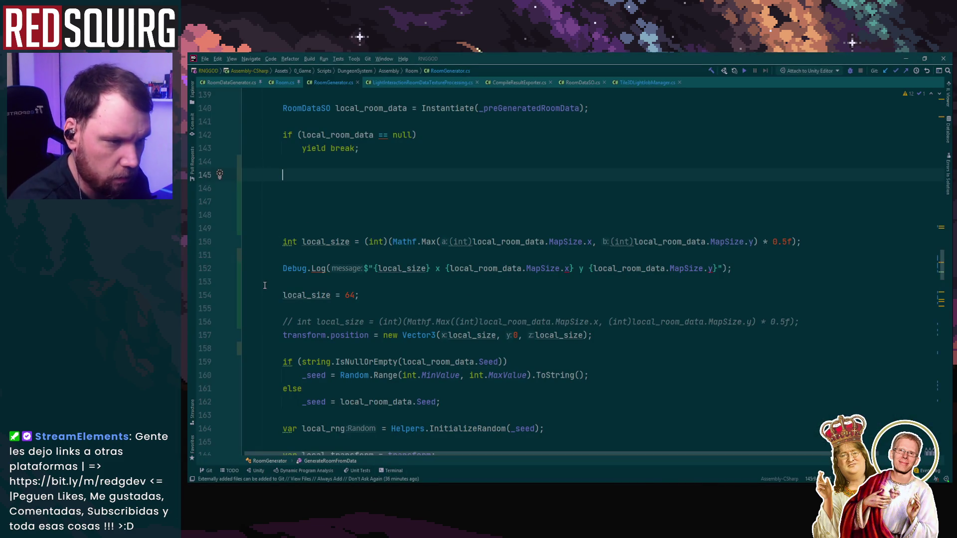
Delete the Debug.Log and local_size = 64 override lines from RoomGenerator.cs, then close Rider
drag(264, 268, 478, 296)
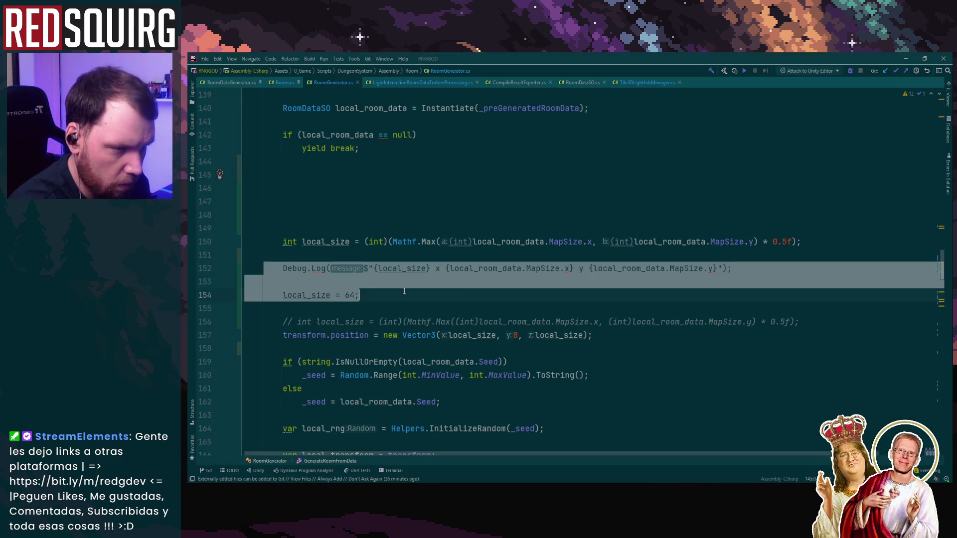
click(478, 296)
key(BackSpace)
key(BackSpace)
key(BackSpace)
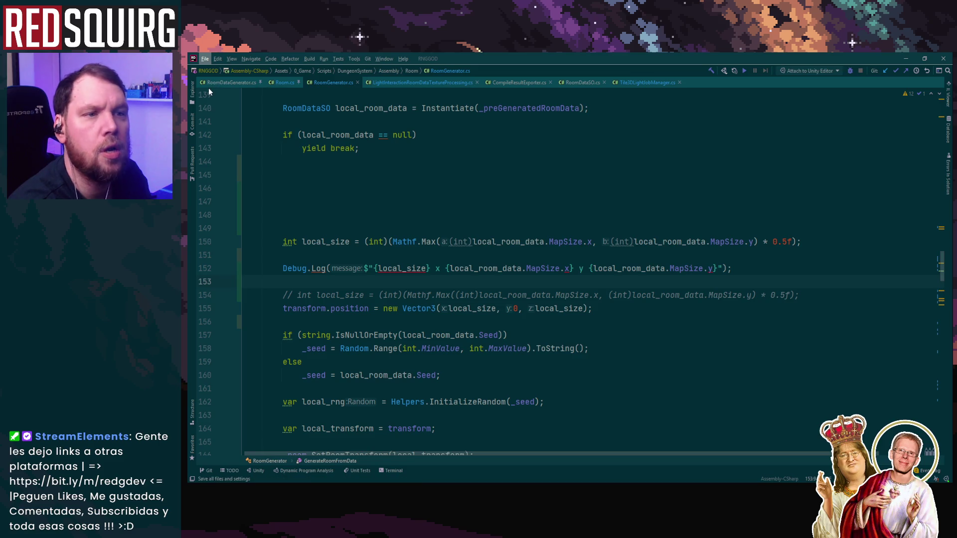
click(905, 59)
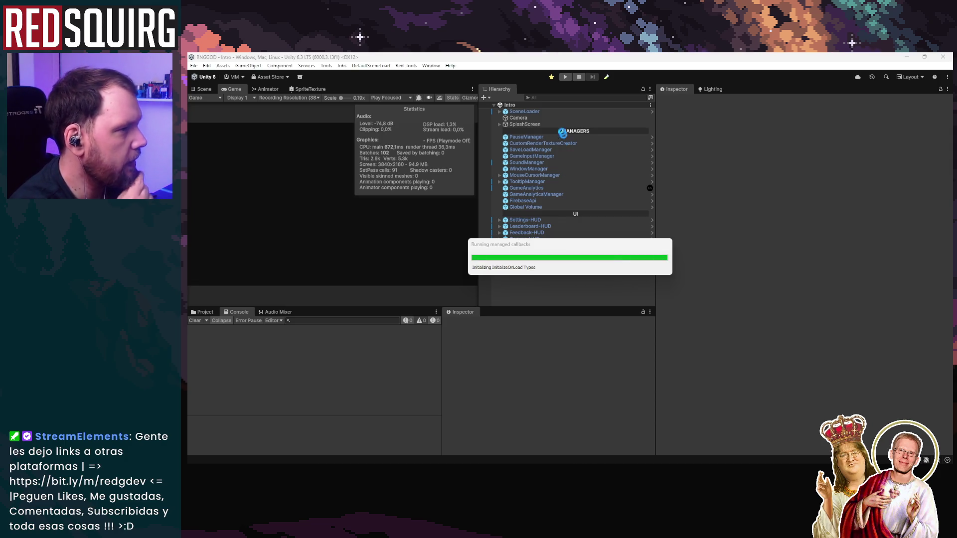
Open SampleScene and inspect the Room Tools, Player and main camera objects
click(608, 79)
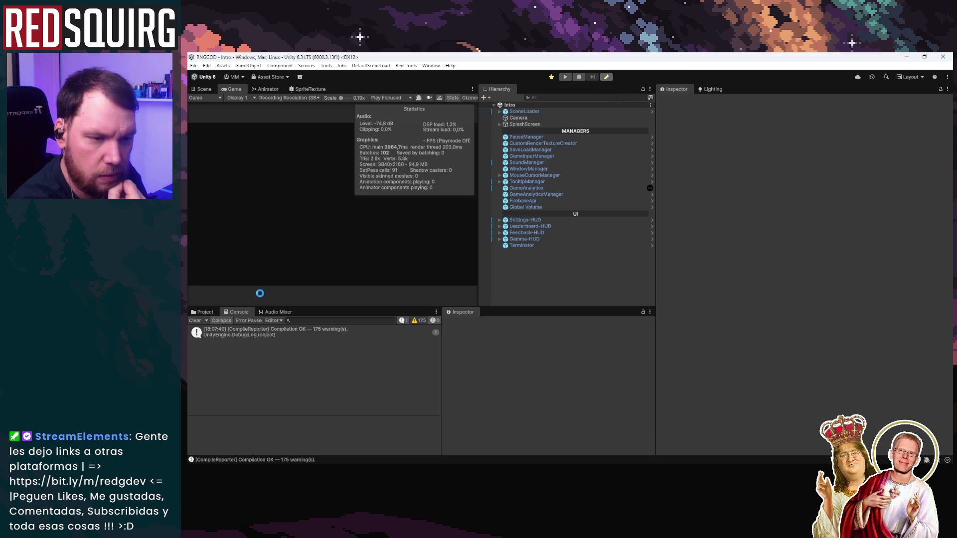
click(200, 311)
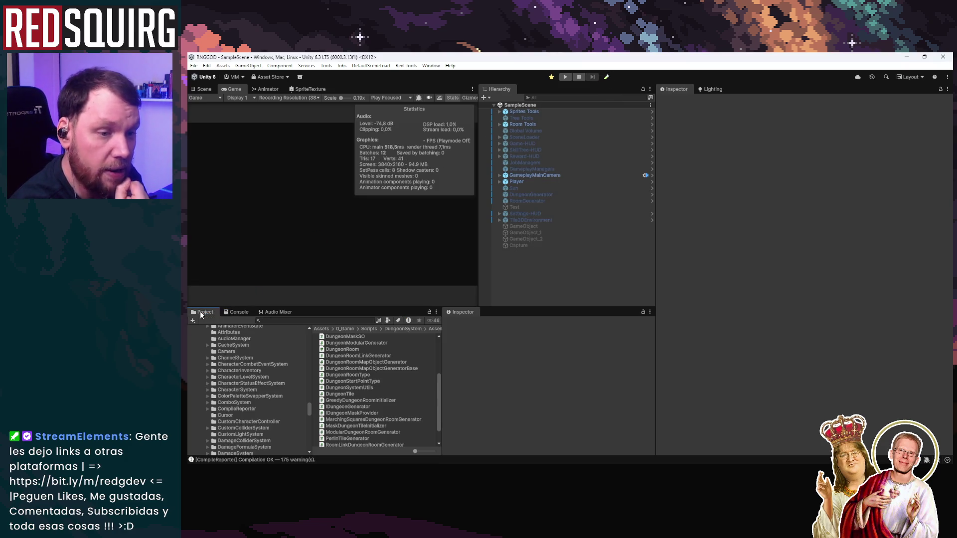
click(548, 125)
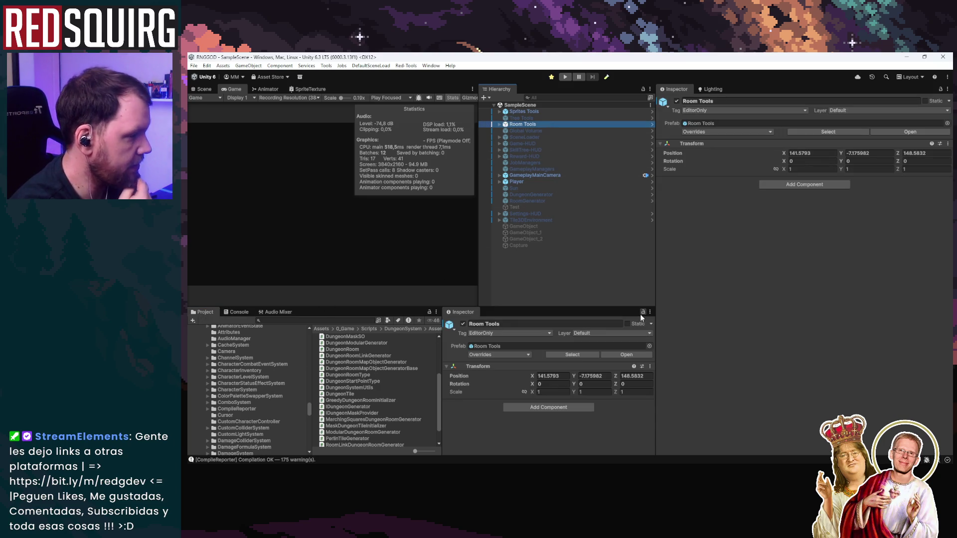
click(572, 178)
click(572, 177)
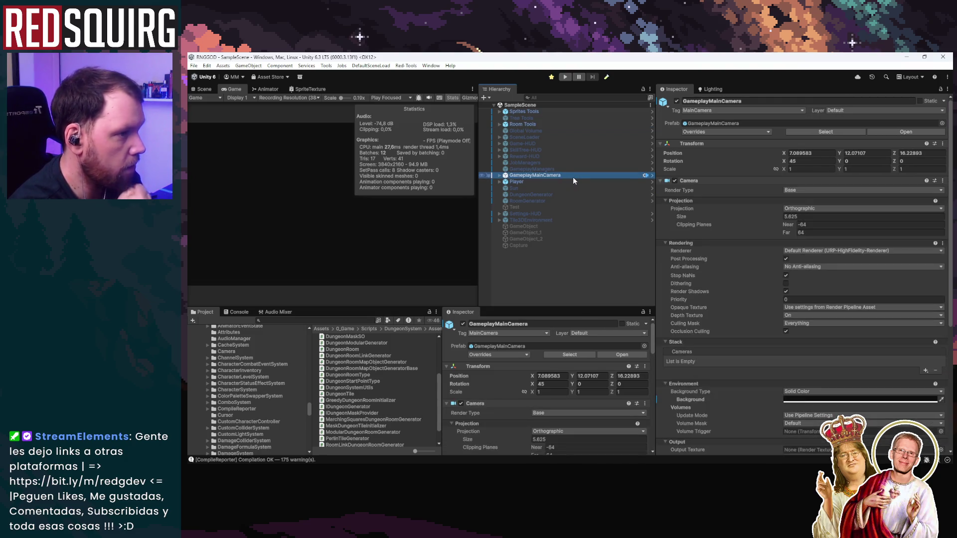
scroll(745, 366, down, 5)
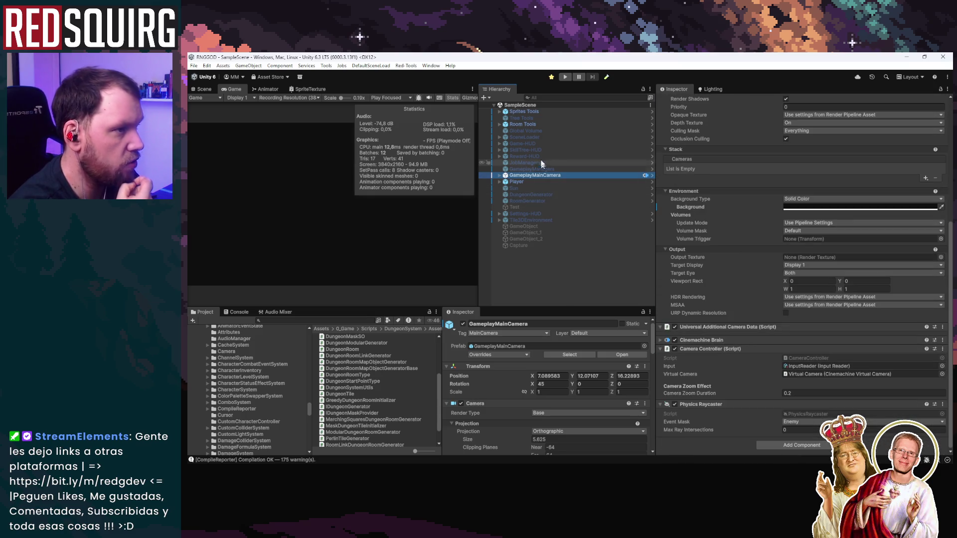
Expand Room Tools and select RoomDataGenerator to view its settings
click(536, 124)
click(499, 124)
click(529, 131)
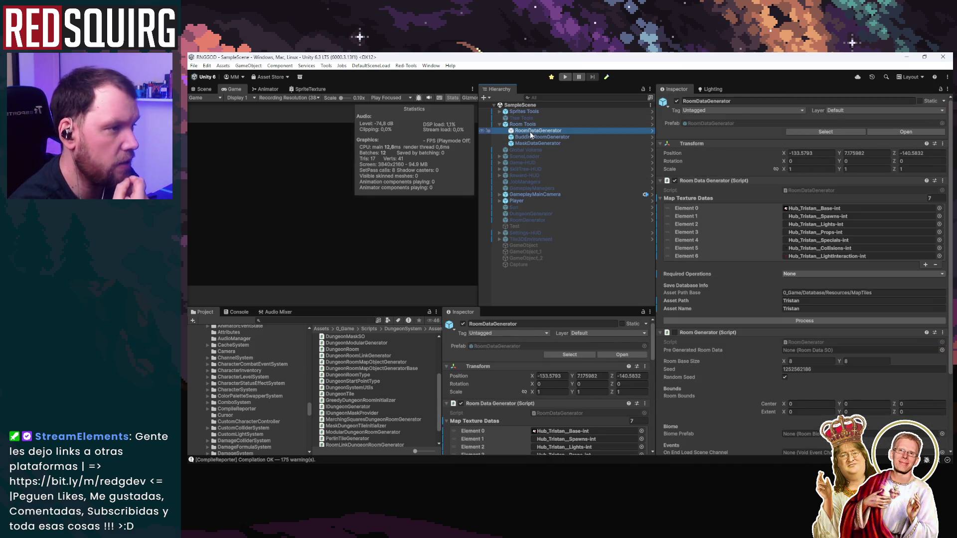
scroll(734, 373, down, 4)
scroll(734, 372, up, 1)
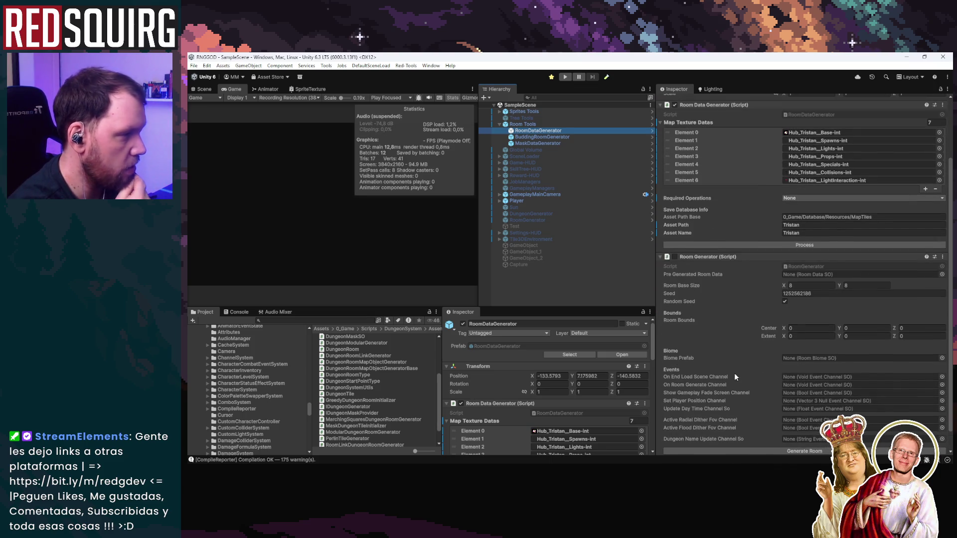
scroll(890, 182, up, 2)
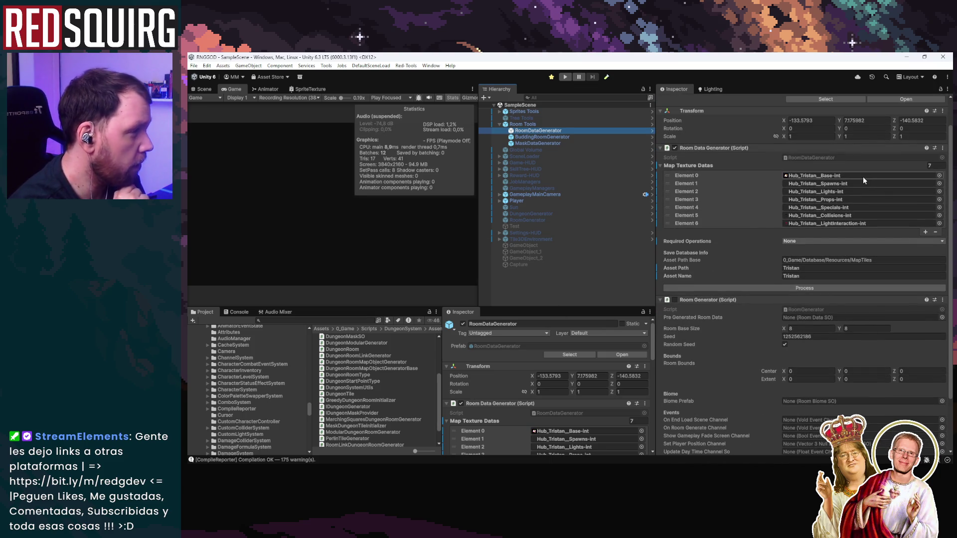
Process the Hub_Tristan textures into room data, check the Console, then run the Intro scene
click(823, 286)
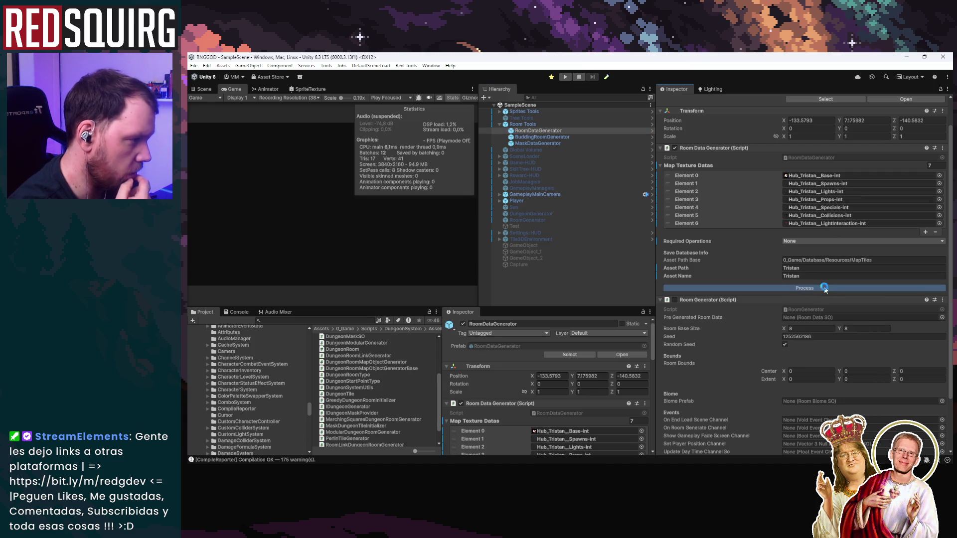
click(242, 312)
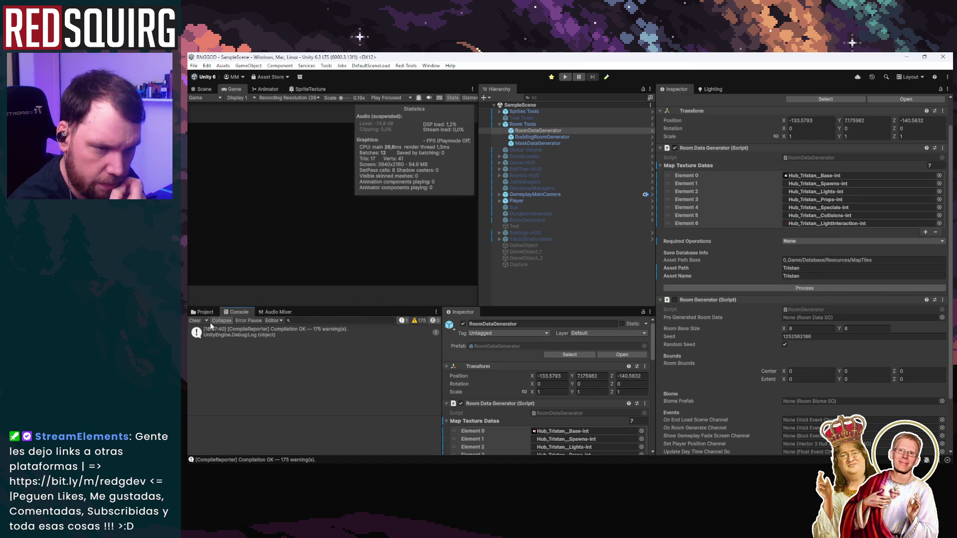
click(550, 76)
click(565, 77)
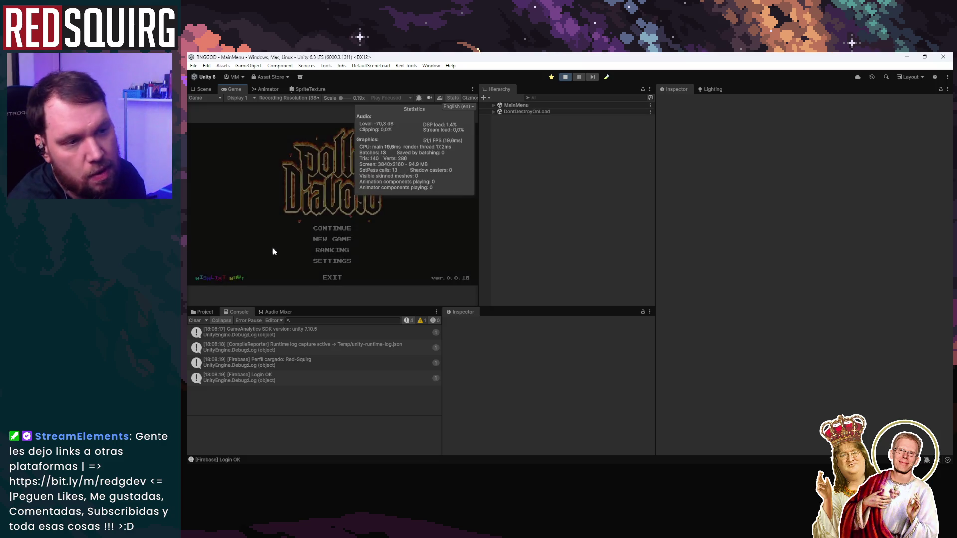
Continue the saved game and claim CEARA to enter the hub, then stop play mode and switch to LDtk
click(320, 228)
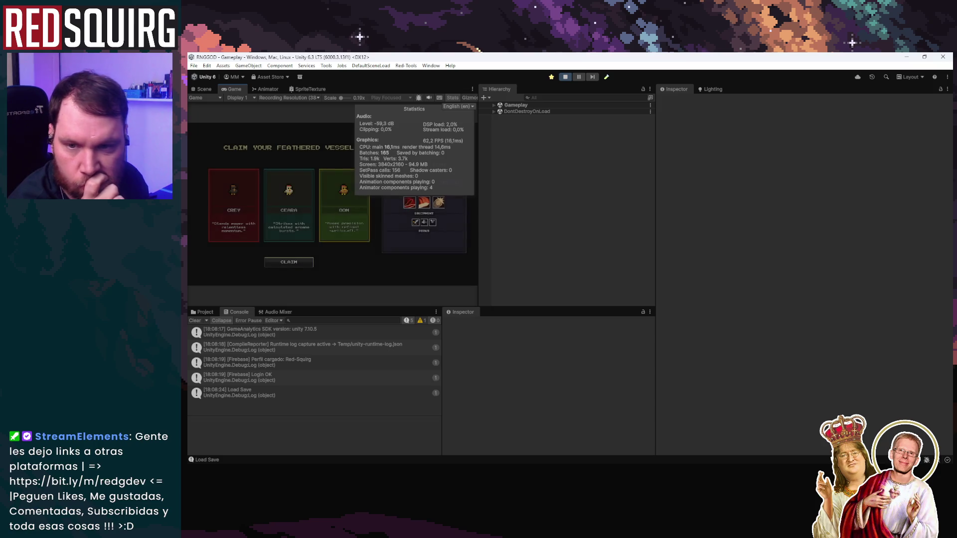
click(294, 225)
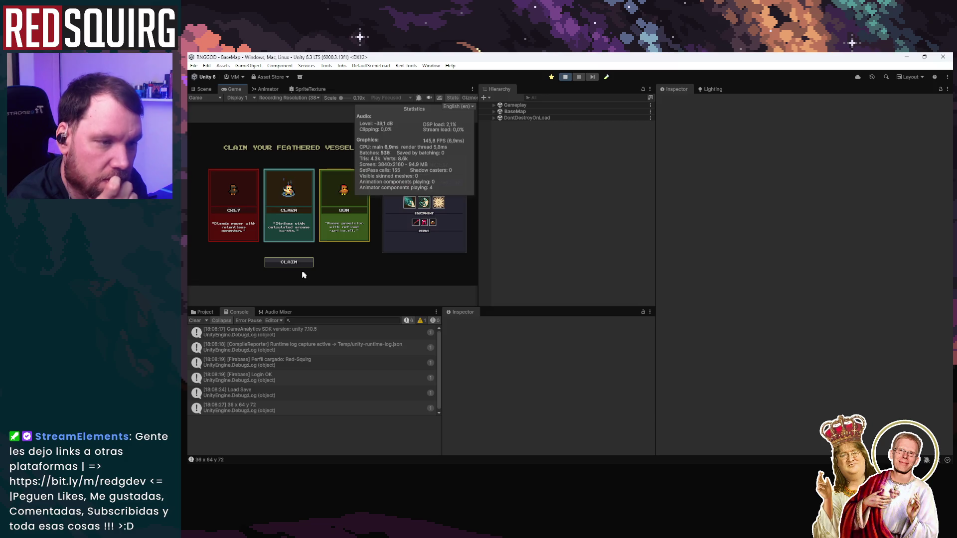
click(300, 264)
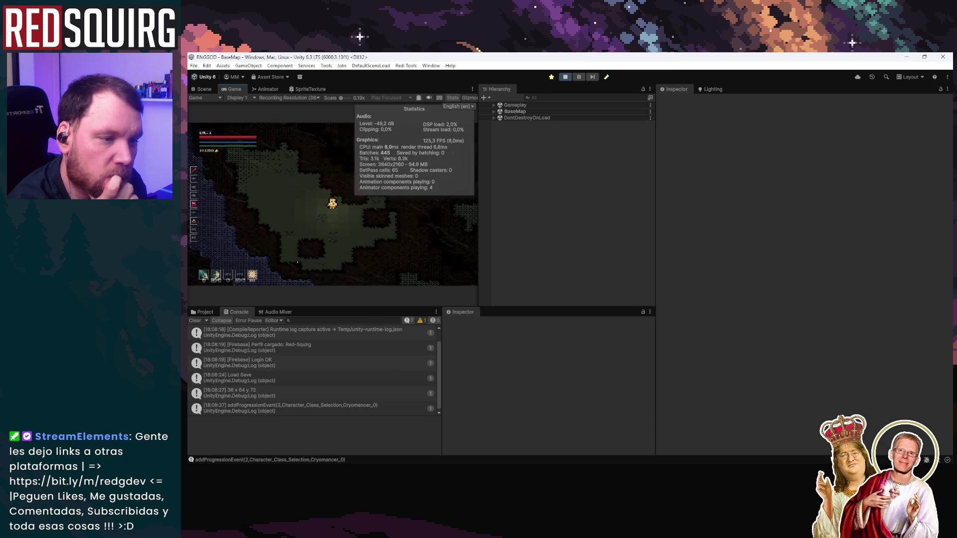
double_click(232, 89)
key(Escape)
key(ctrl+p)
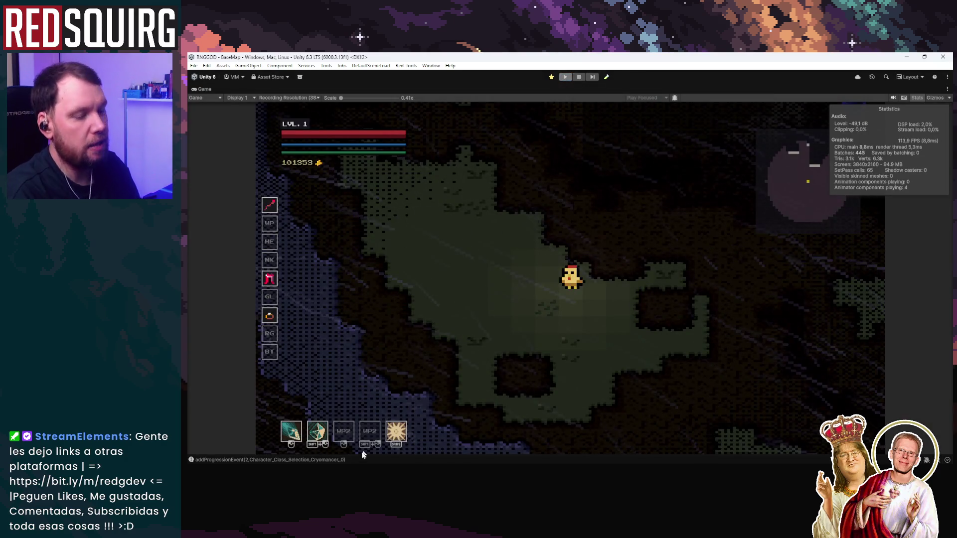
key(alt+Tab)
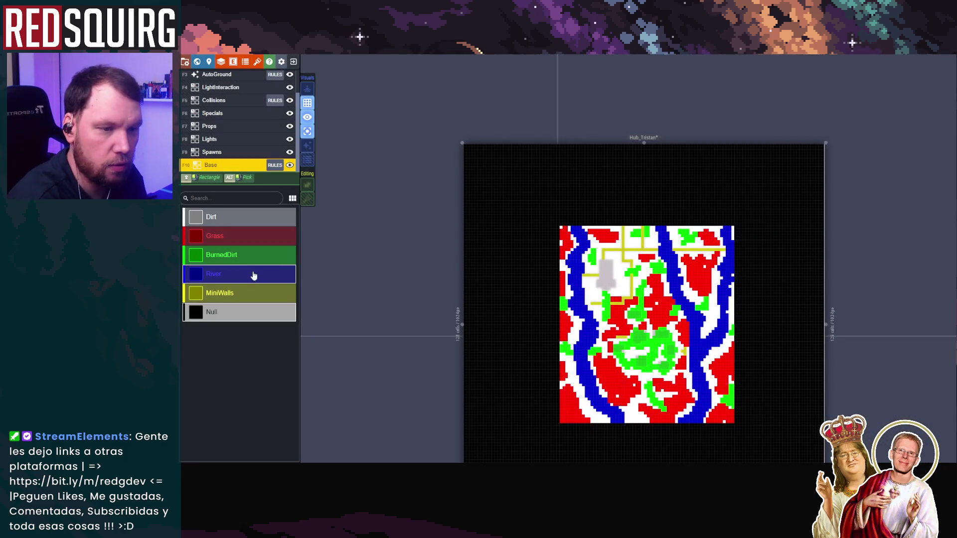
Try Grass and Dirt bucket fills around the map with Visuals on, undoing each one
click(244, 235)
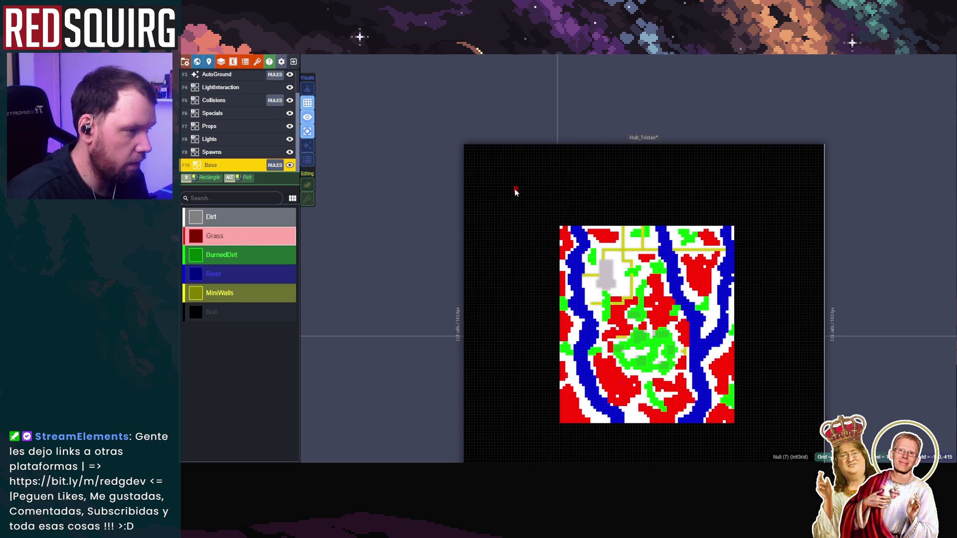
alt+shift+click(515, 190)
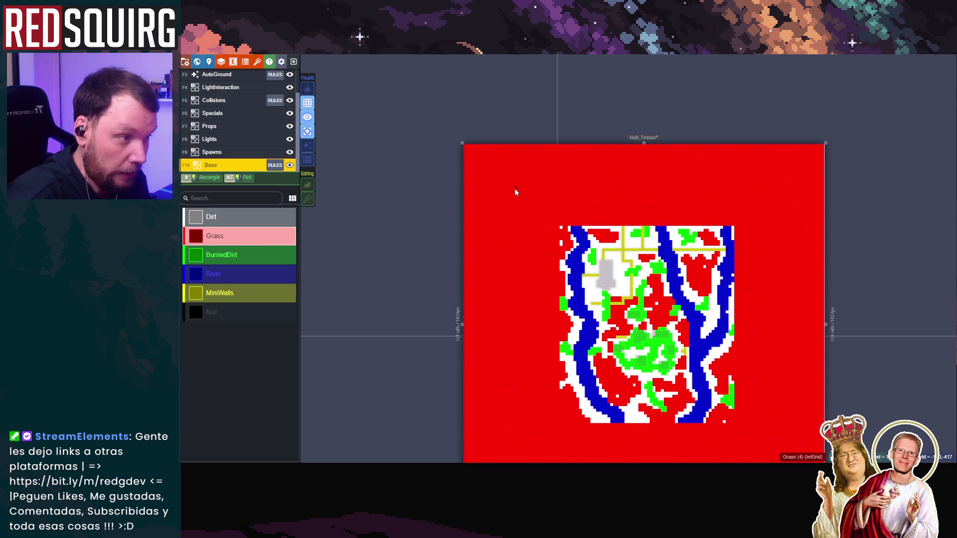
click(250, 218)
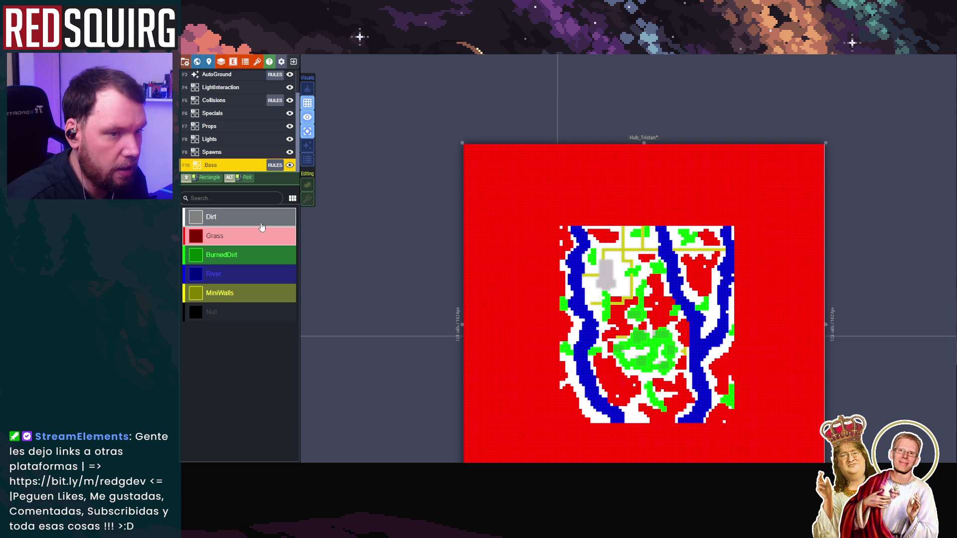
alt+shift+click(502, 181)
key(ctrl+z)
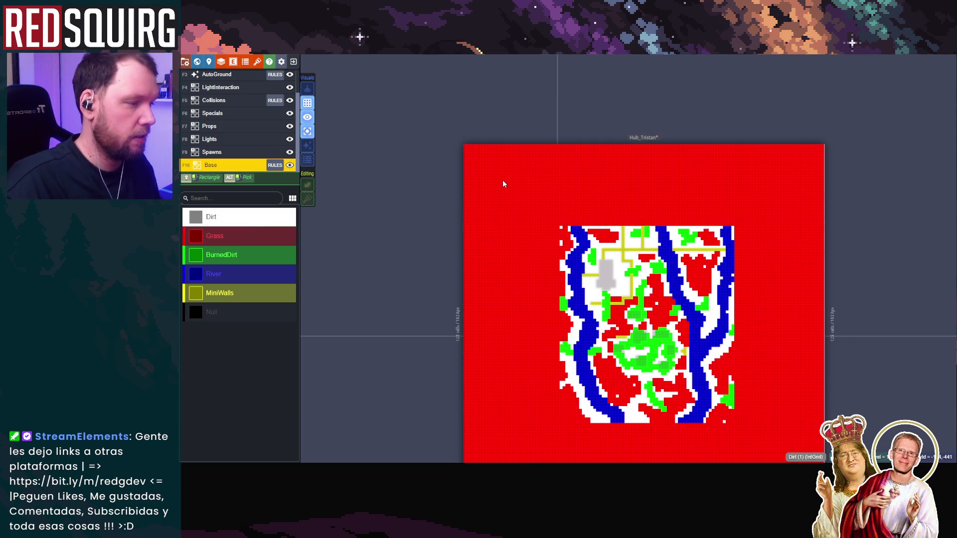
key(ctrl+z)
click(307, 145)
alt+shift+click(514, 182)
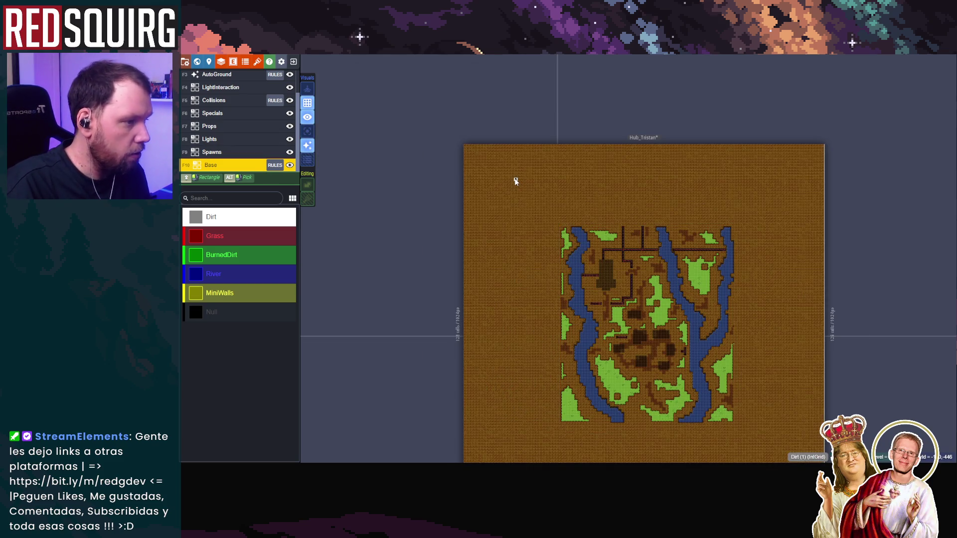
scroll(533, 220, down, 2)
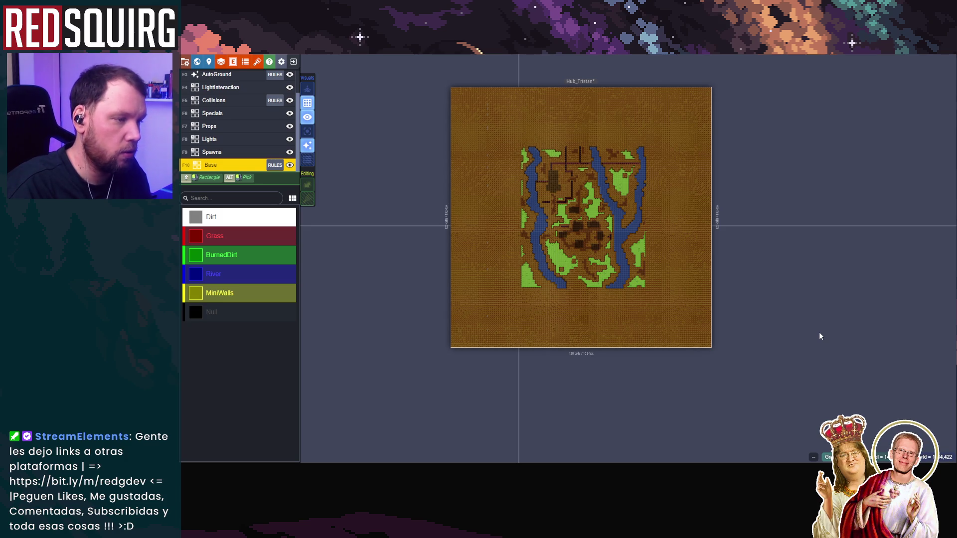
key(ctrl+z)
Bucket-fill the empty surroundings of Hub_Tristan's Base layer with River and save the project
click(236, 279)
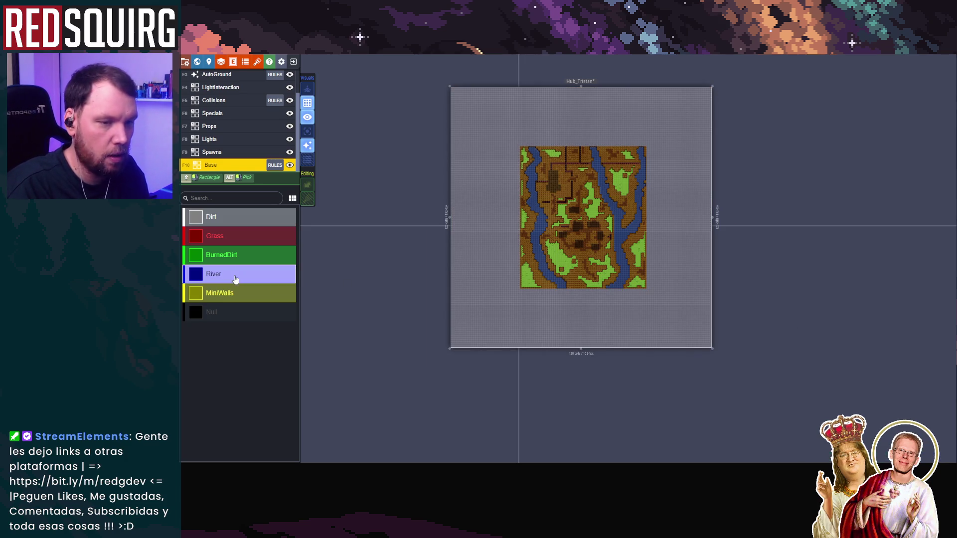
click(482, 121)
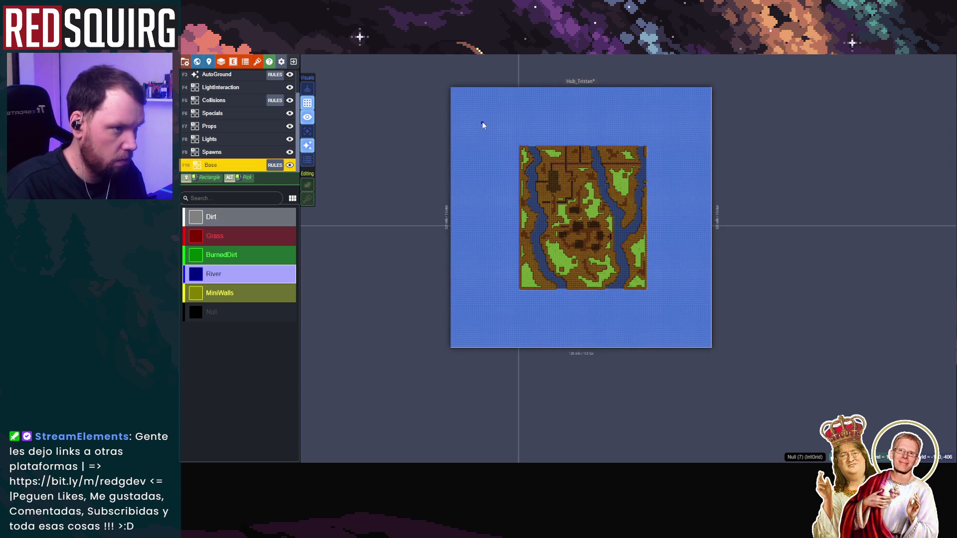
scroll(681, 266, up, 2)
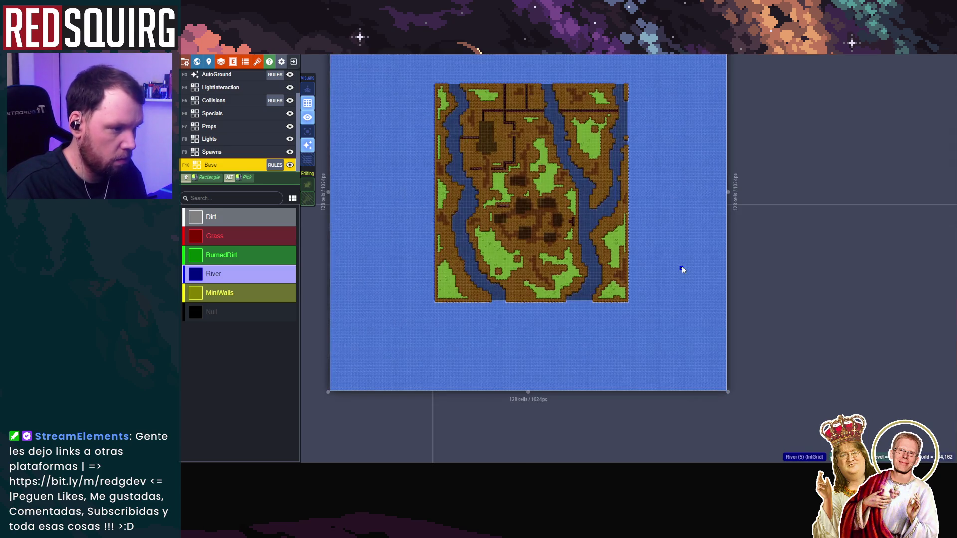
scroll(656, 230, up, 1)
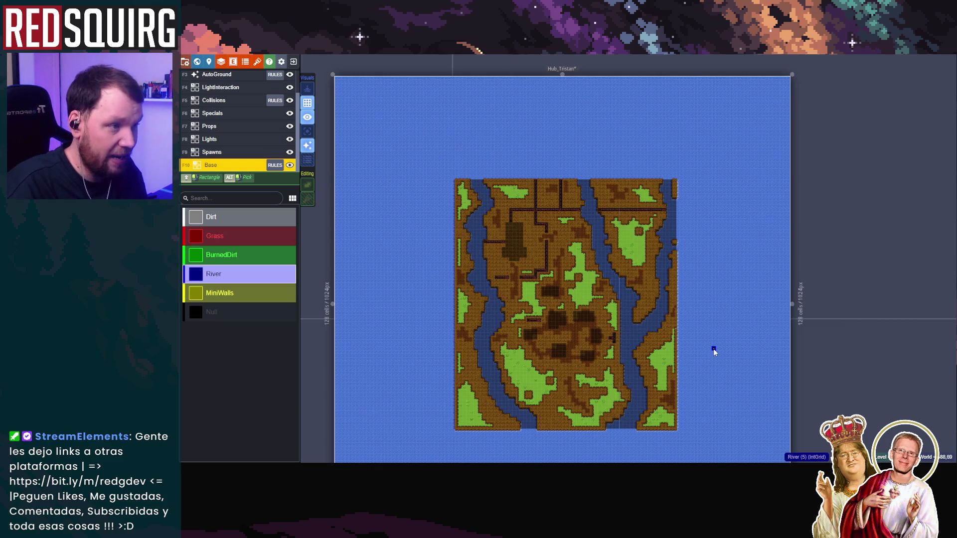
key(ctrl+s)
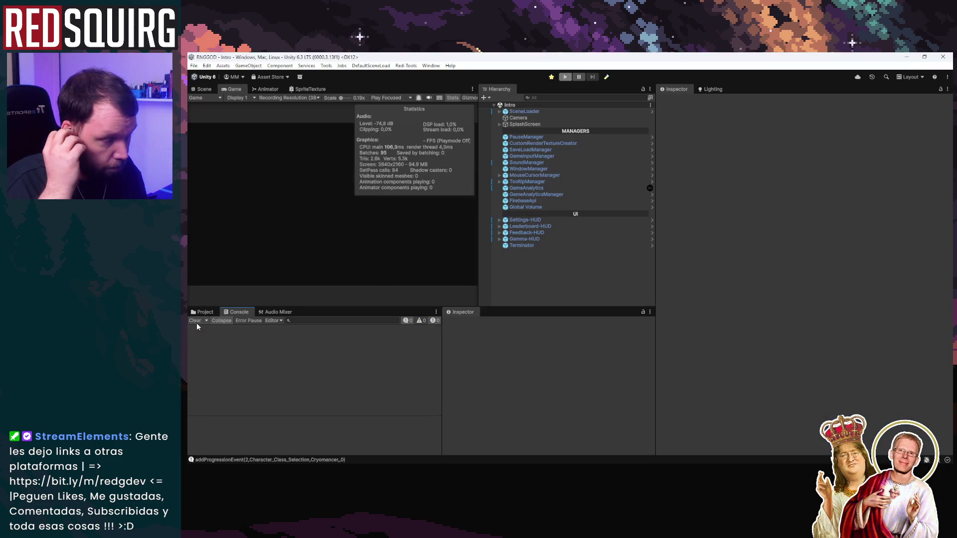
Clear the console, open SampleScene, and select RoomDataGenerator under Room Tools
click(196, 321)
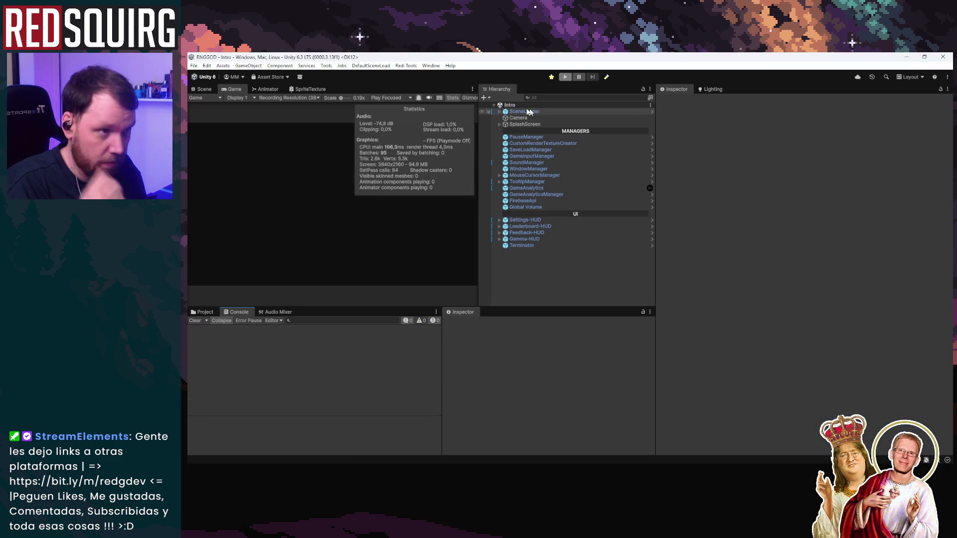
click(607, 78)
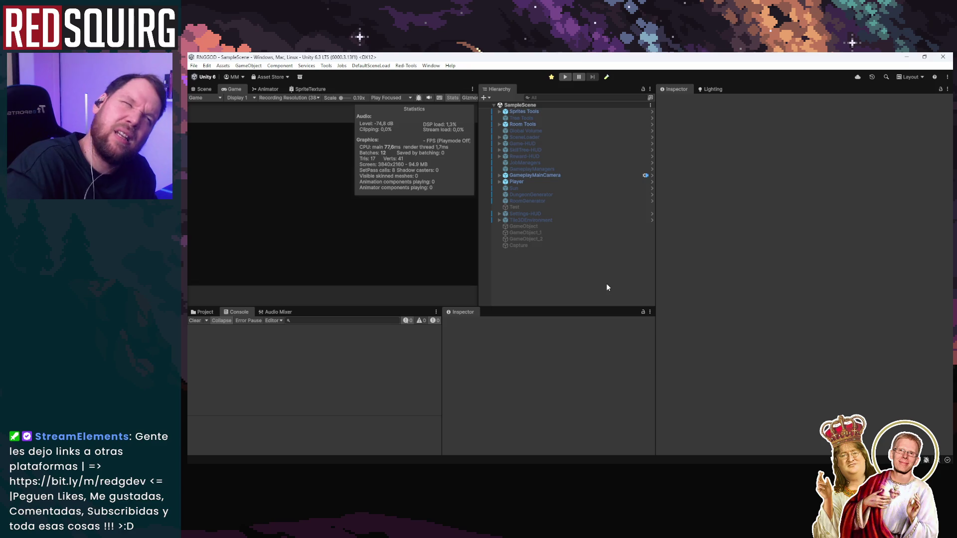
click(533, 111)
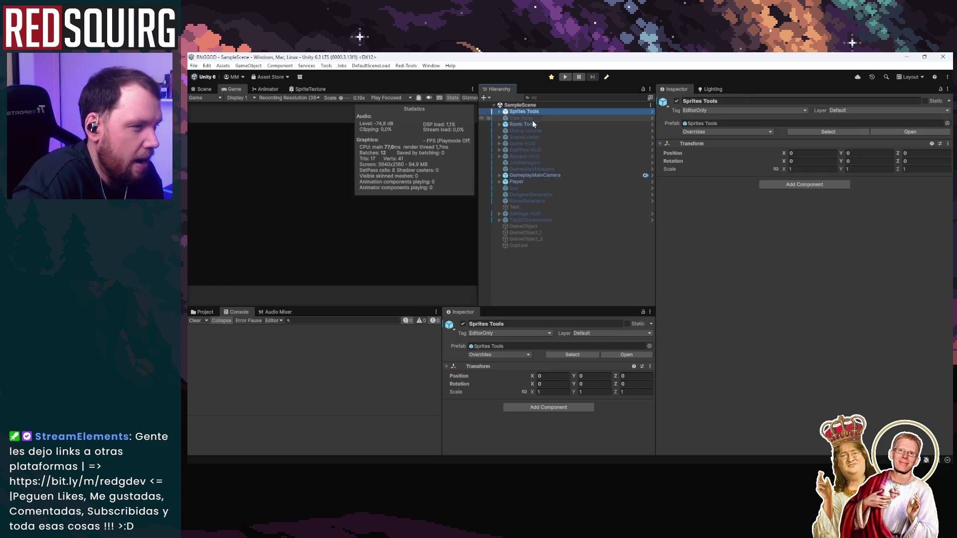
click(531, 123)
click(498, 124)
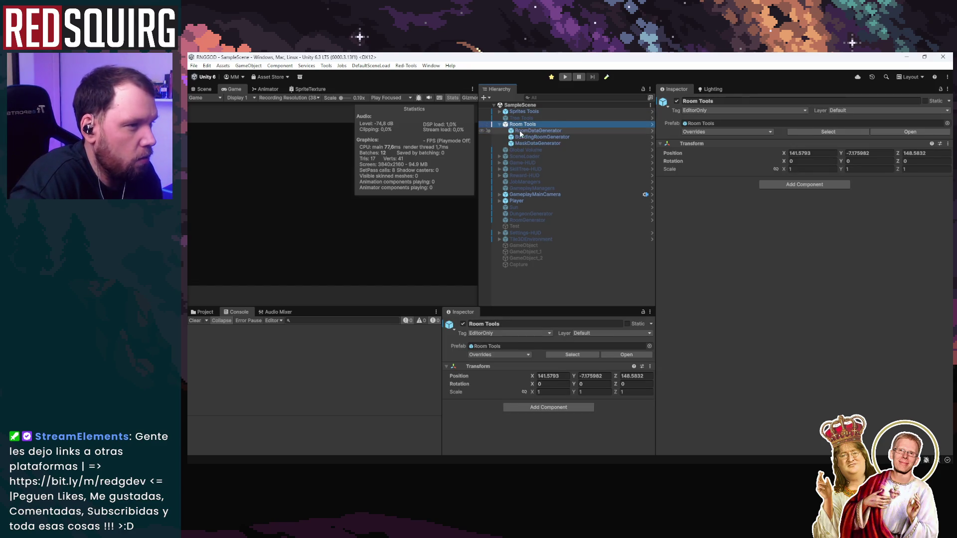
click(538, 131)
Process the Hub_Tristan map textures into room data and start play mode
click(811, 320)
click(811, 321)
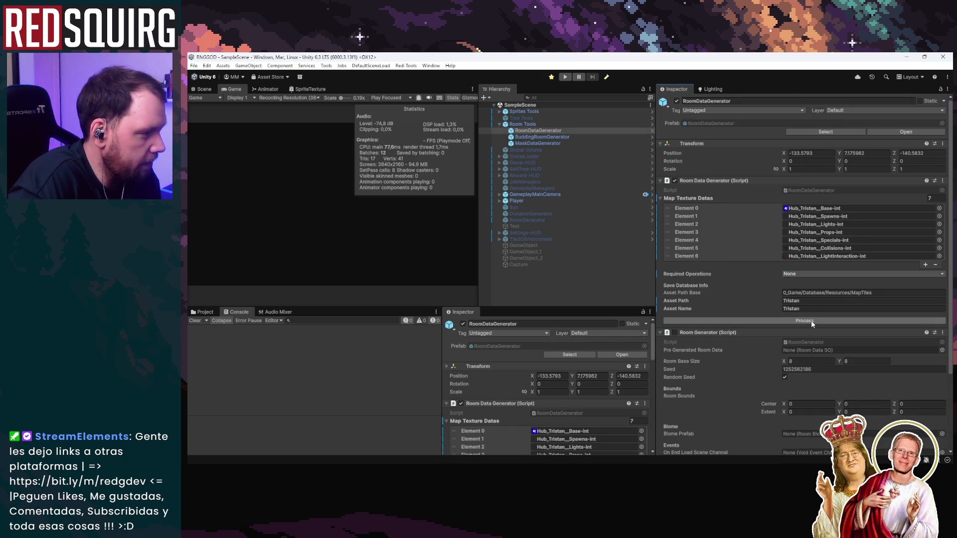
click(550, 76)
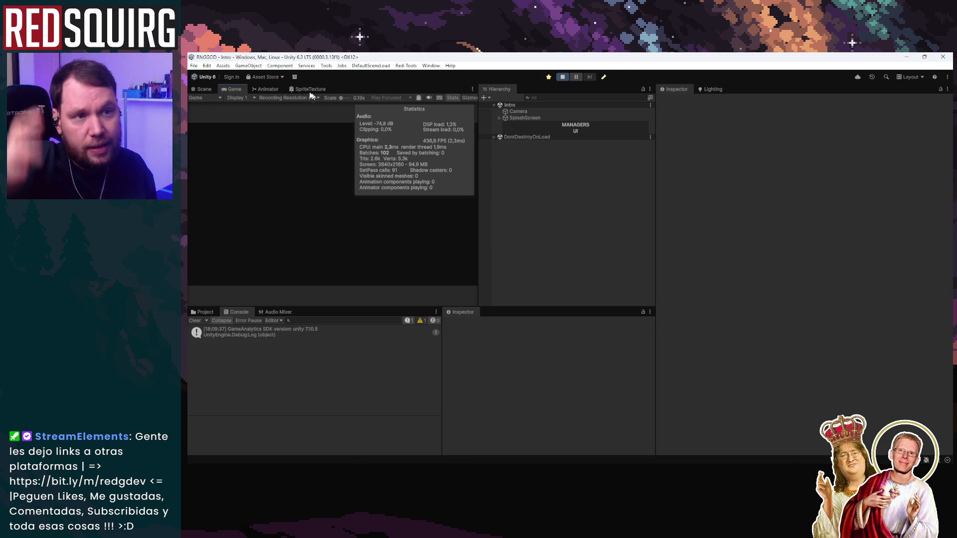
Maximize the Game view, continue the saved game, and claim Drindora the Cryomancer
double_click(232, 89)
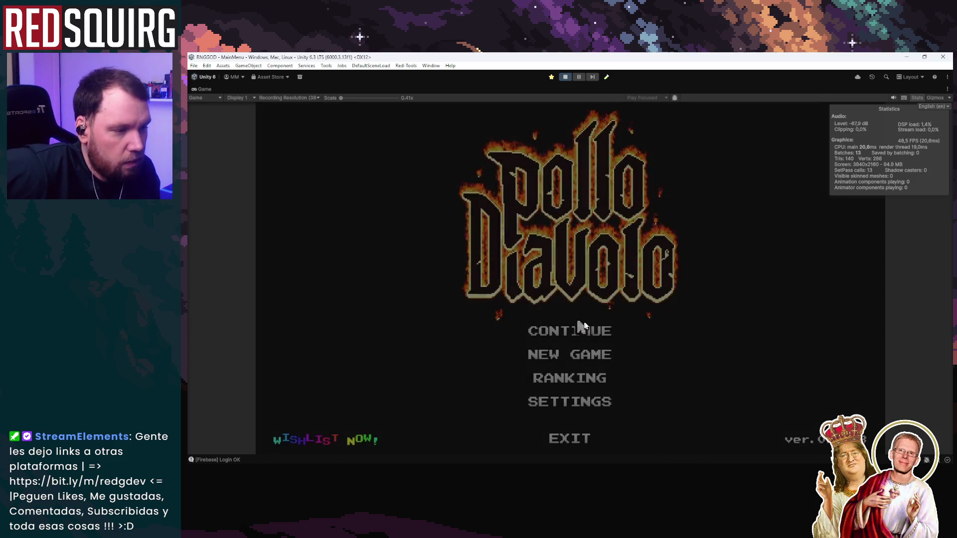
click(592, 333)
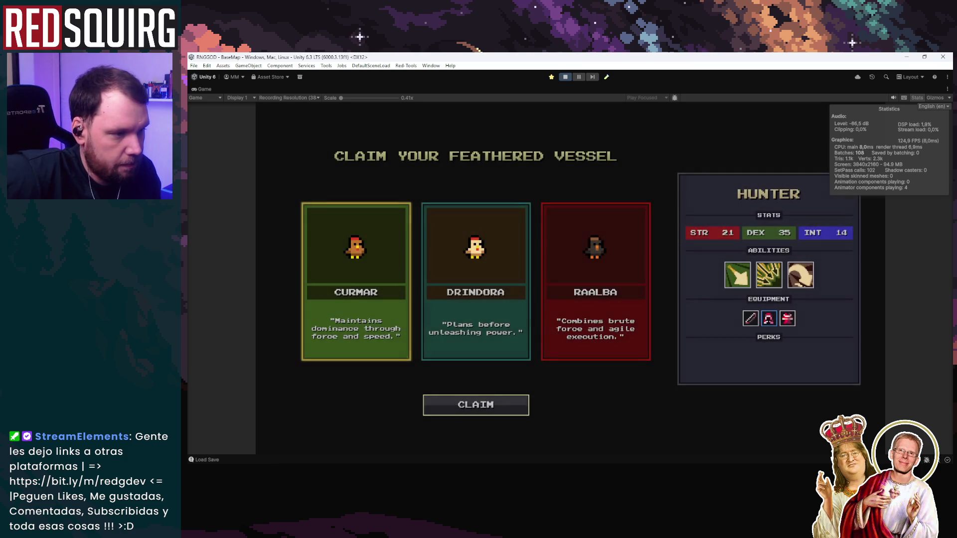
click(460, 295)
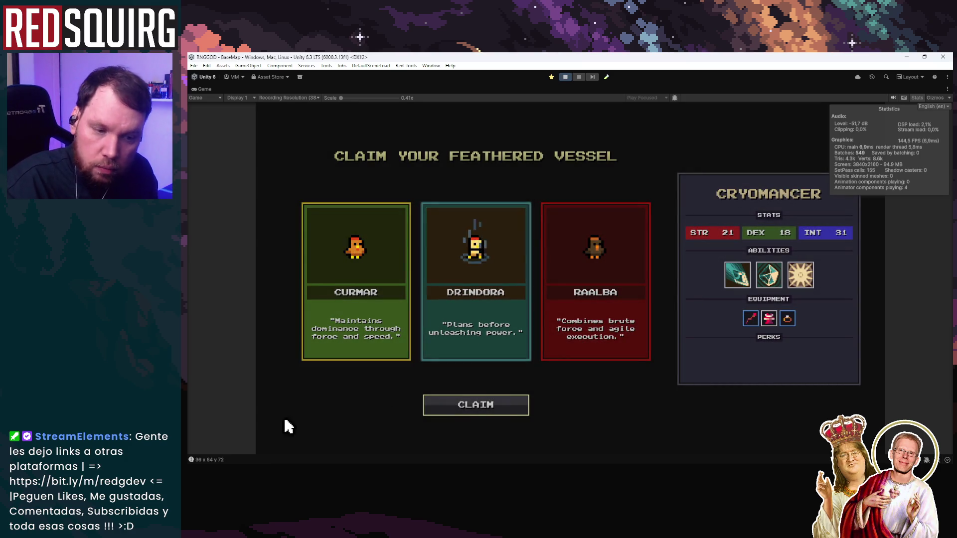
click(521, 404)
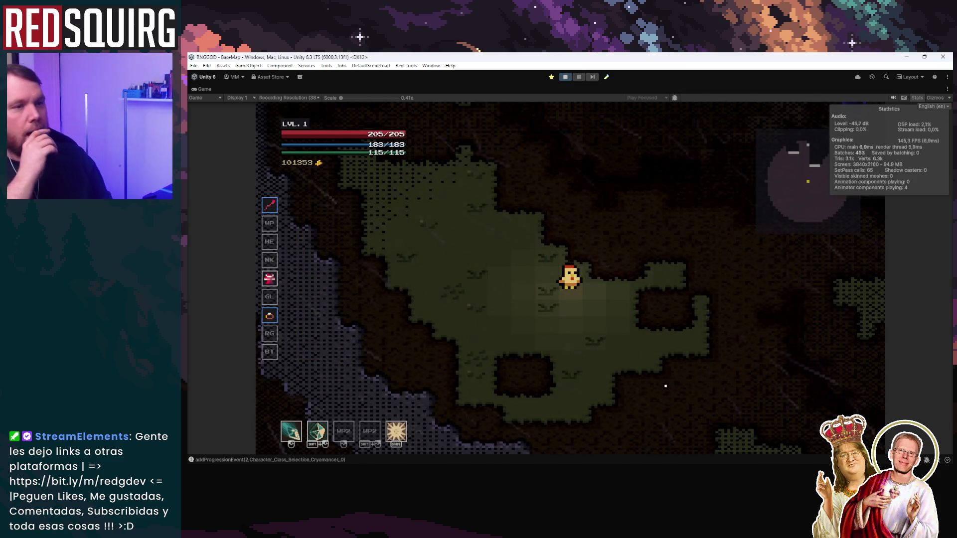
Walk the chicken rightward across the hub map with D, then pause the game
key(d)
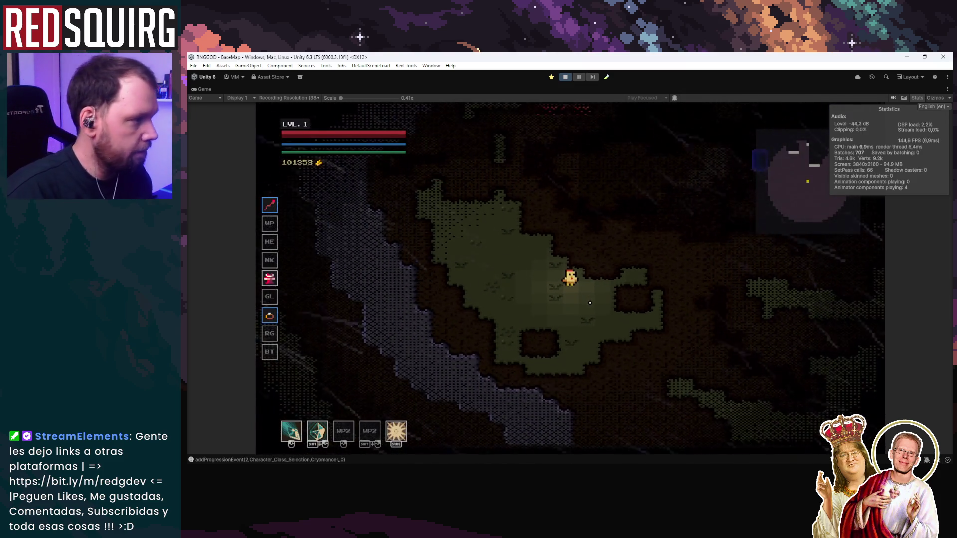
key(d)
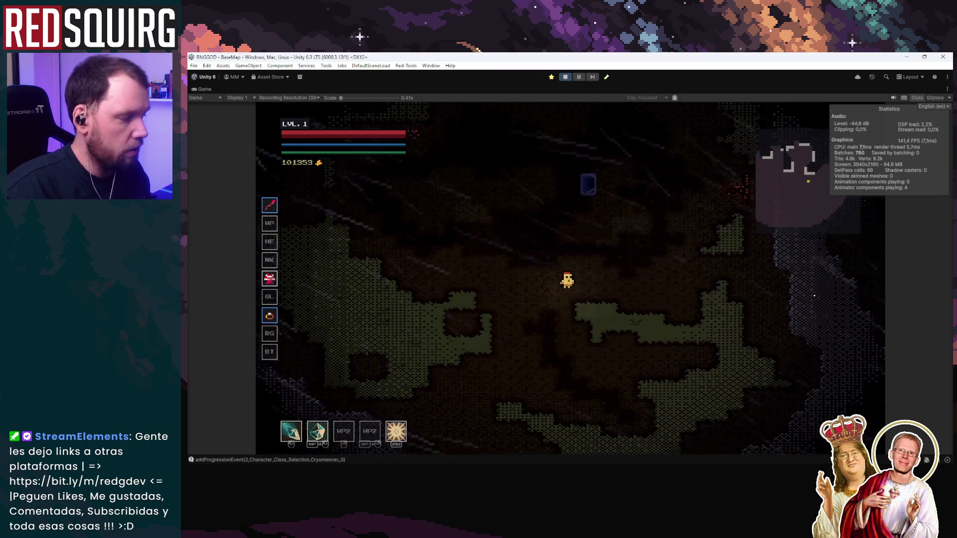
key(d)
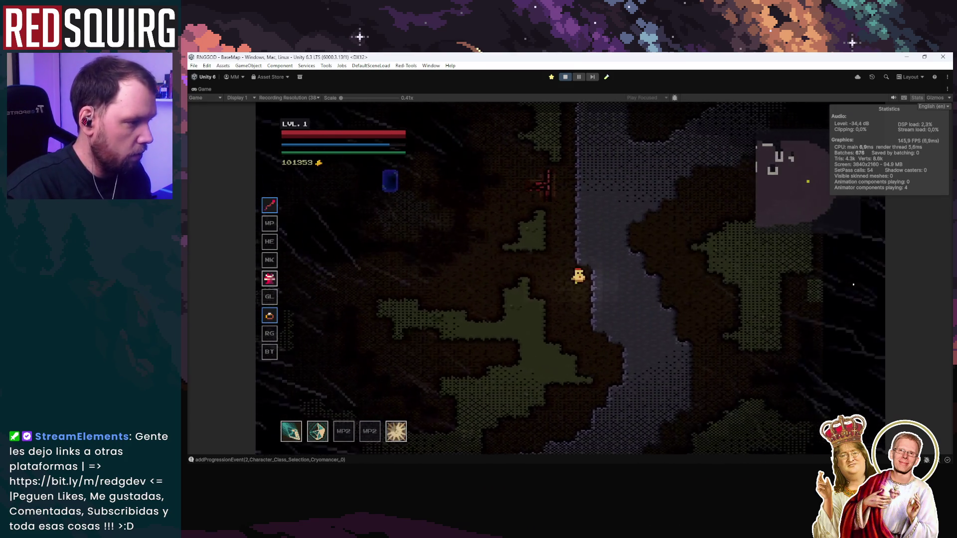
click(578, 76)
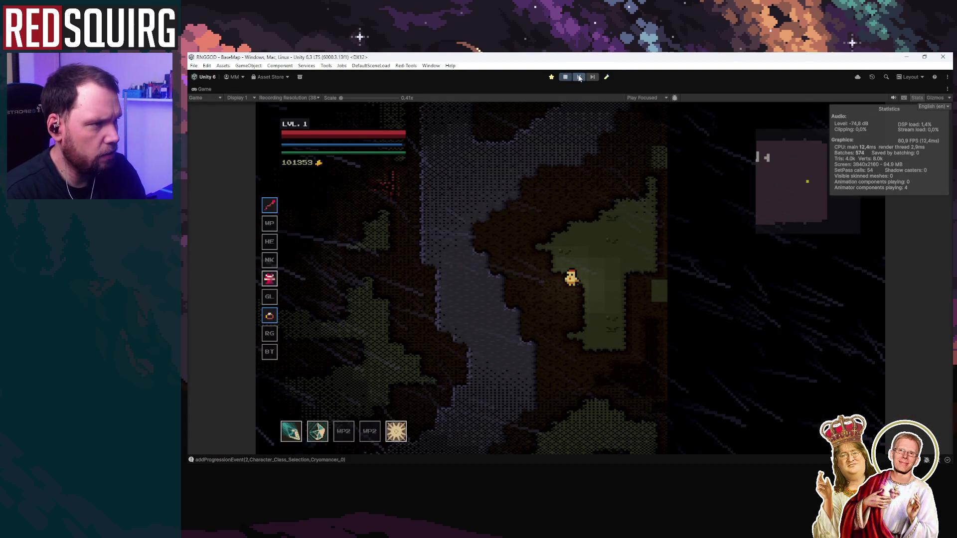
click(613, 269)
Restore the full editor layout and stop play mode
key(Escape)
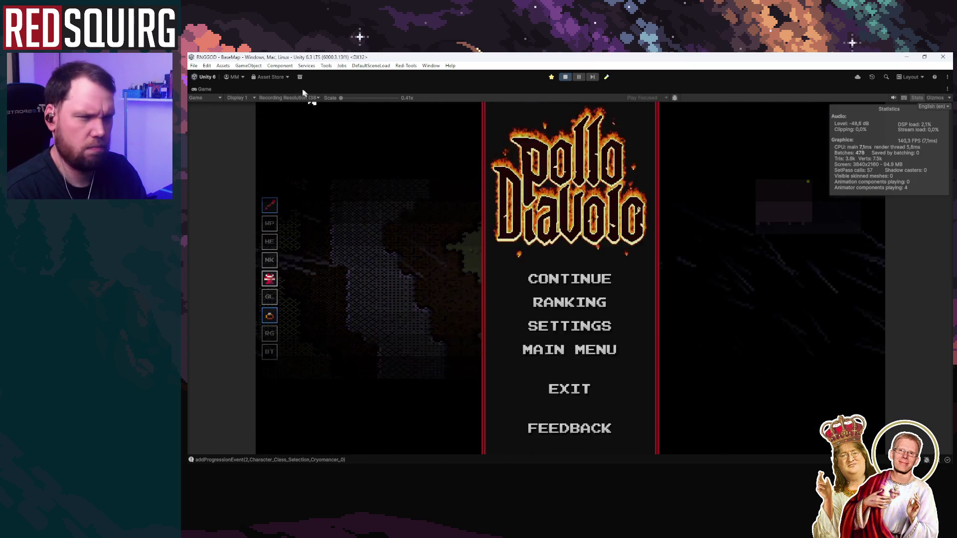
key(Escape)
key(shift+space)
click(201, 89)
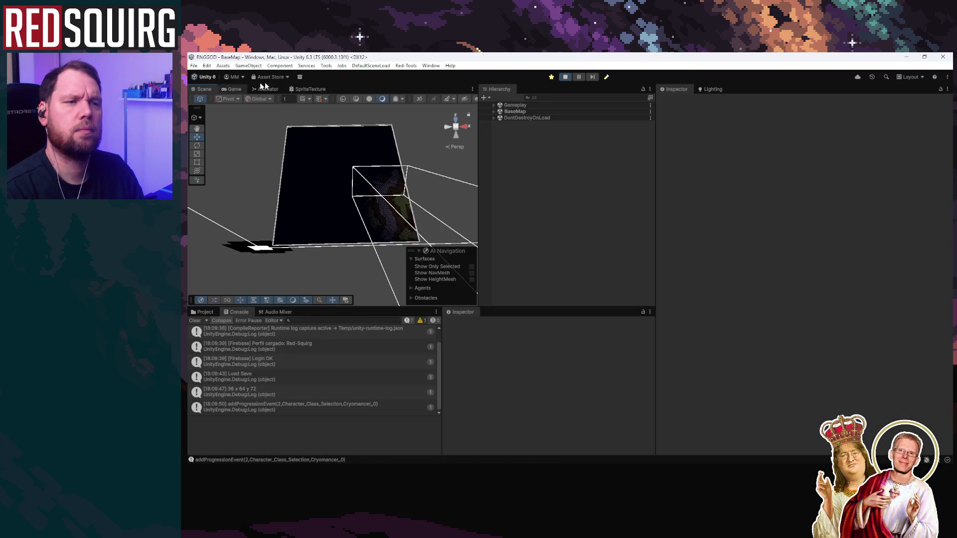
click(565, 77)
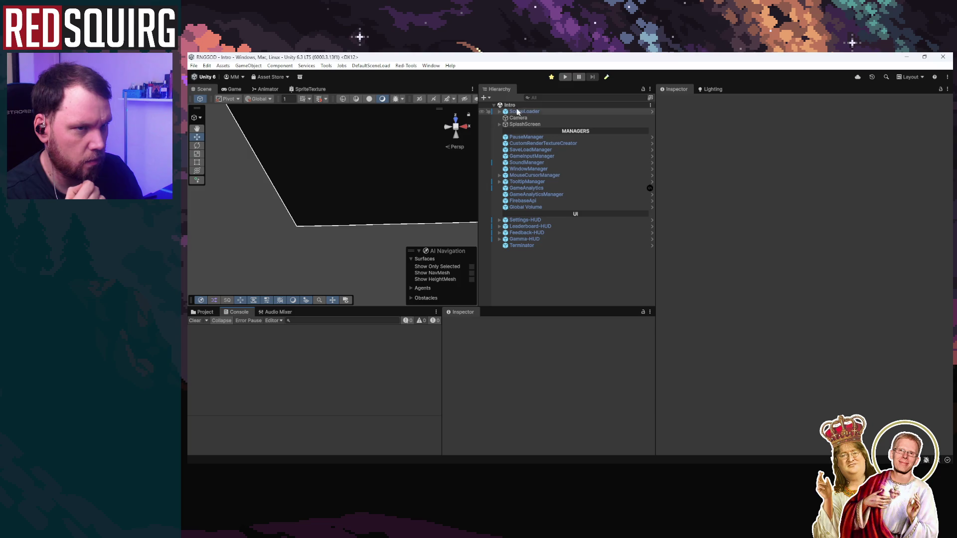
Open the recent BaseMap scene and select its RoomGenerator to view the settings
click(194, 65)
mouse_move(240, 92)
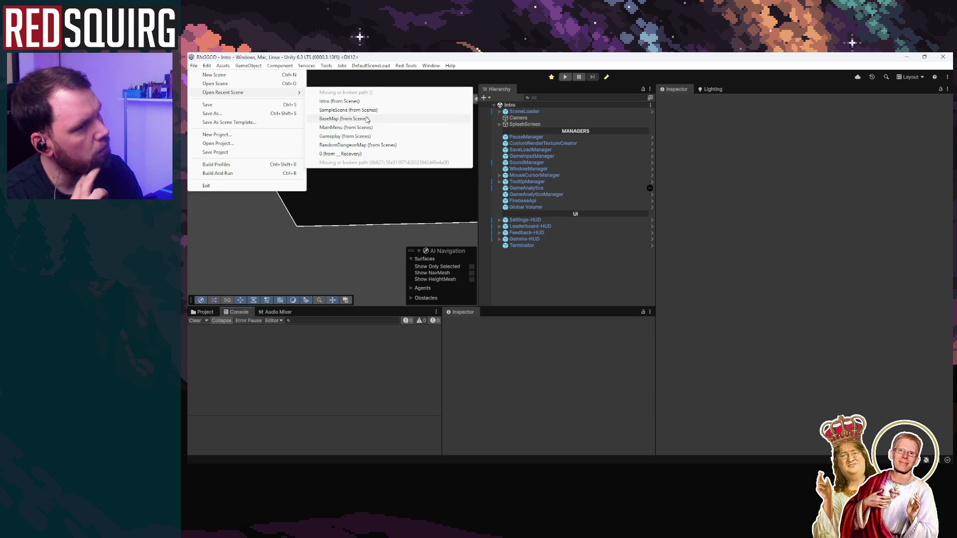
click(370, 119)
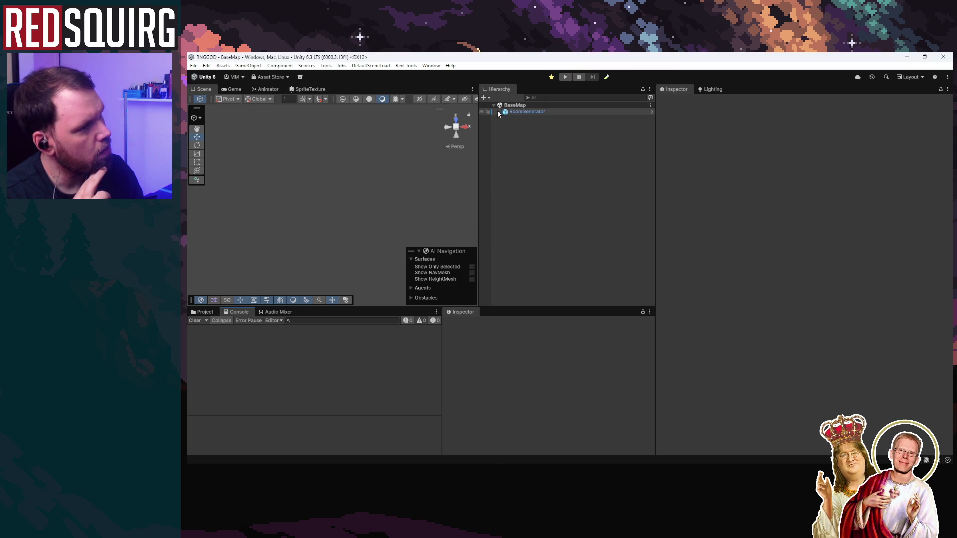
click(516, 112)
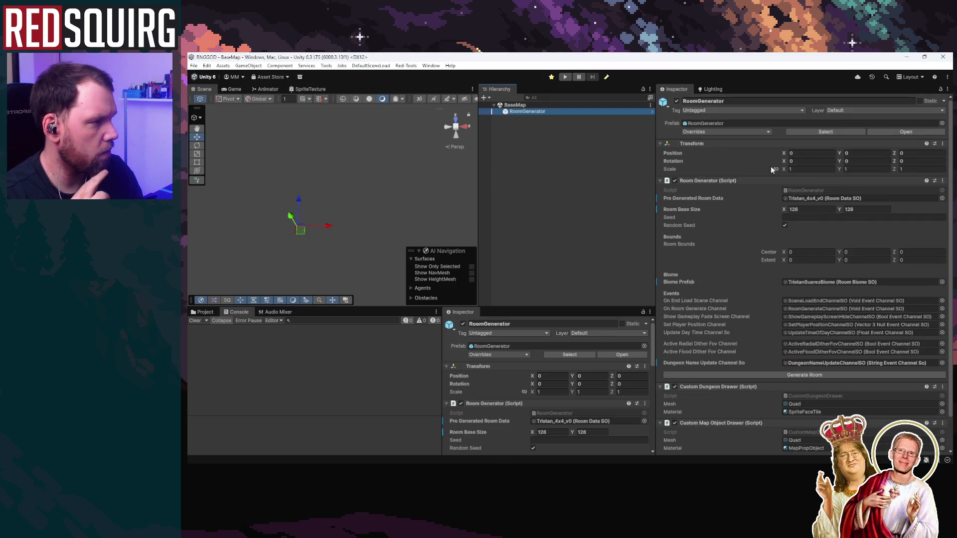
Assign Tristan_8x8_v0 as RoomGenerator's Pre Generated Room Data and save the BaseMap scene
click(810, 198)
click(205, 311)
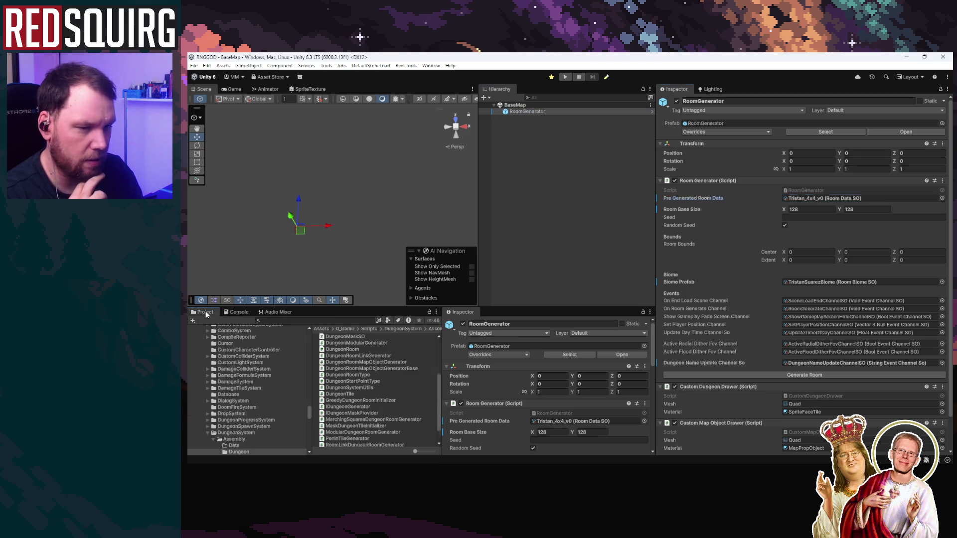
click(827, 198)
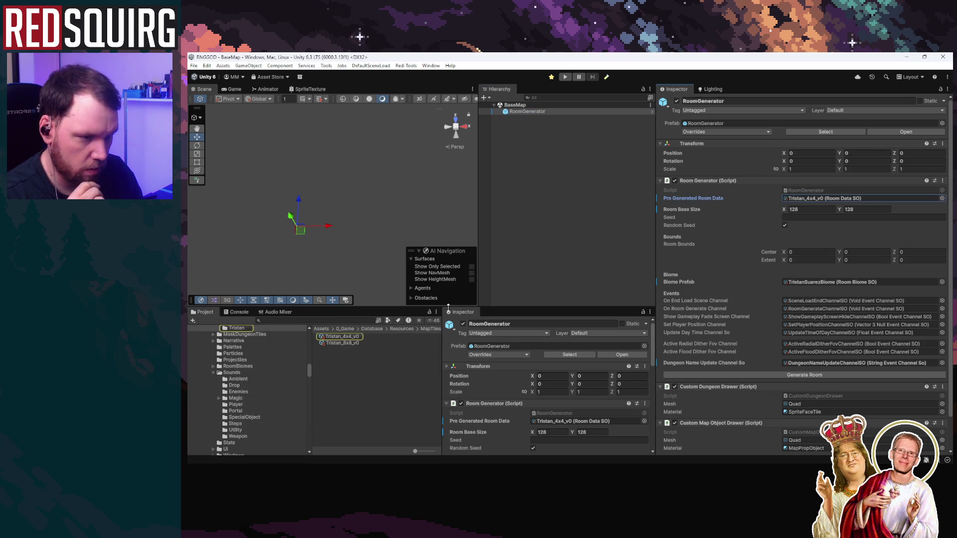
drag(354, 343, 807, 199)
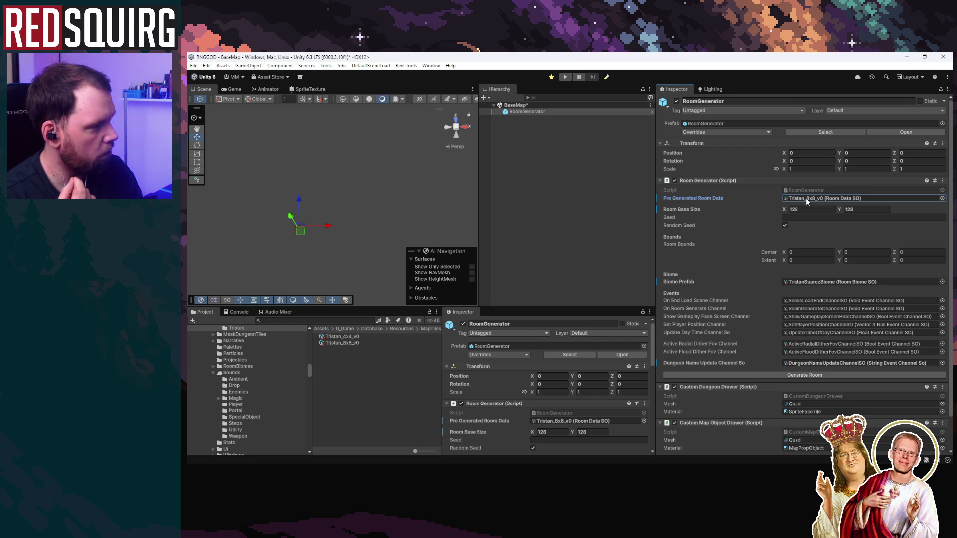
click(806, 199)
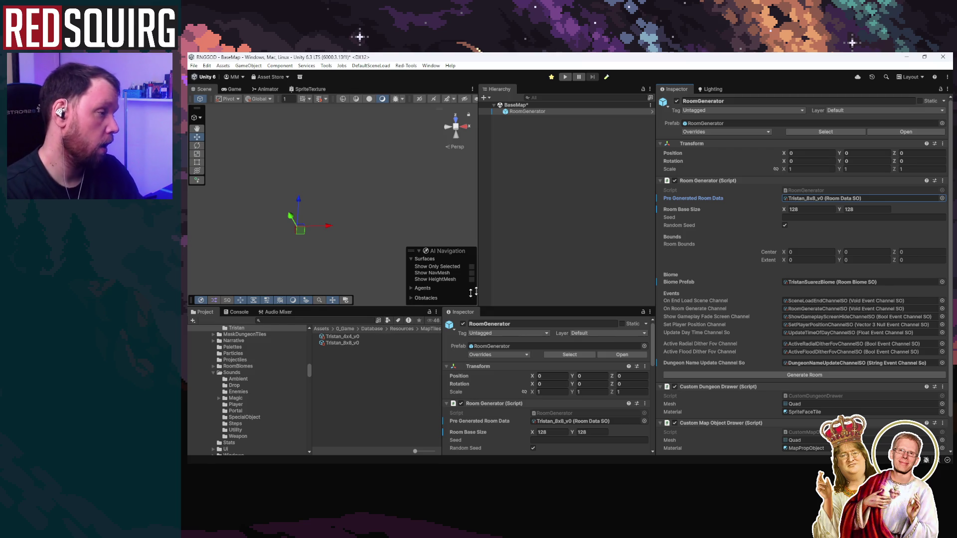
click(822, 198)
click(345, 343)
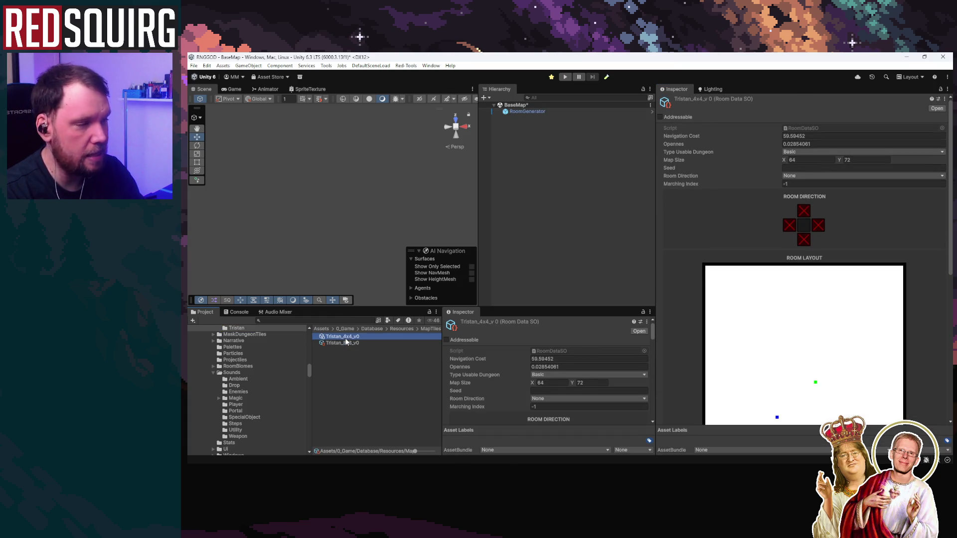
click(194, 65)
click(203, 107)
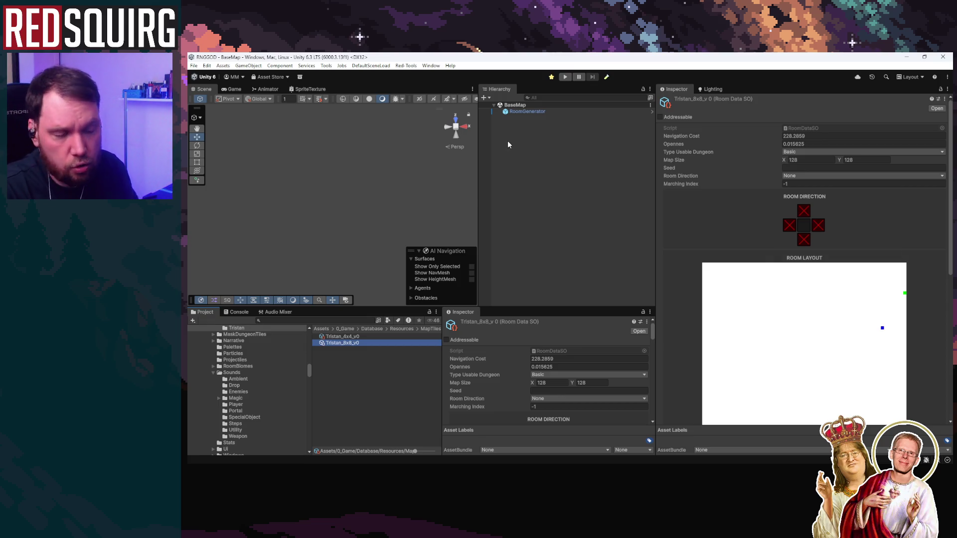
Compare the Tristan_4x4_v0 and Tristan_8x8_v0 room data assets in the Inspector
click(358, 337)
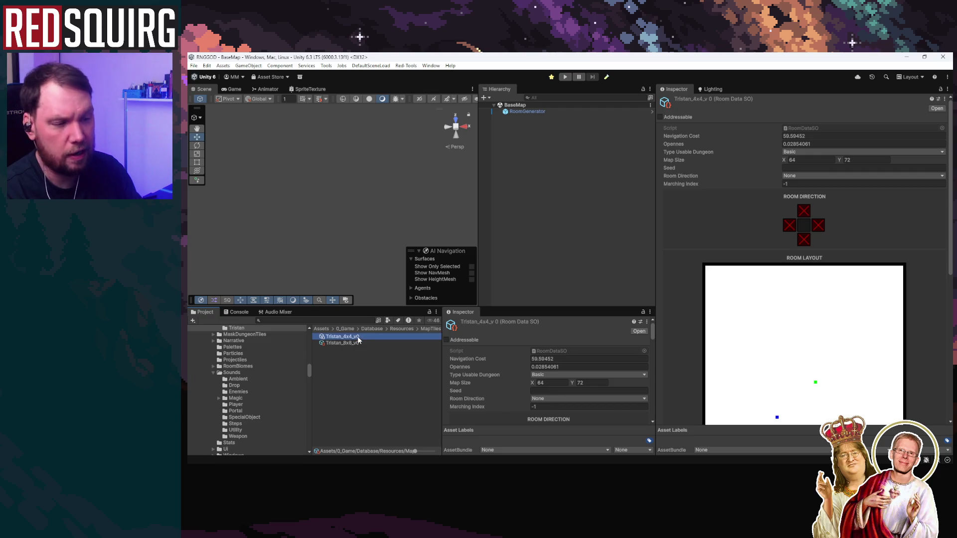
click(860, 160)
click(345, 346)
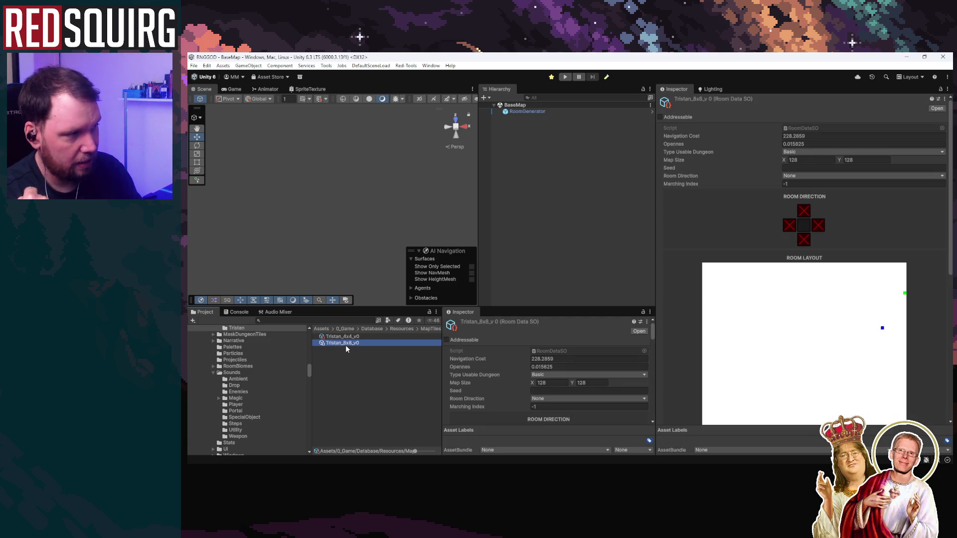
click(193, 66)
Open the Intro scene, maximize the Game view, continue the saved game and claim the Cryomancer
mouse_move(218, 94)
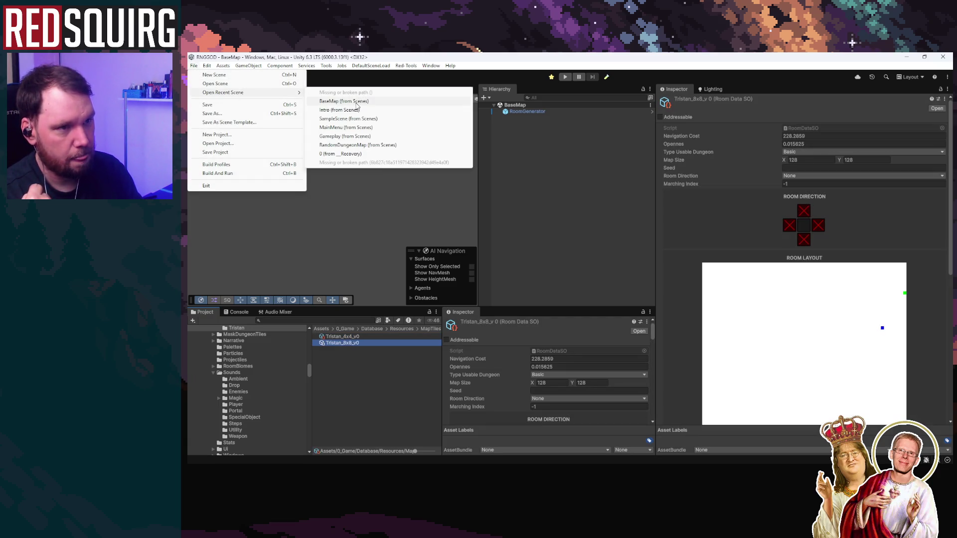
click(344, 111)
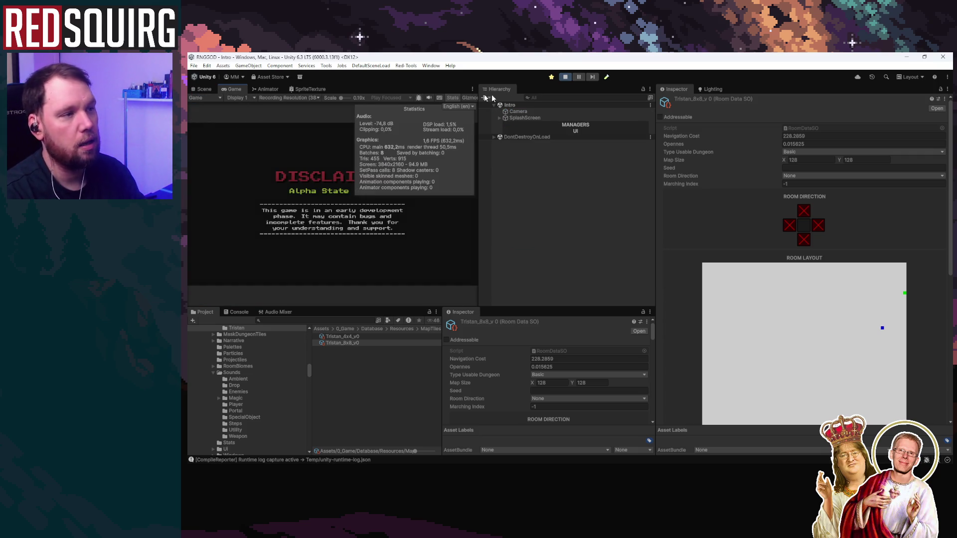
double_click(225, 89)
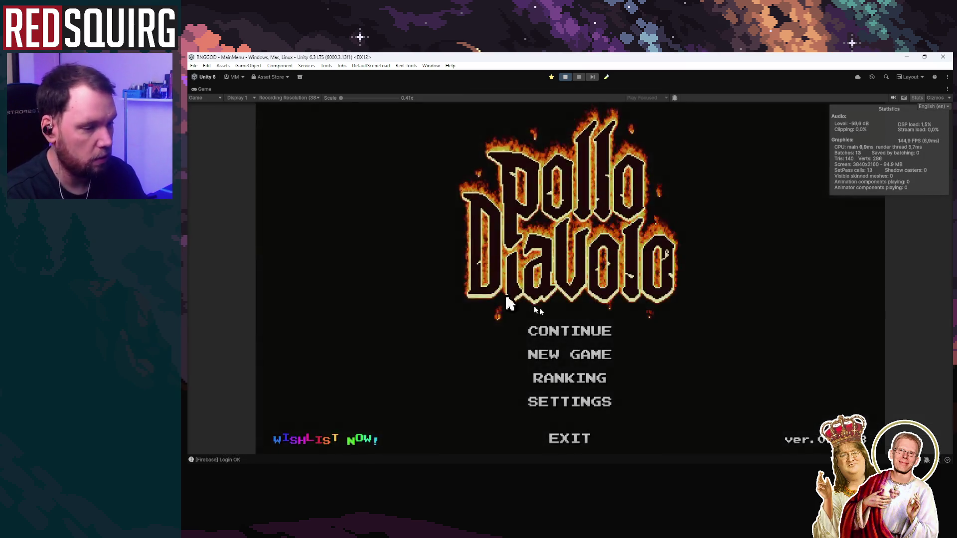
click(575, 334)
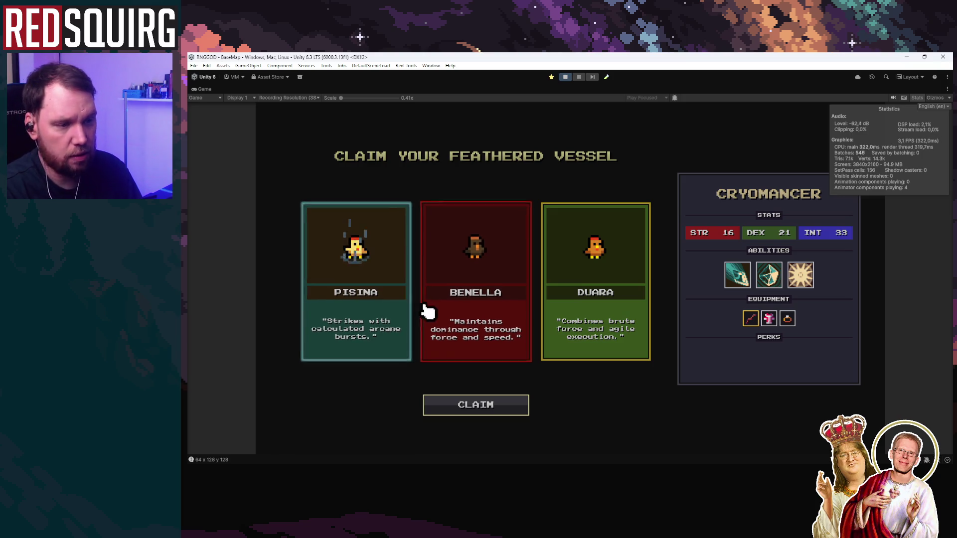
click(497, 401)
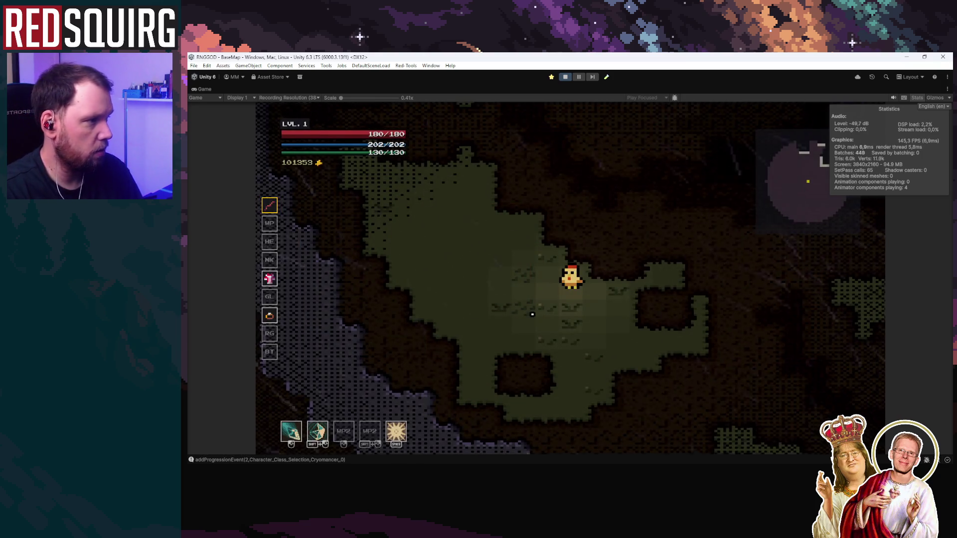
Walk the chicken through the cave with WASD, heading up, left, down and past the blue portal
key(w)
key(d)
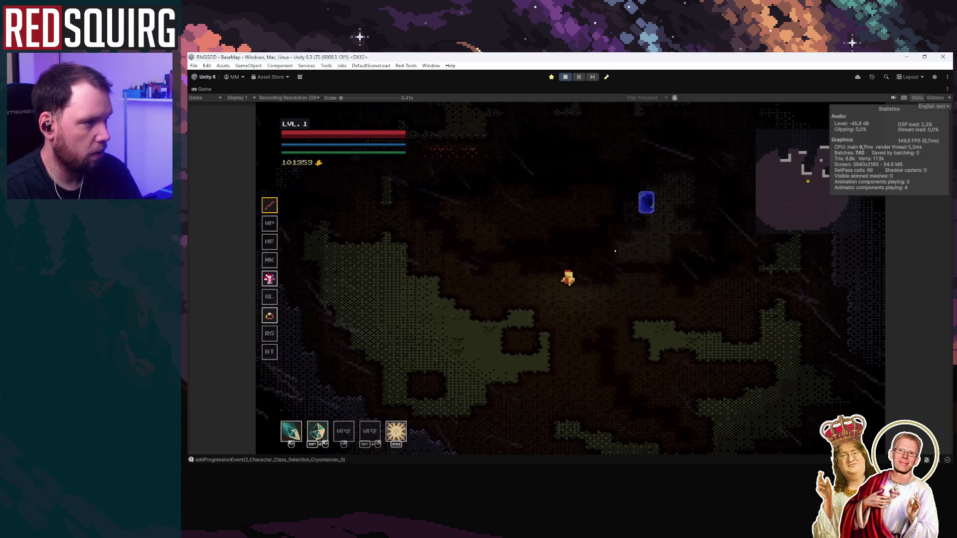
key(w)
key(d)
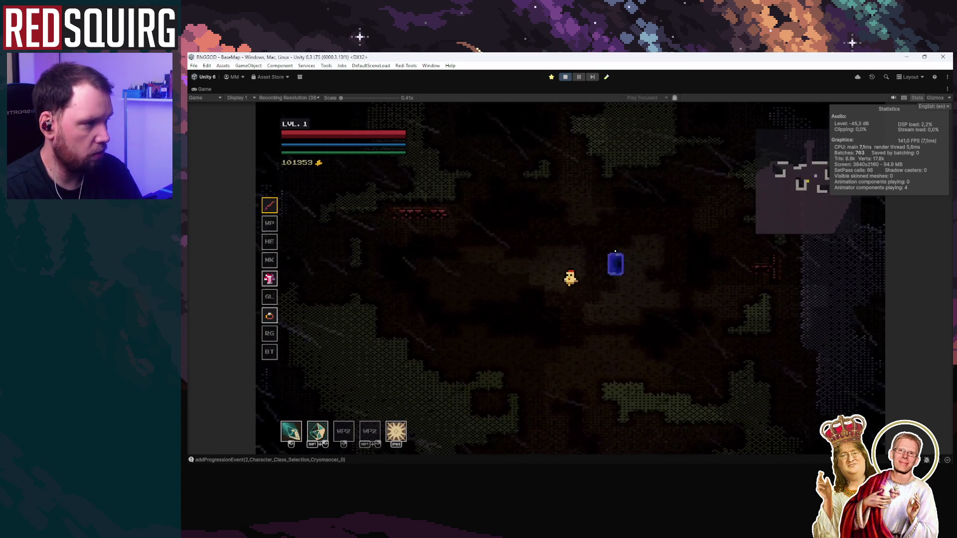
key(a)
key(s)
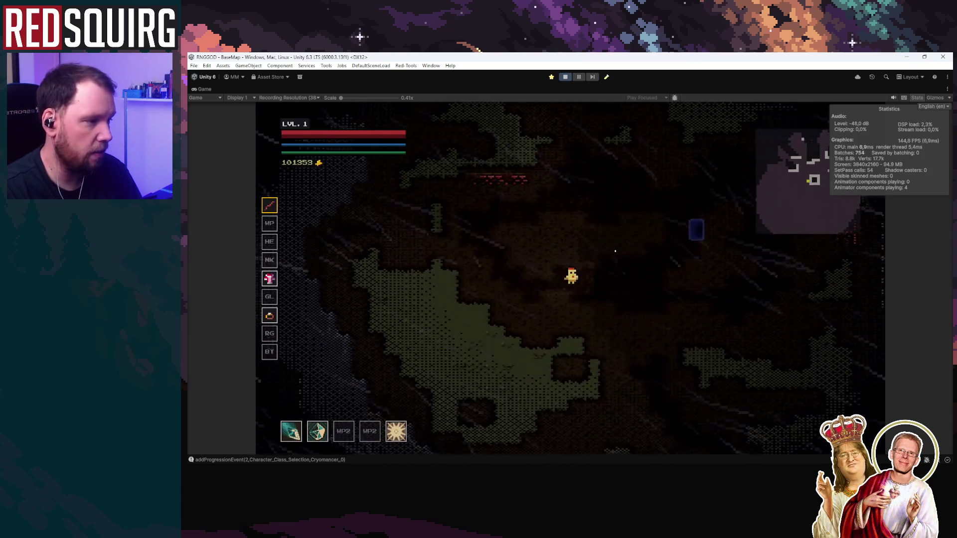
key(s)
key(d)
key(d)
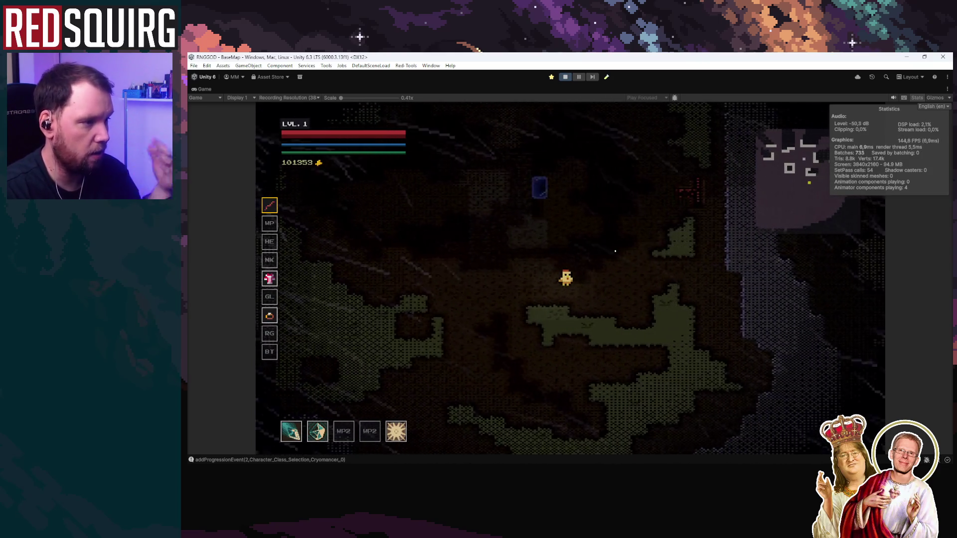
key(w)
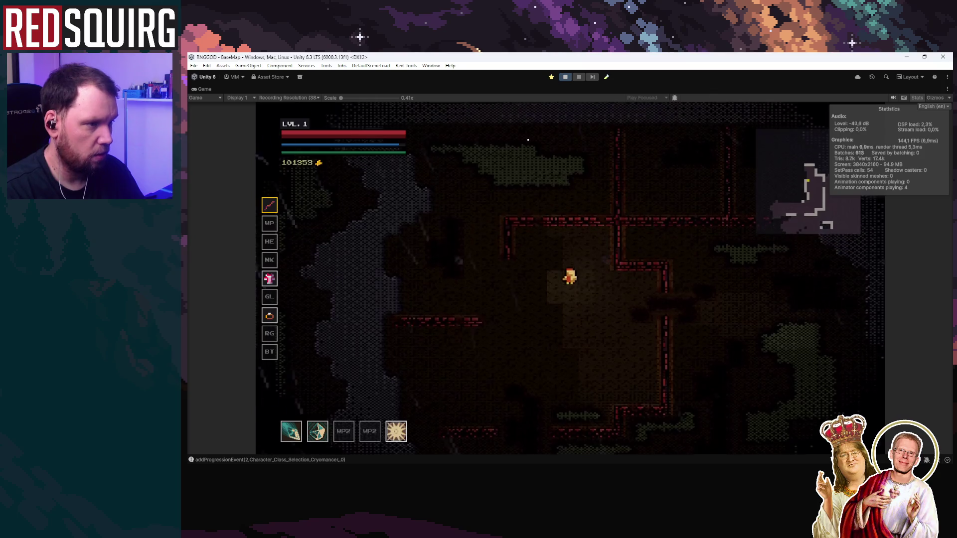
Explore the hub's walled rooms and dungeon, ending left near the grey rock
key(w)
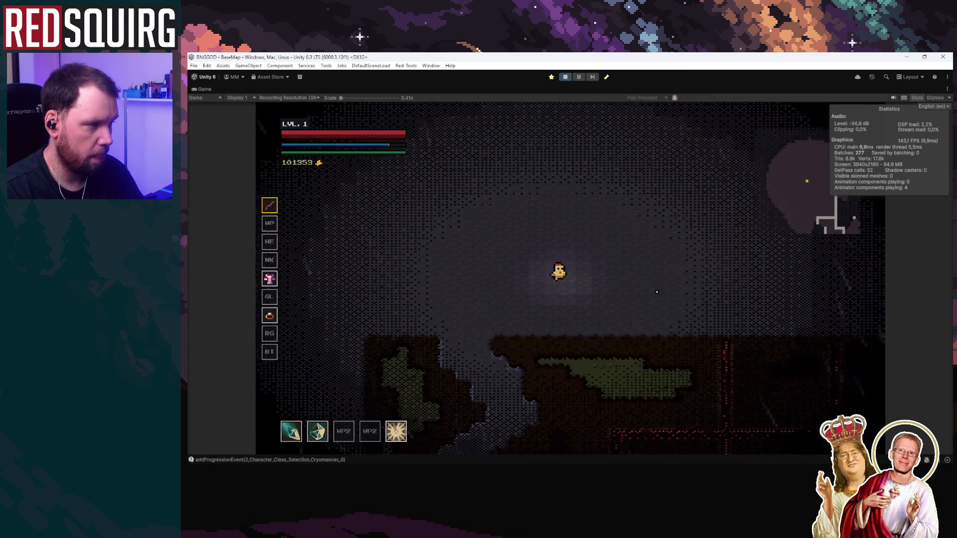
key(s)
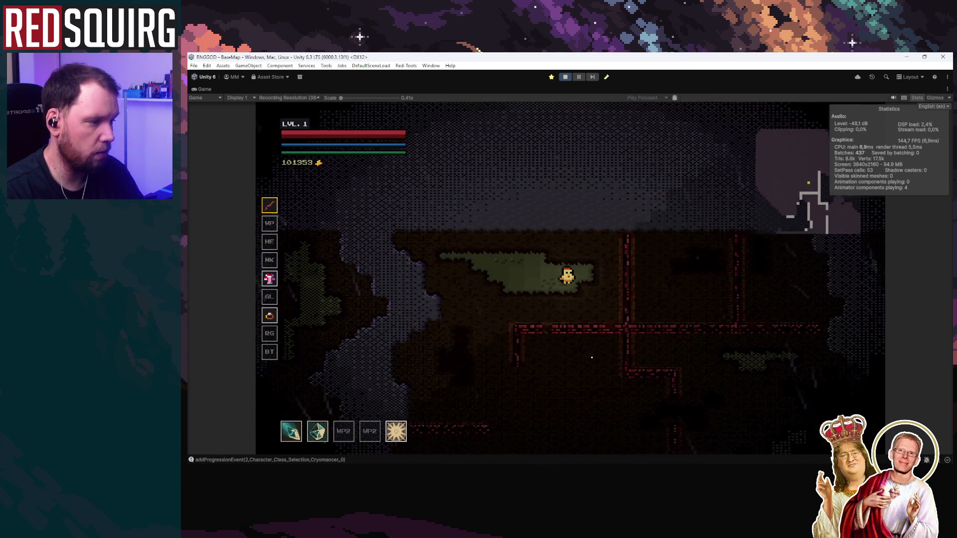
key(s)
key(d)
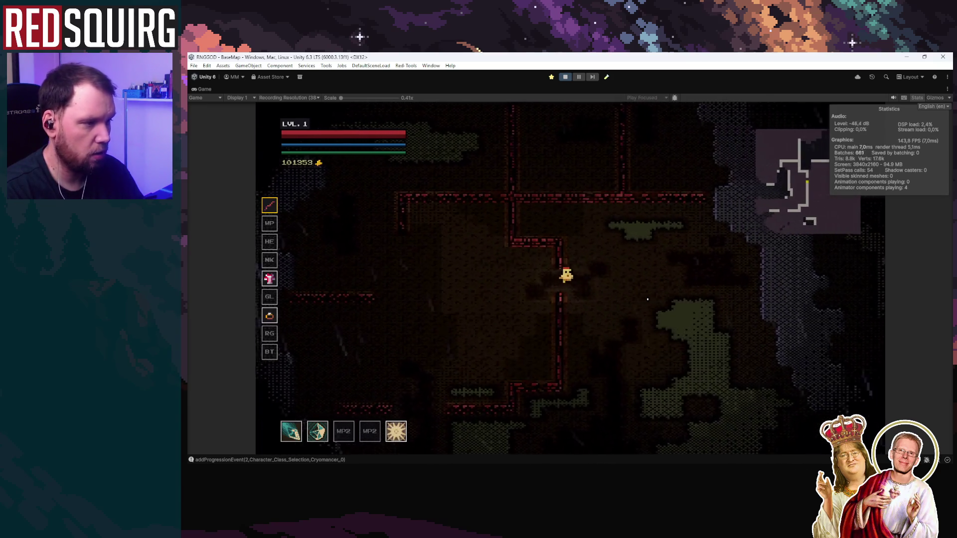
key(w)
key(s)
key(a)
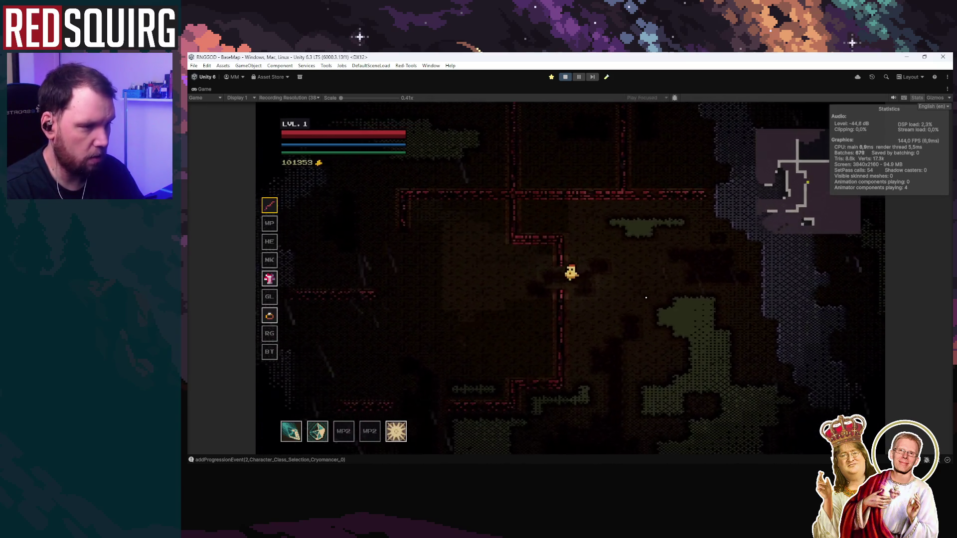
key(s)
key(a)
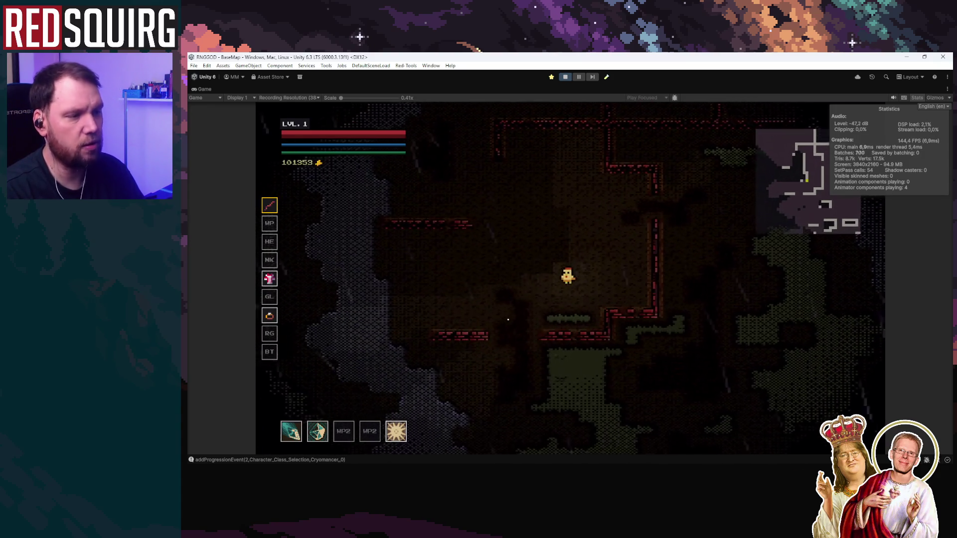
key(a)
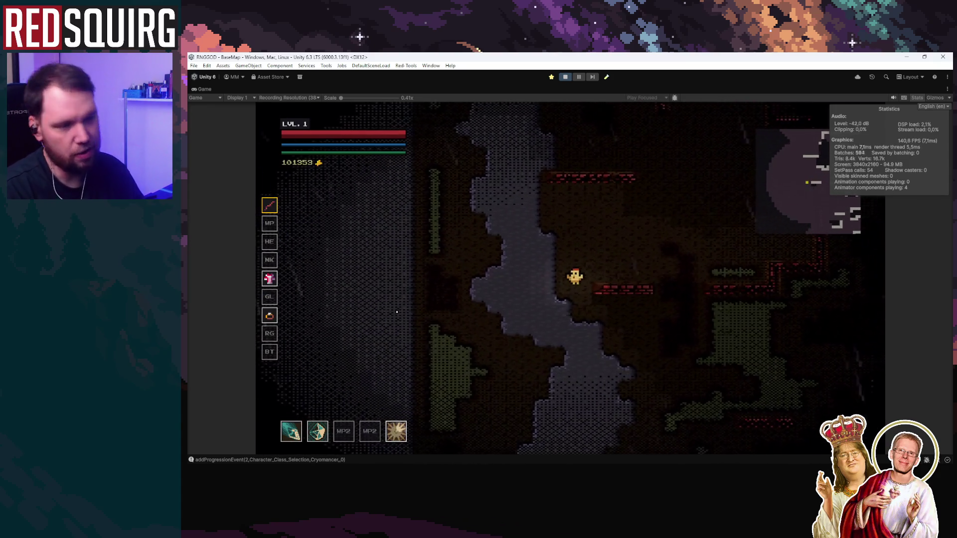
key(a)
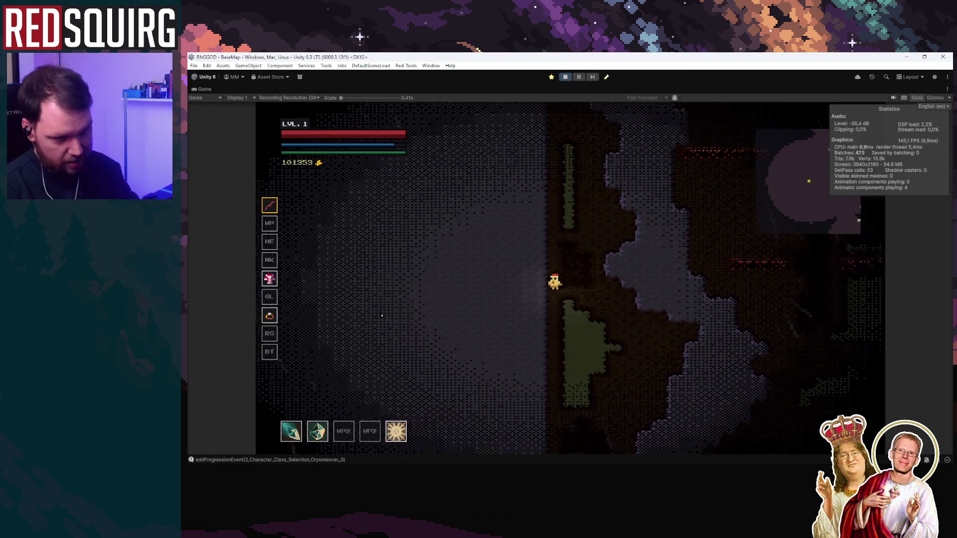
Dismiss the pause menu, stop play mode and switch back to LDtk
key(Escape)
key(Escape)
click(564, 77)
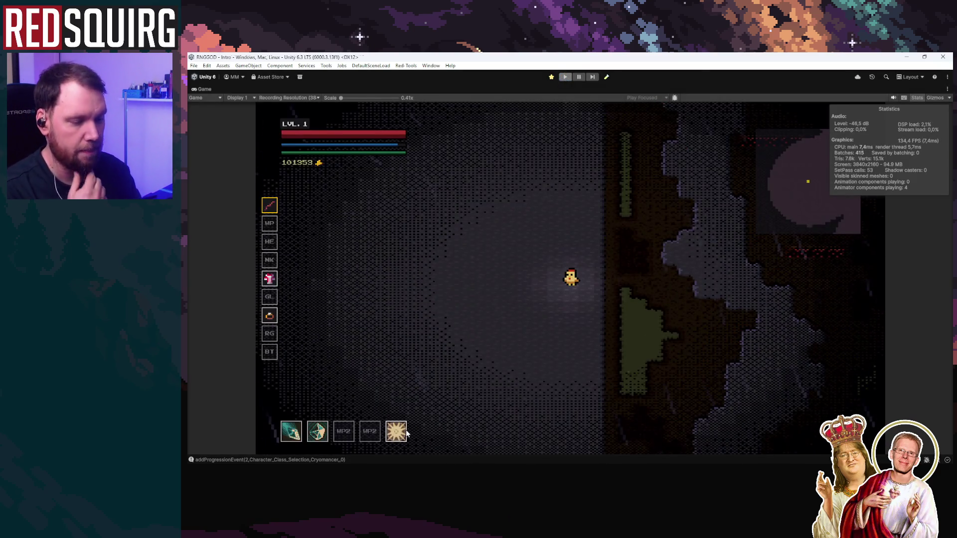
key(alt+Tab)
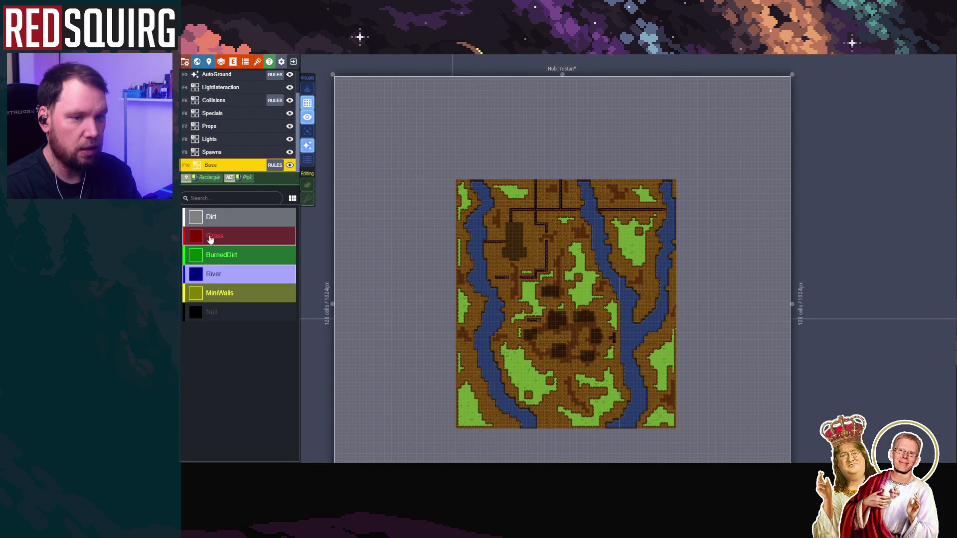
Turn off Render auto-layers to view Hub_Tristan's raw IntGrid values, save, then re-enable rendering
click(229, 315)
scroll(455, 191, up, 5)
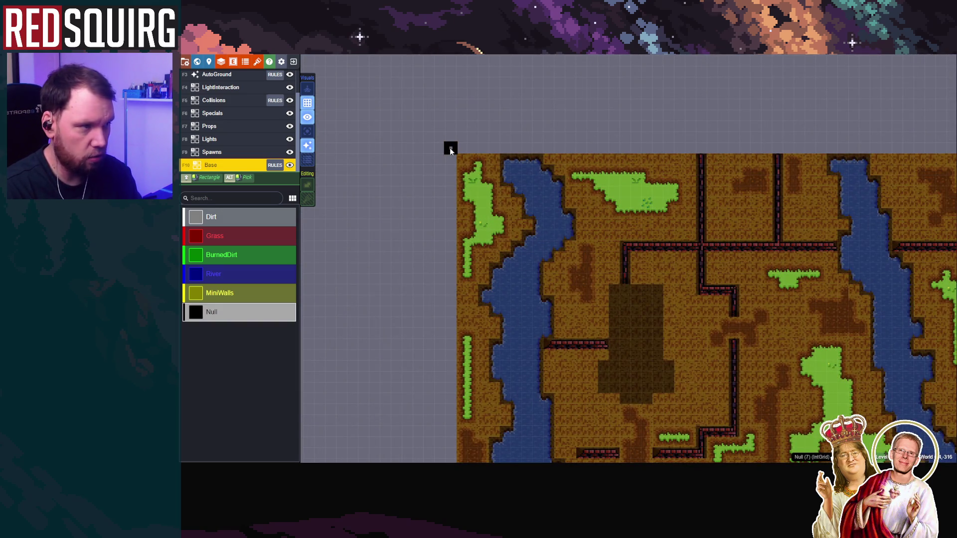
click(308, 146)
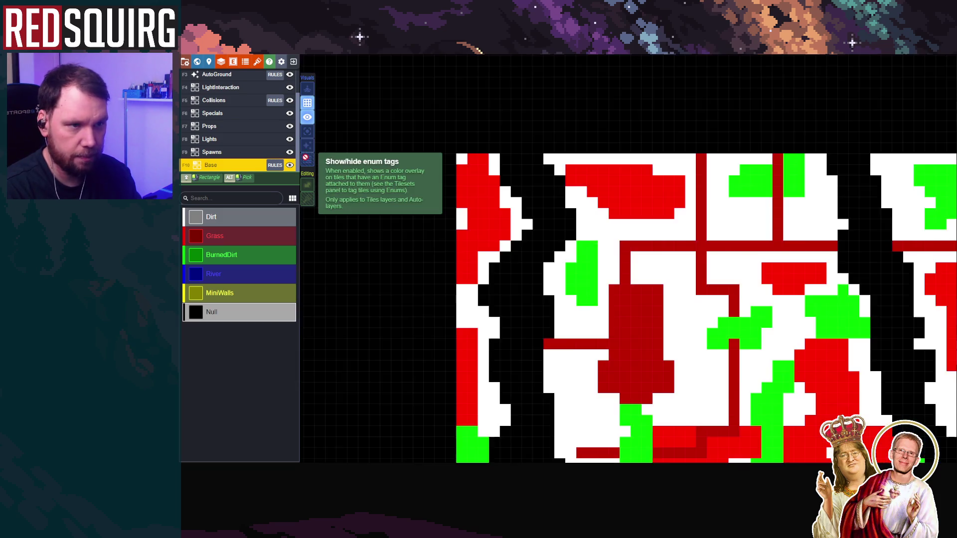
scroll(362, 307, down, 5)
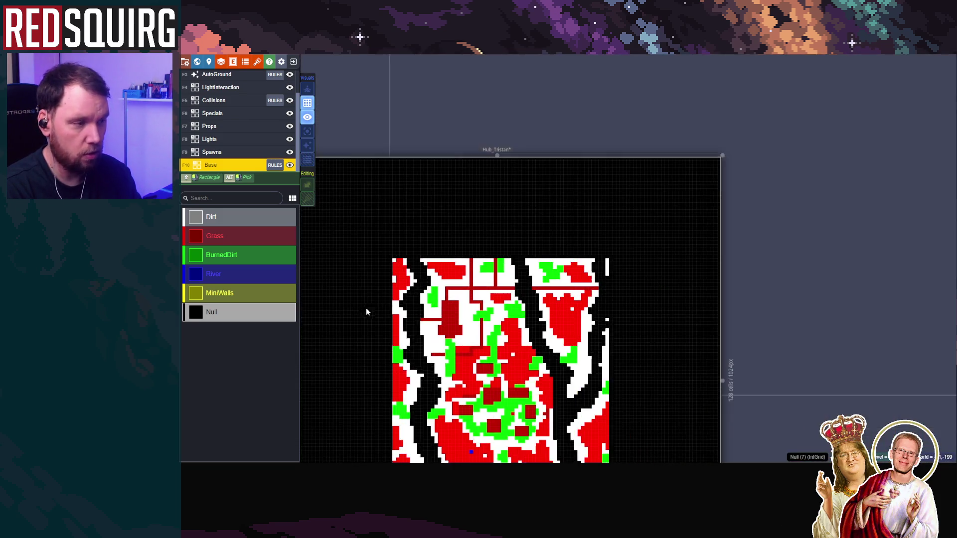
drag(362, 307, 474, 252)
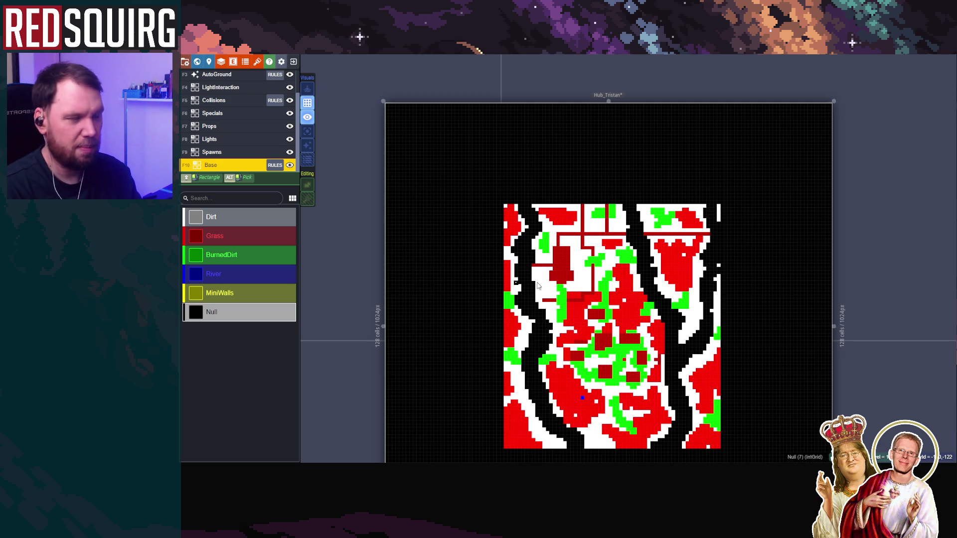
key(ctrl+s)
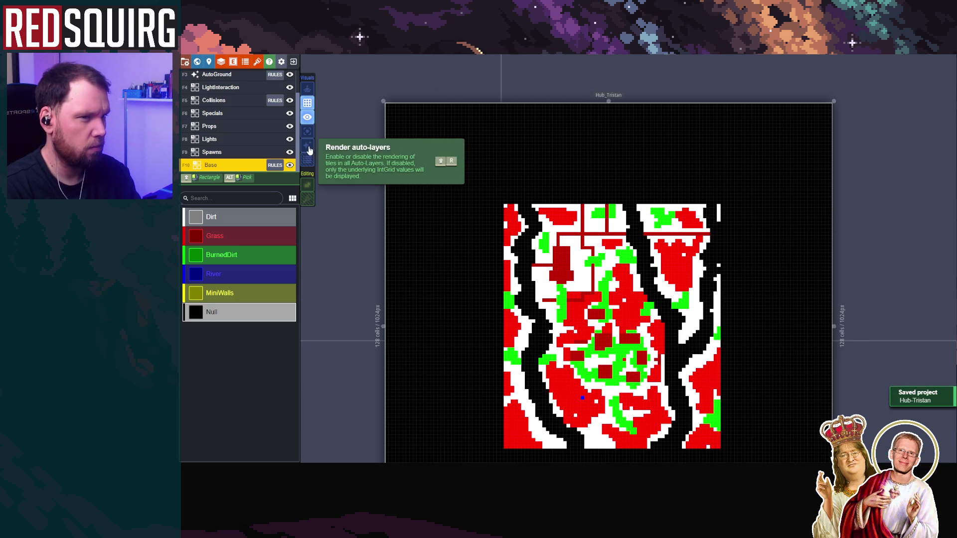
click(308, 147)
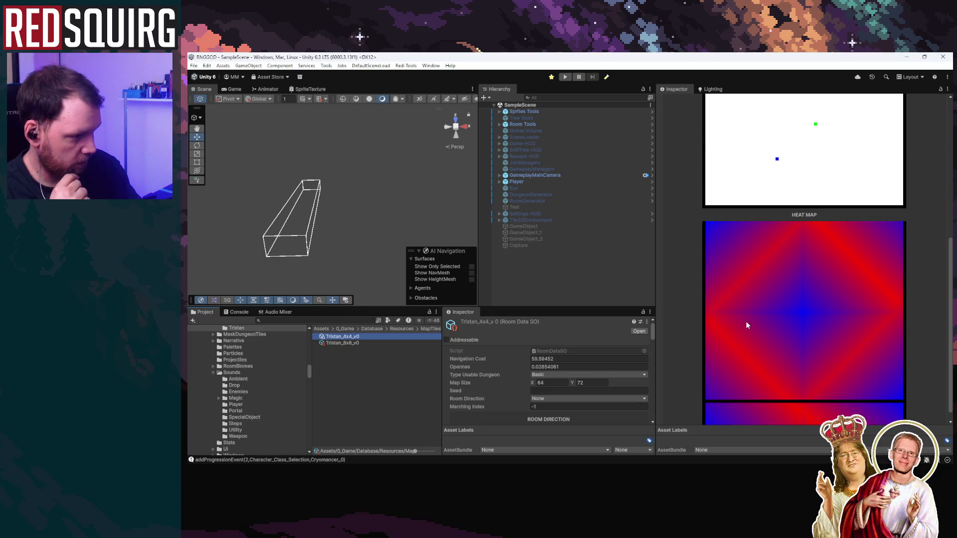
Scroll Tristan_4x4_v0's Inspector to the top and select its Map Size X field (64 x 72)
scroll(746, 325, up, 10)
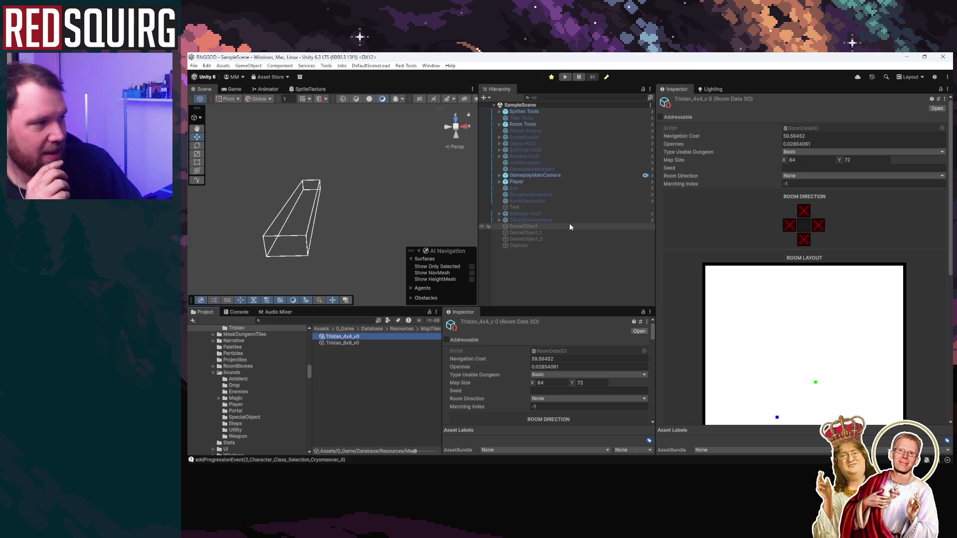
click(789, 160)
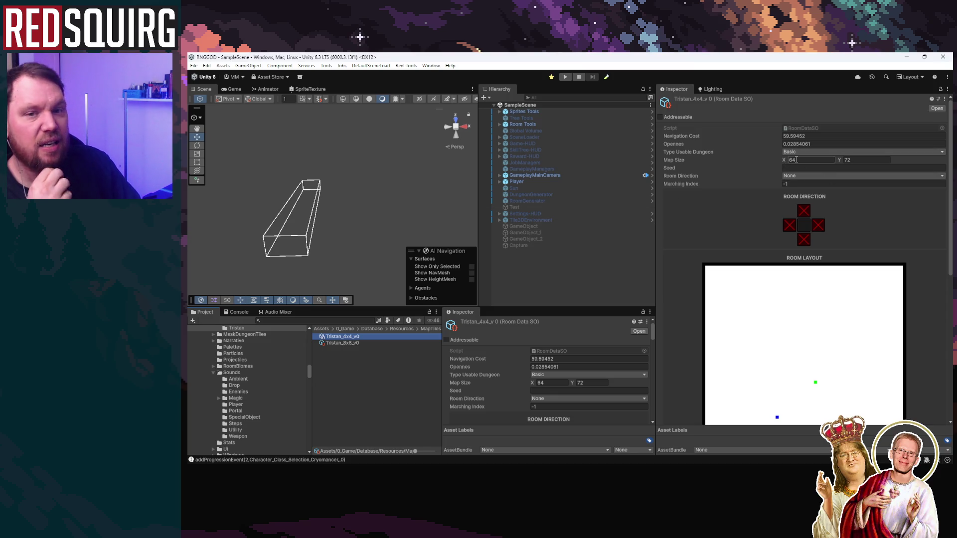
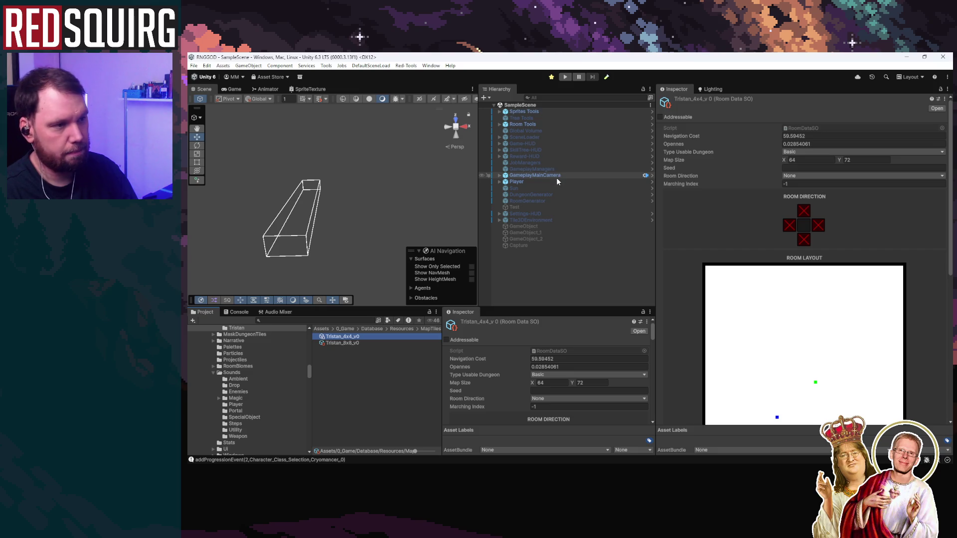
Run Compress Tileset on the TilesetCompressor under Sprites Tools
click(562, 125)
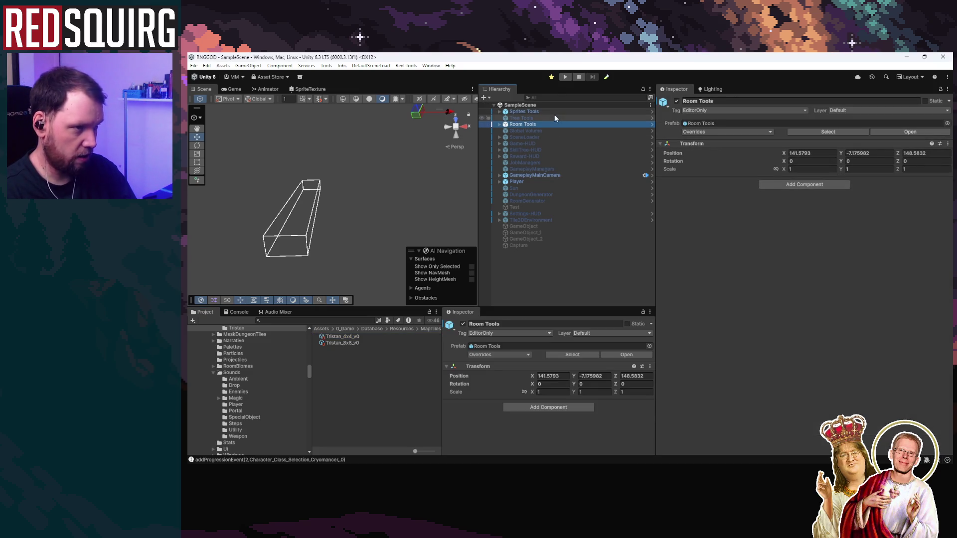
click(499, 111)
click(529, 118)
click(534, 137)
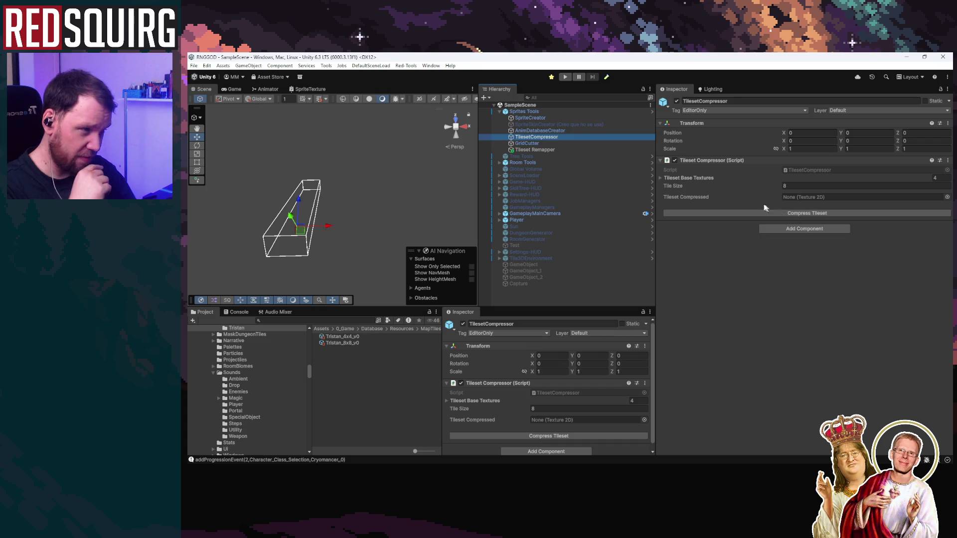
click(776, 213)
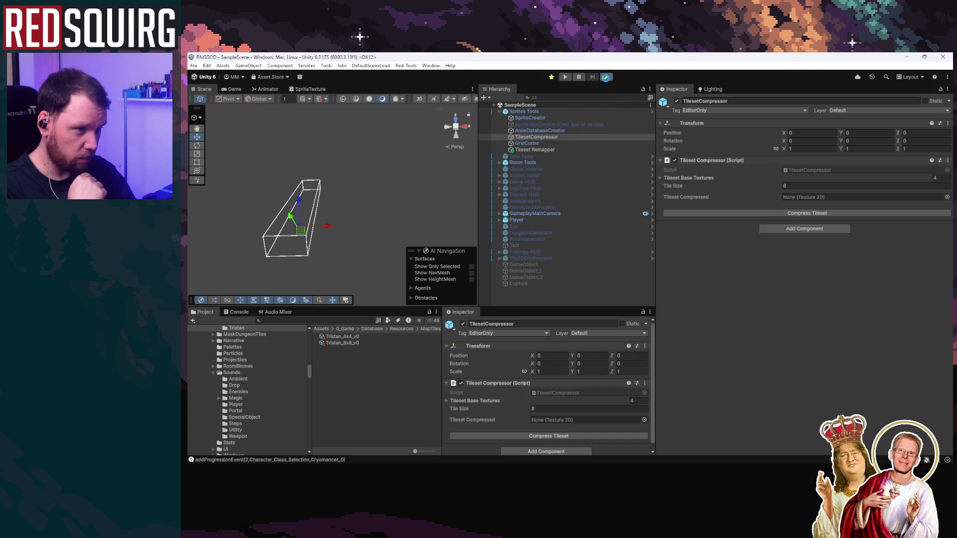
Select the RoomDataGenerator to show its seven Hub_Tristan map textures, then list recent scenes
click(522, 124)
click(500, 124)
click(532, 137)
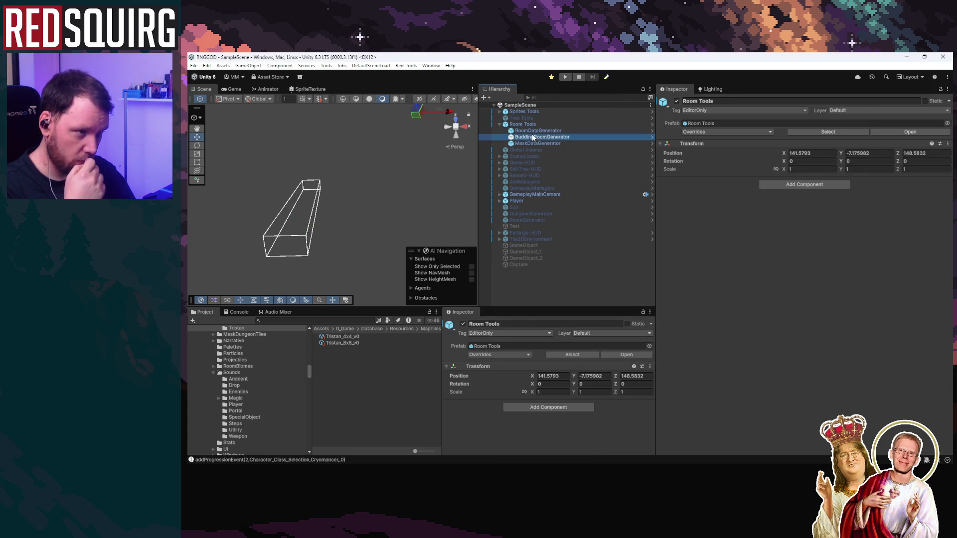
click(532, 131)
click(759, 321)
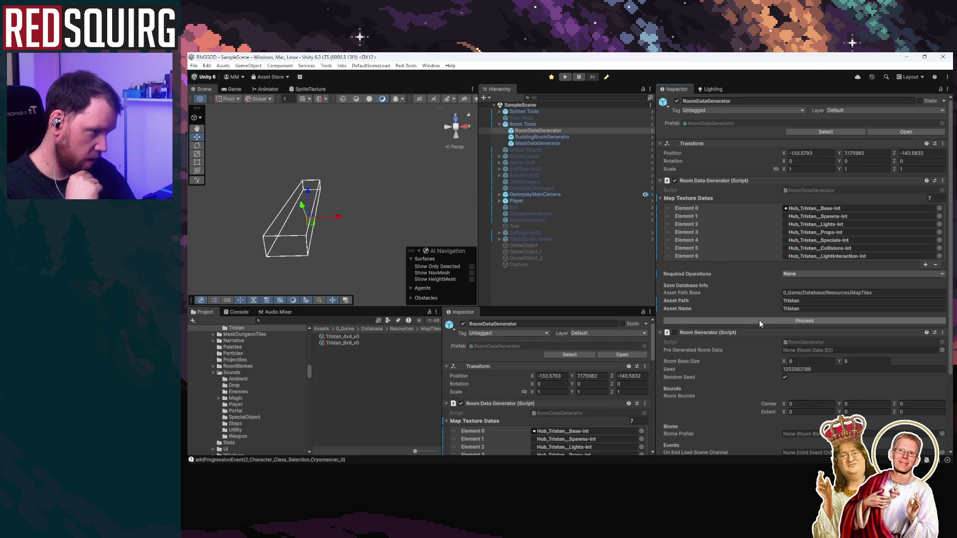
click(194, 65)
Load the Intro scene, enter Play mode with the Game view maximized, and continue the saved game
mouse_move(249, 83)
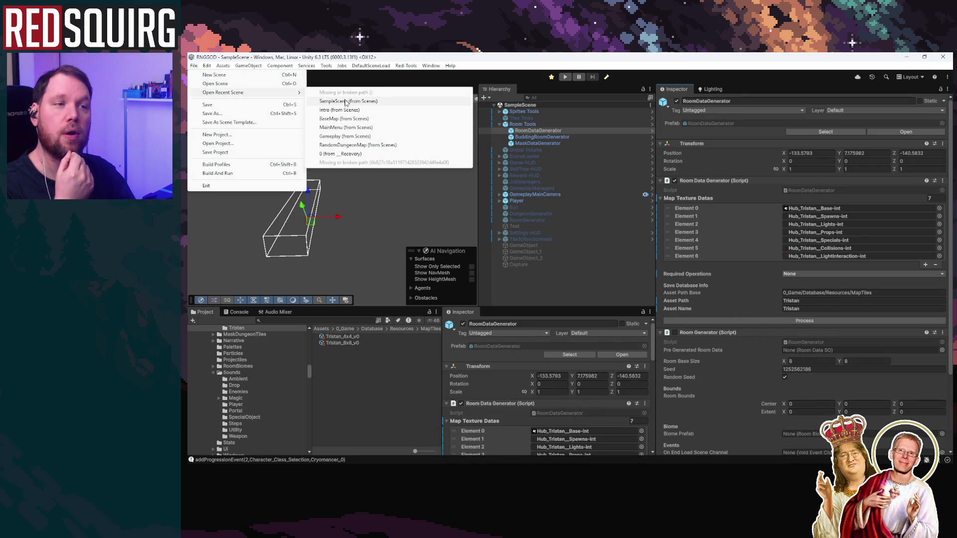
click(389, 101)
click(565, 77)
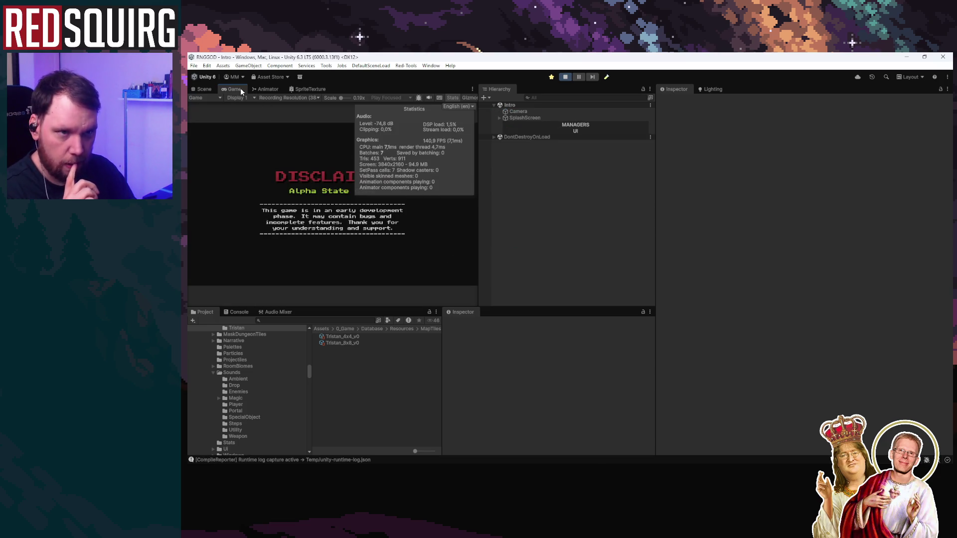
double_click(238, 88)
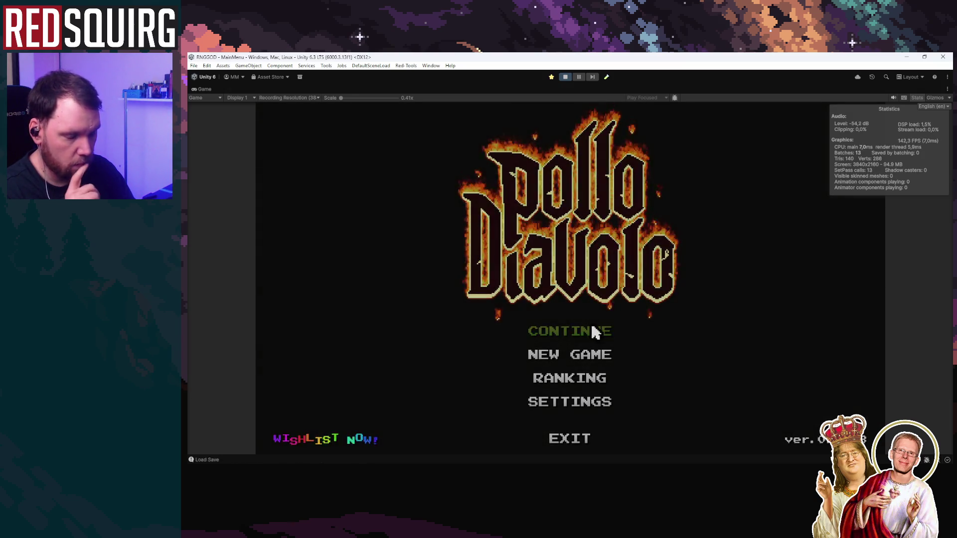
click(594, 333)
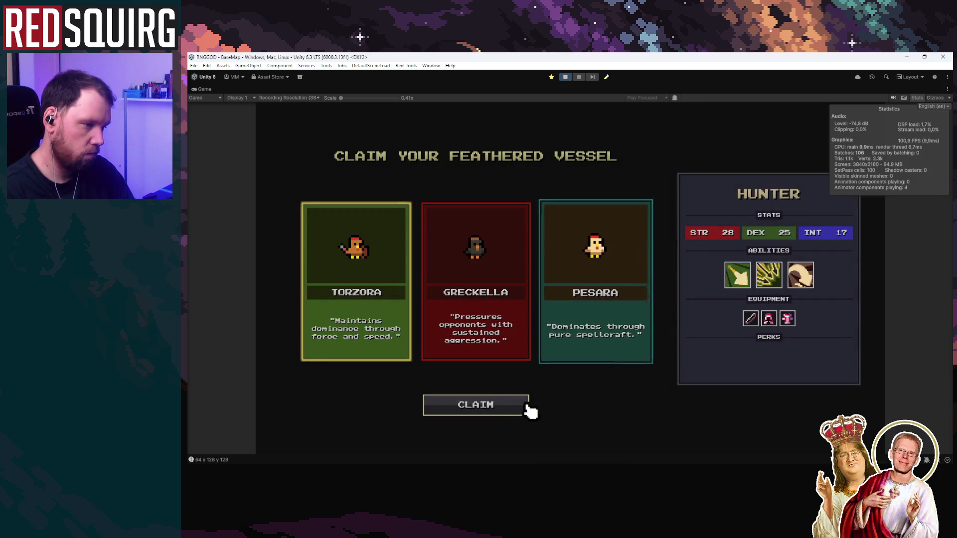
Claim the character and walk it up through the cave toward the red brick walls
click(526, 405)
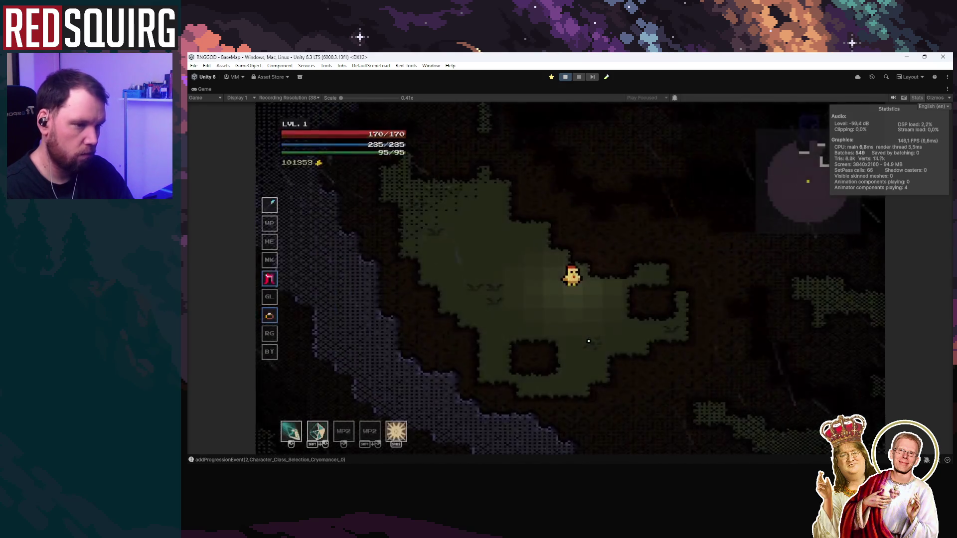
key(a)
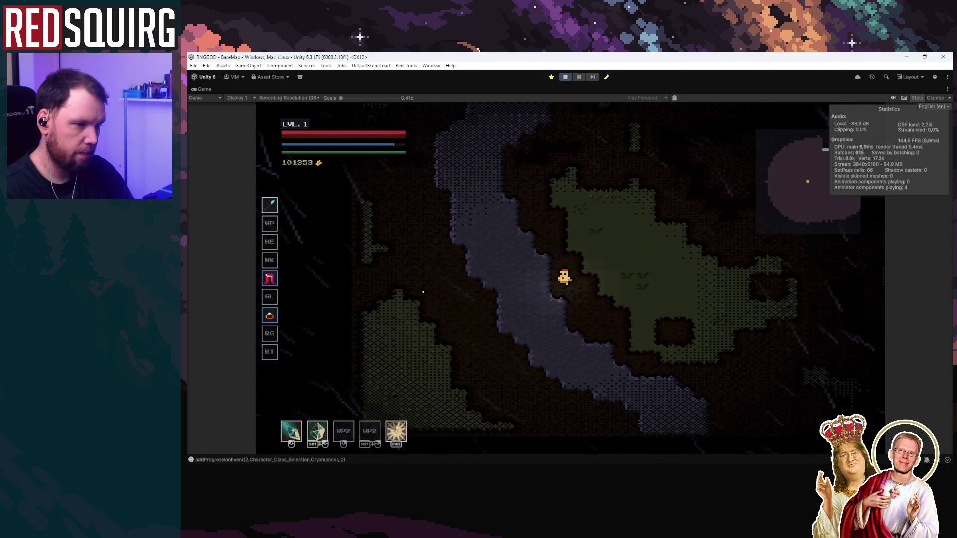
key(space)
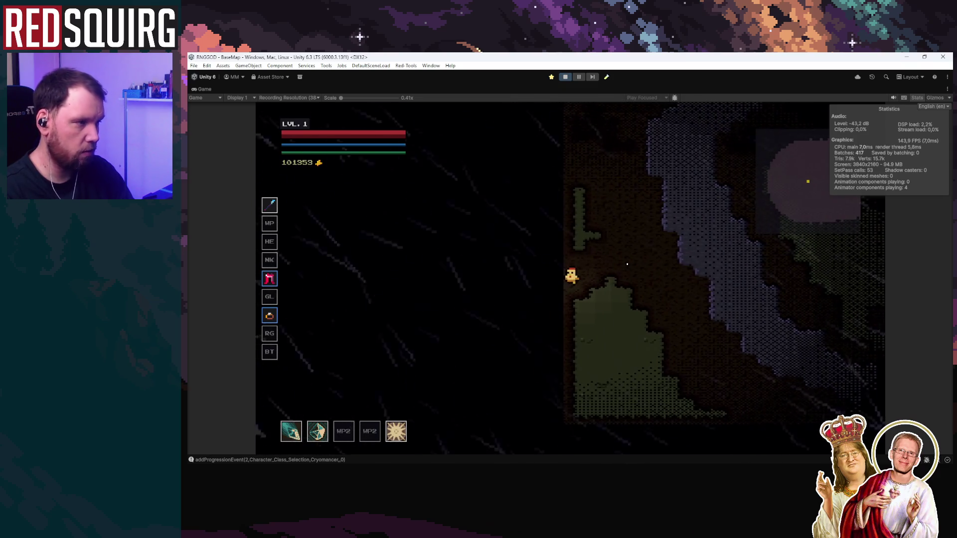
key(w)
key(d)
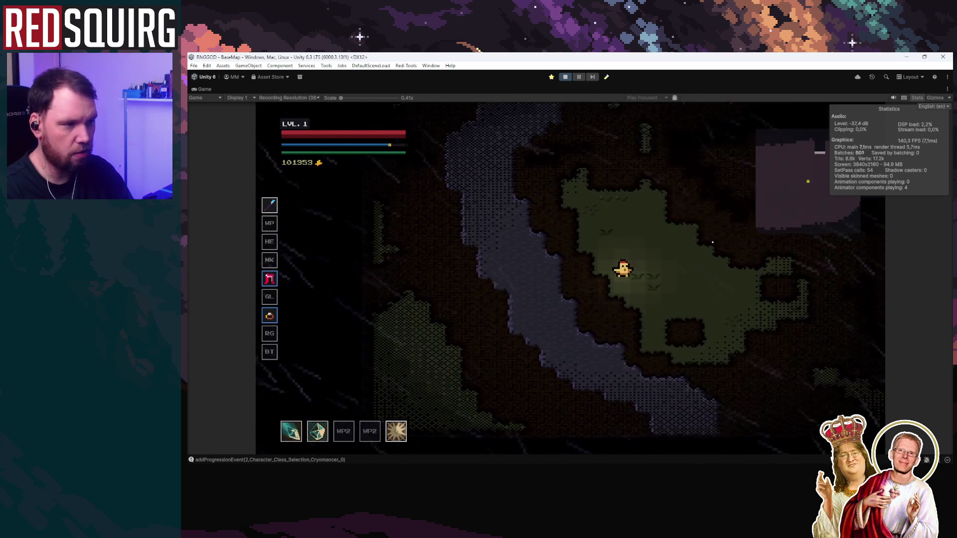
key(w)
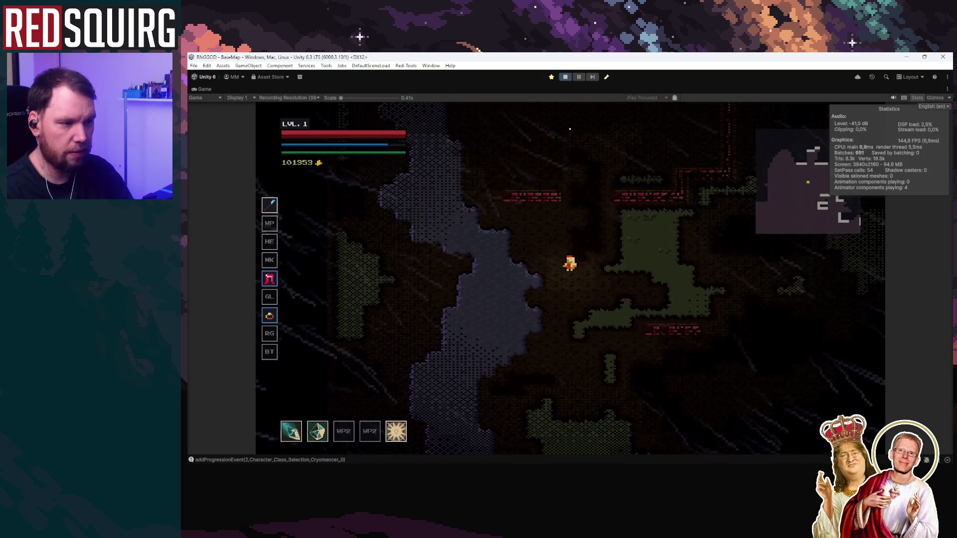
key(w)
key(d)
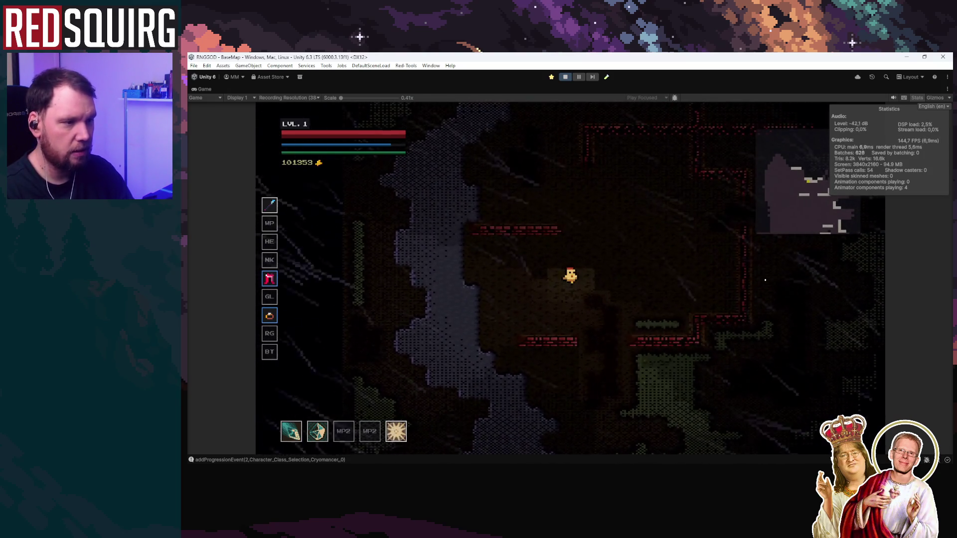
key(w)
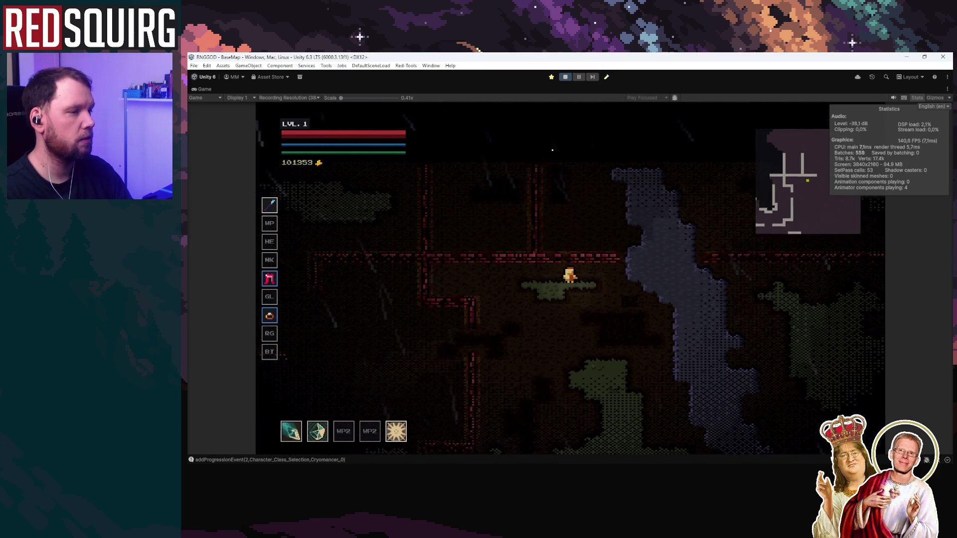
Walk right past the waterfall, across the red-brick ledges, then stop play mode
key(d)
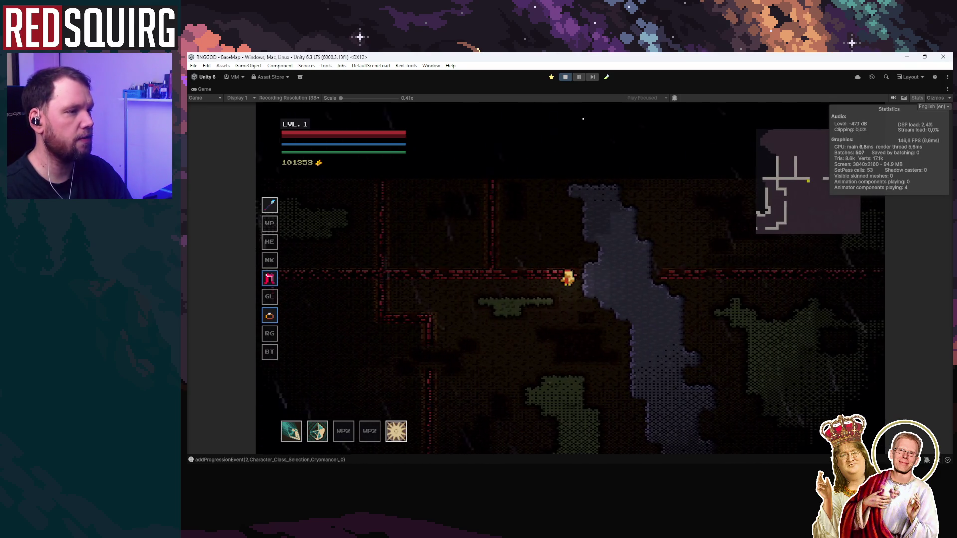
key(d)
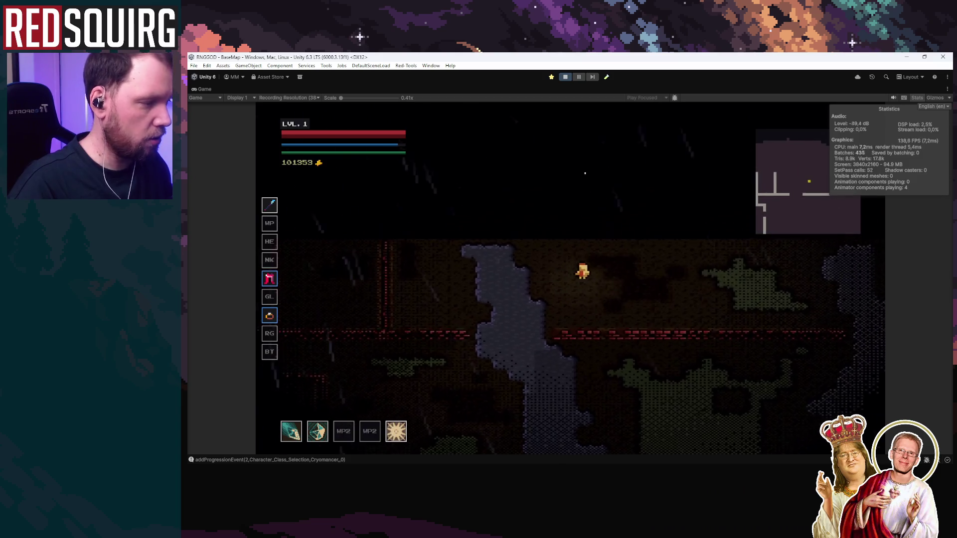
key(s)
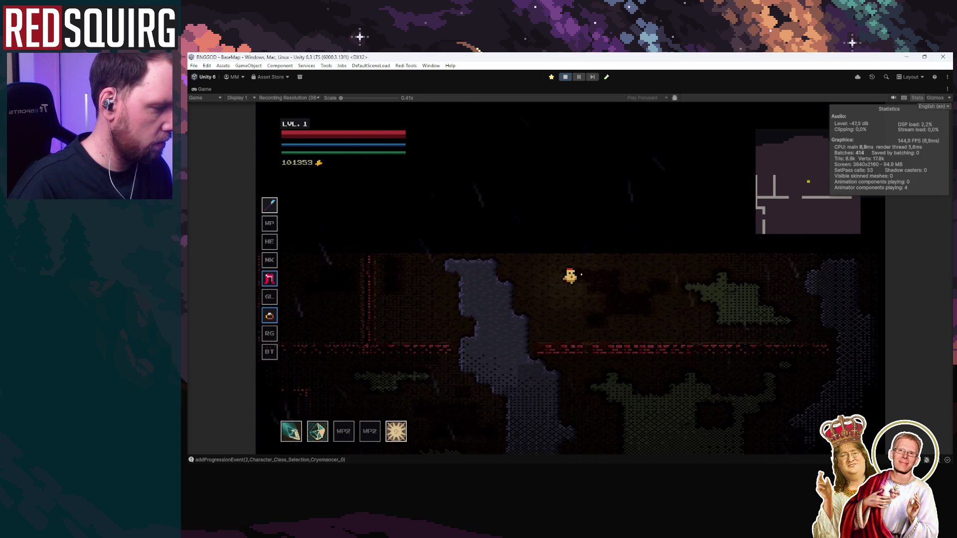
key(d)
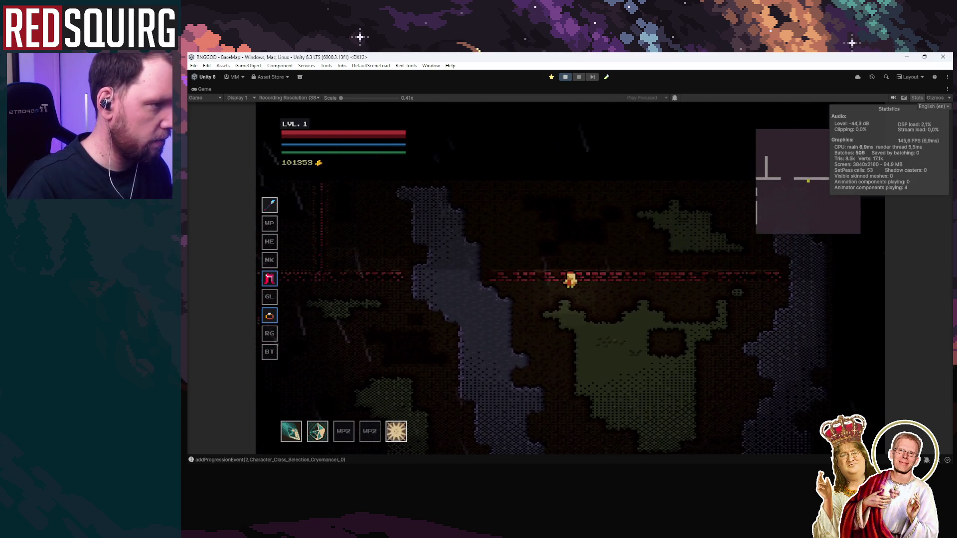
key(s)
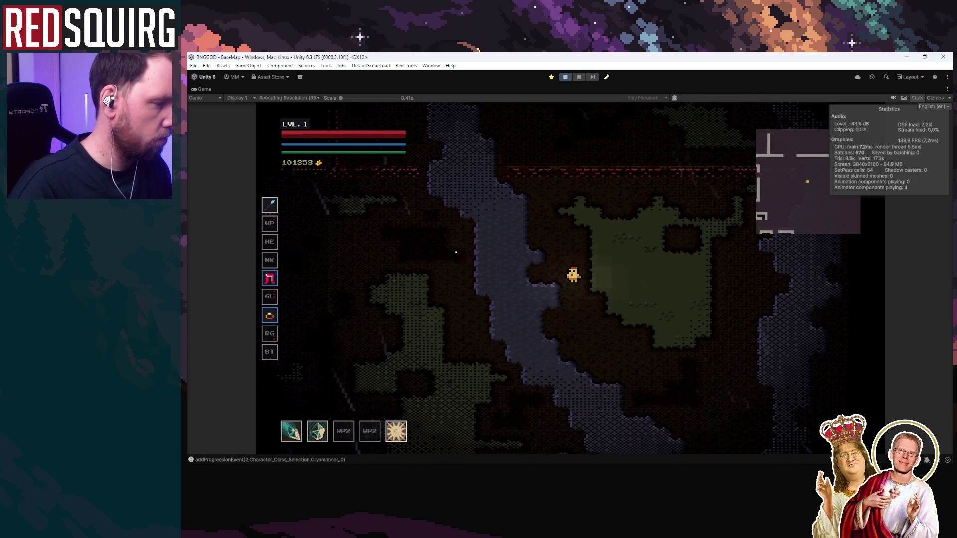
key(a)
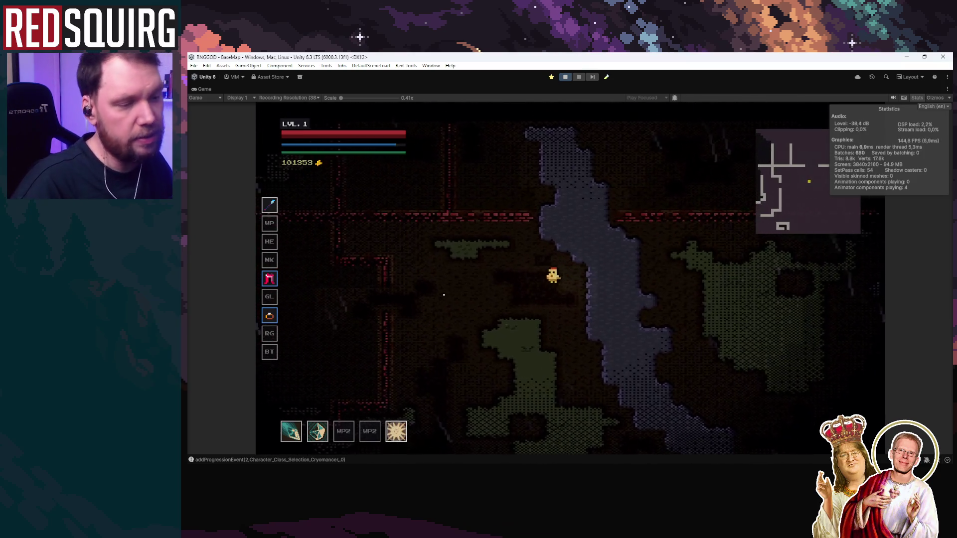
key(a)
key(w)
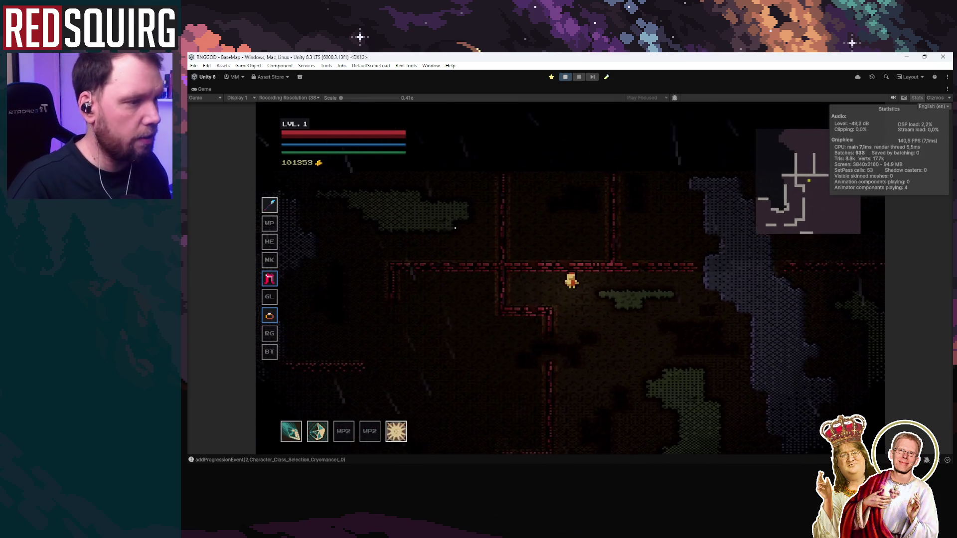
click(564, 77)
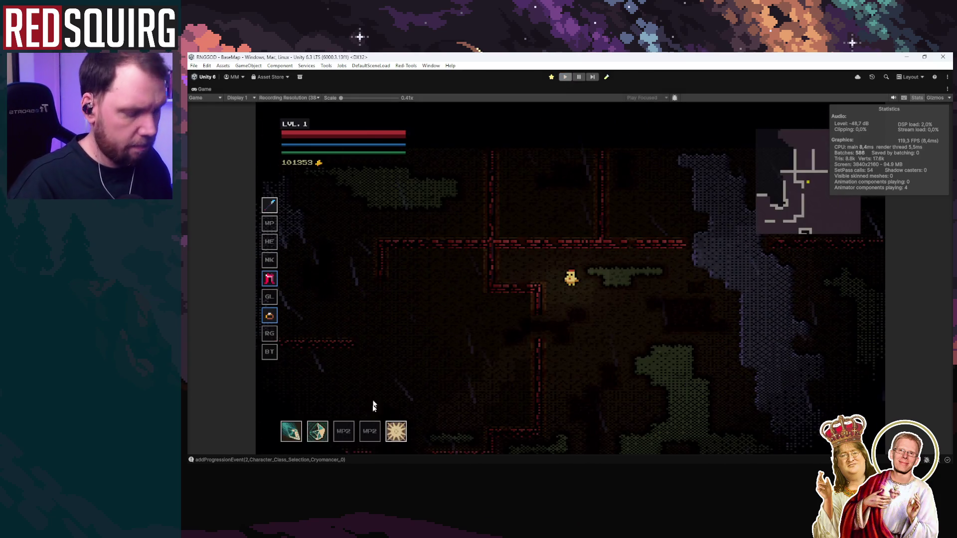
In LDtk, drag the Hub_Tristan level's edges, finishing at 72 cells (576px) wide by 70 tall
key(alt+Tab)
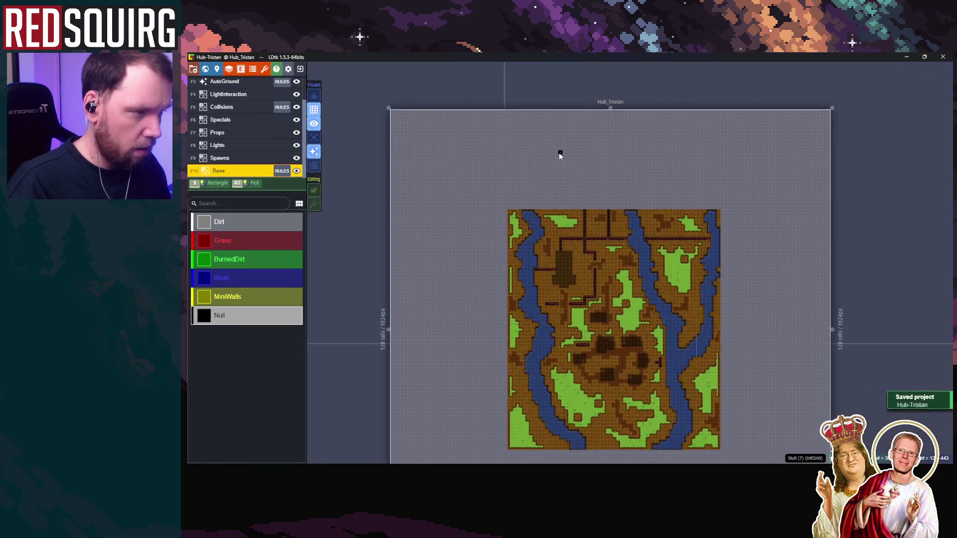
drag(593, 115, 586, 189)
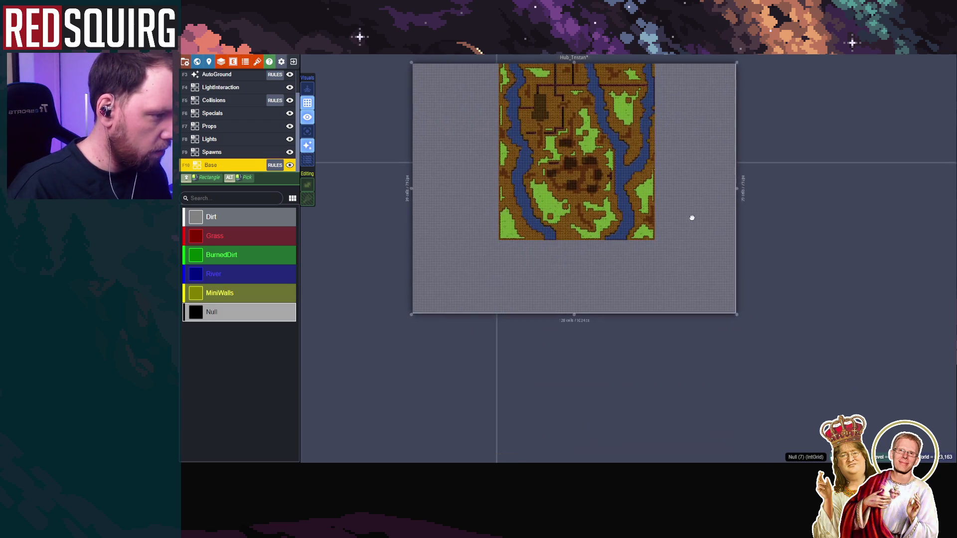
drag(573, 313, 577, 237)
scroll(683, 226, up, 2)
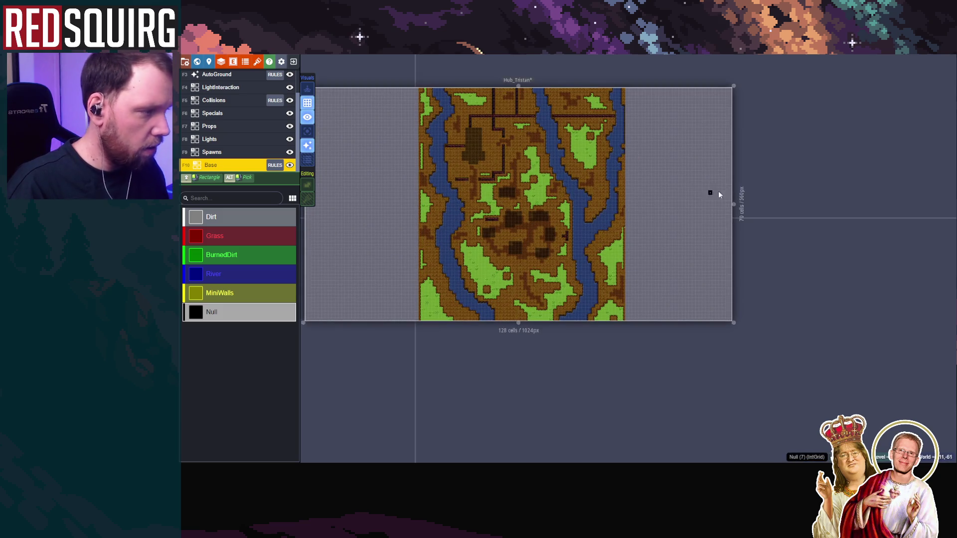
drag(733, 204, 642, 205)
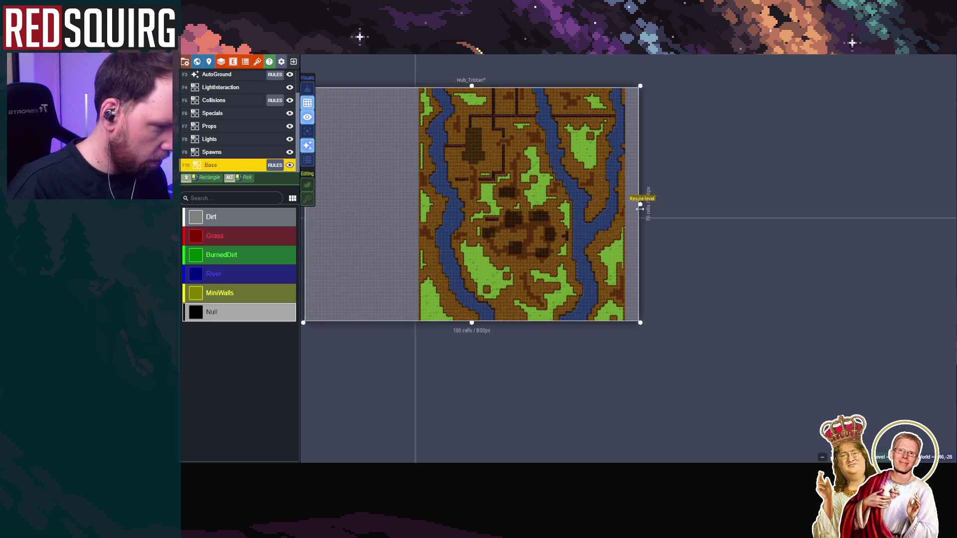
drag(439, 203, 544, 203)
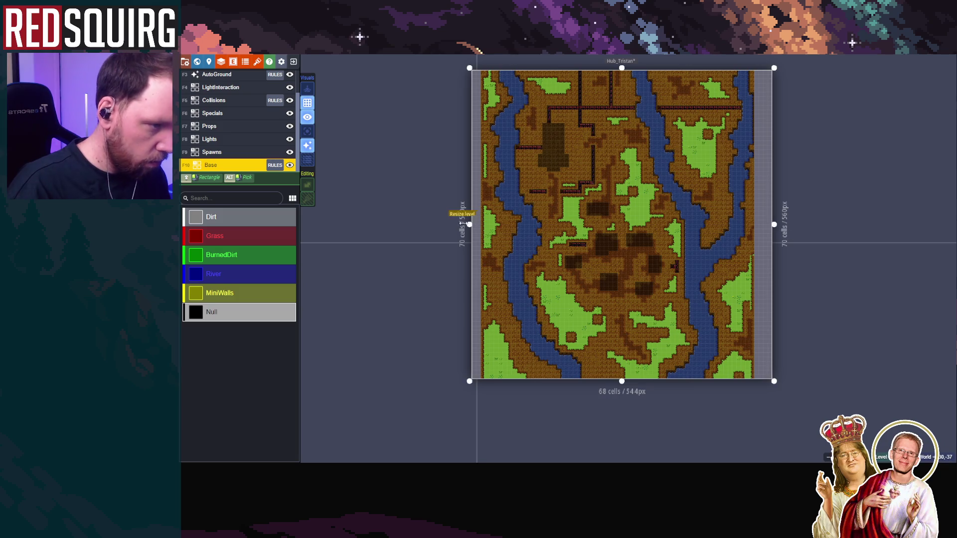
drag(469, 224, 456, 225)
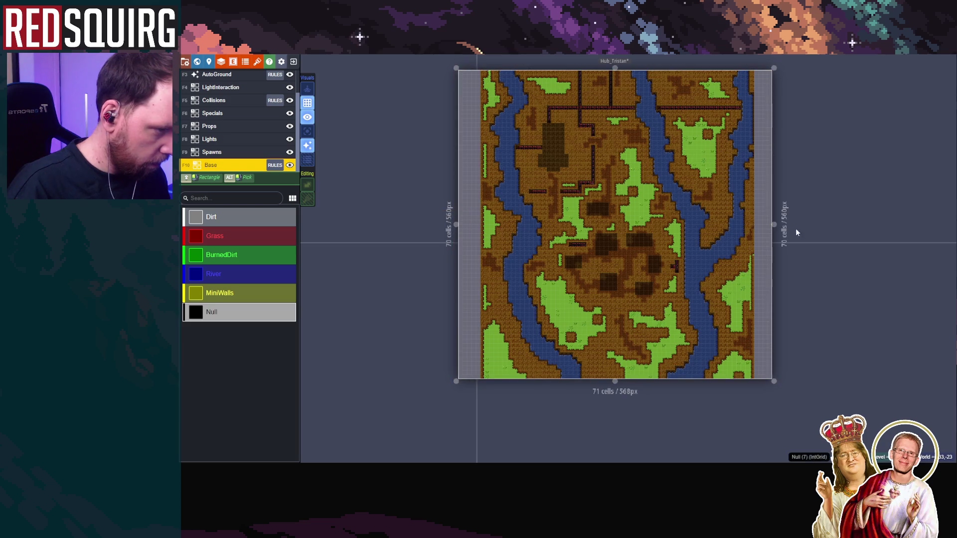
drag(774, 225, 782, 225)
key(f)
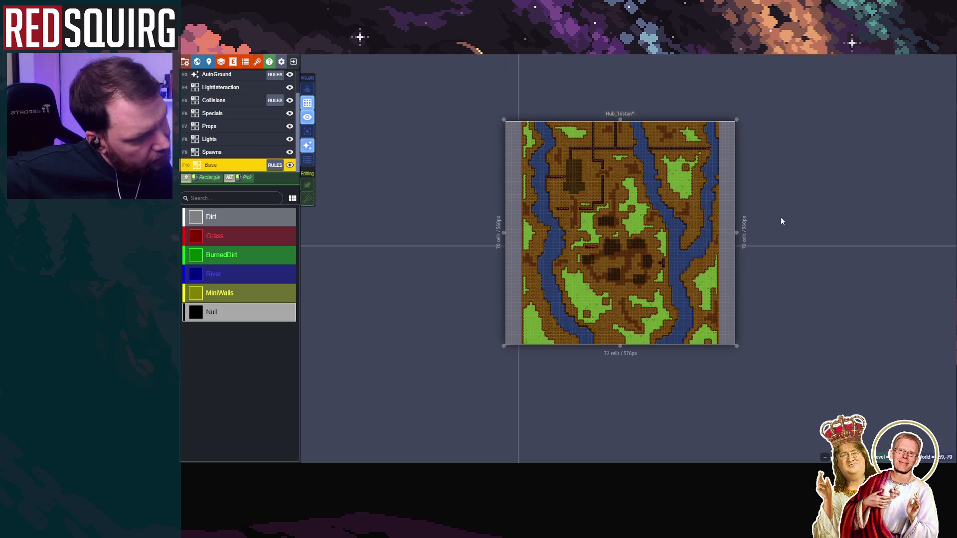
Extend Hub_Tristan one cell at the top and down to 72 cells tall
scroll(566, 171, up, 1)
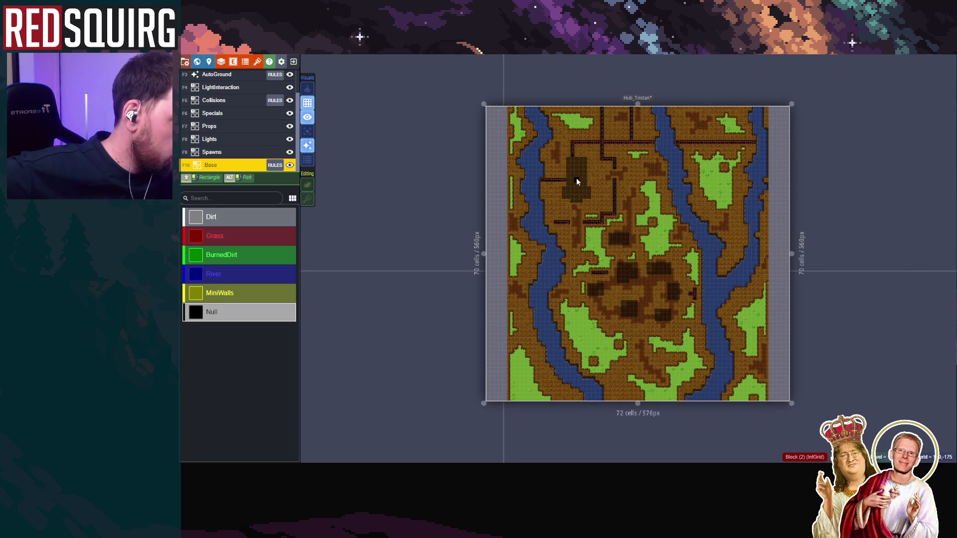
drag(637, 104, 637, 100)
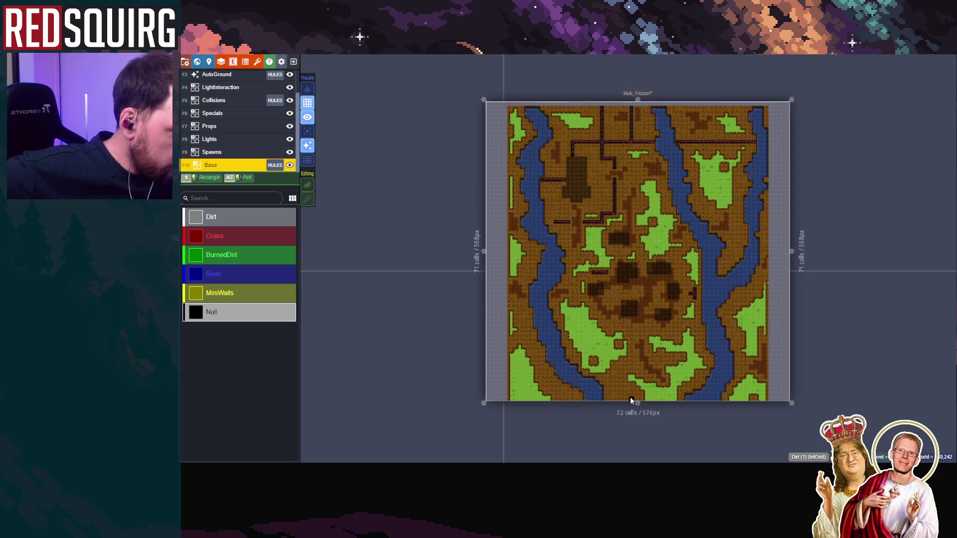
drag(637, 402, 641, 407)
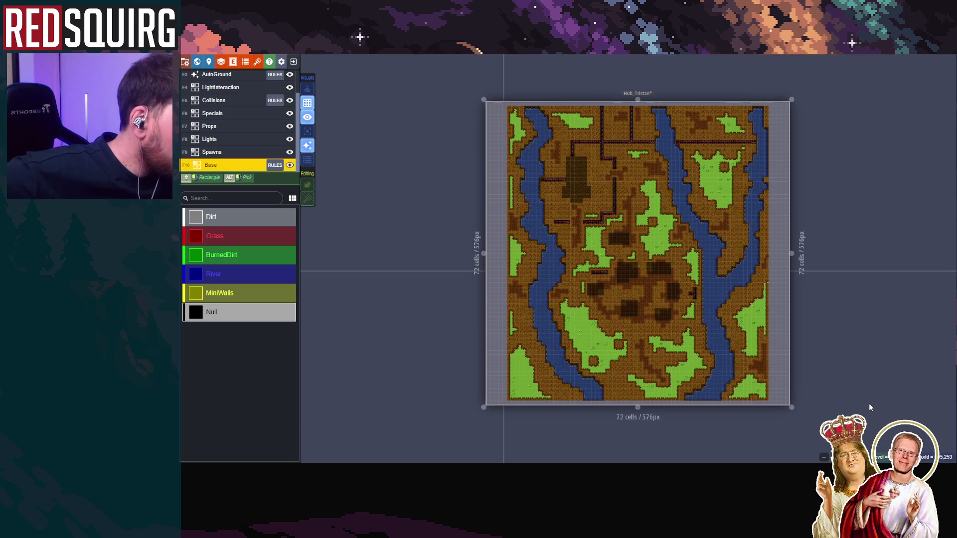
scroll(764, 271, up, 5)
scroll(727, 299, down, 4)
scroll(742, 209, up, 5)
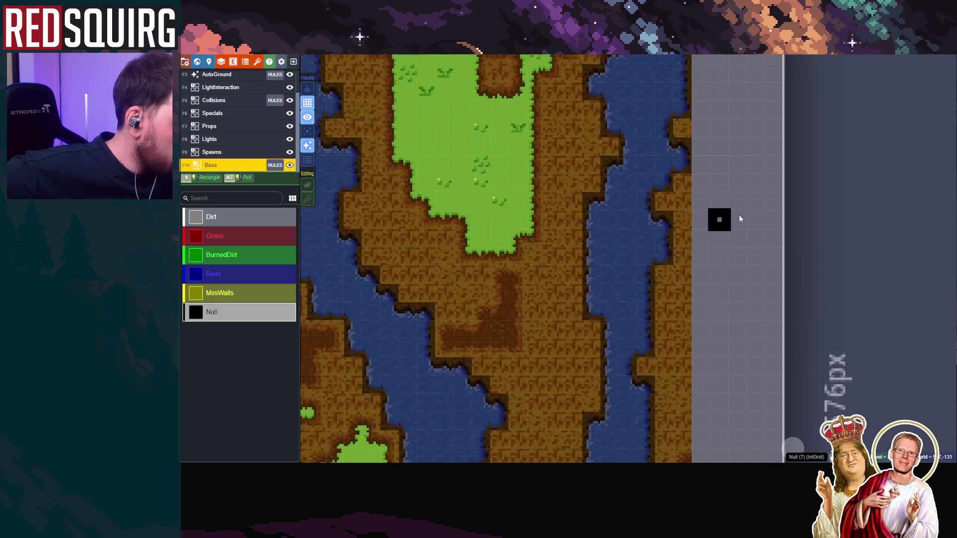
drag(701, 327, 711, 145)
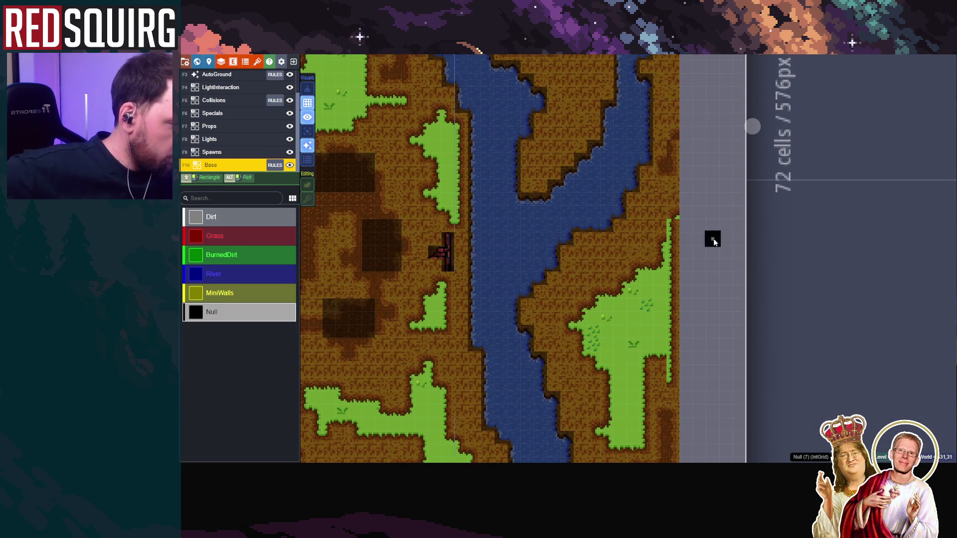
scroll(721, 235, down, 3)
Paint Grass and BurnedDirt along the new right edge of the Base IntGrid, then reselect Null
click(234, 240)
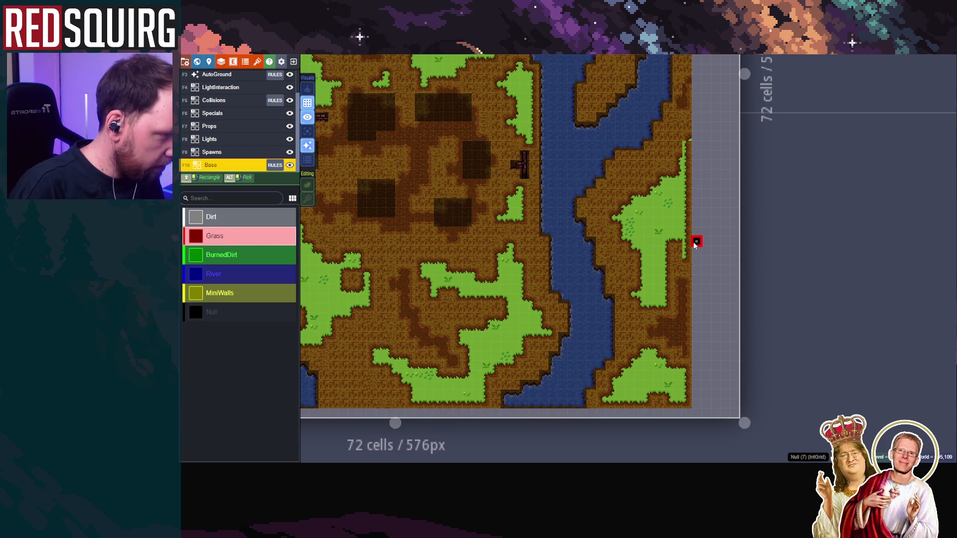
click(677, 251)
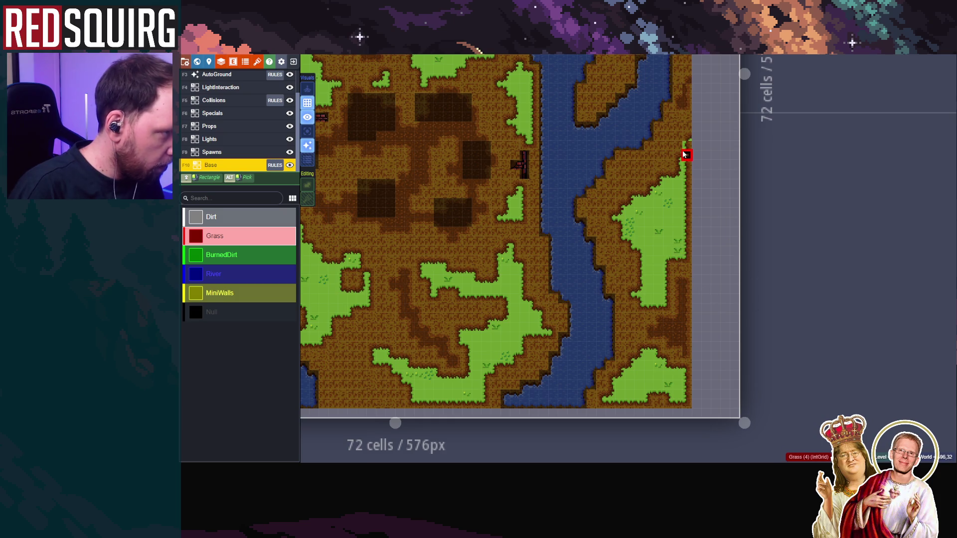
drag(711, 302, 687, 184)
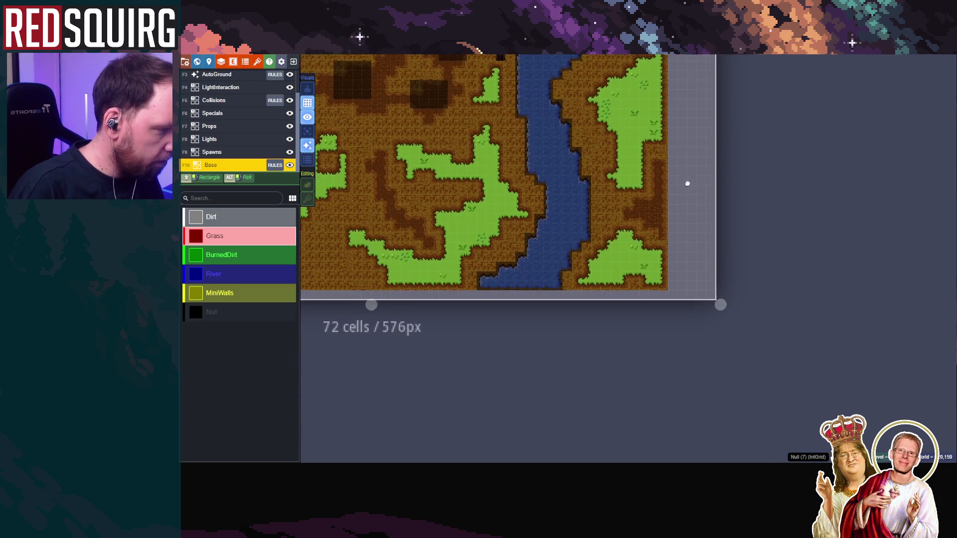
scroll(687, 184, up, 5)
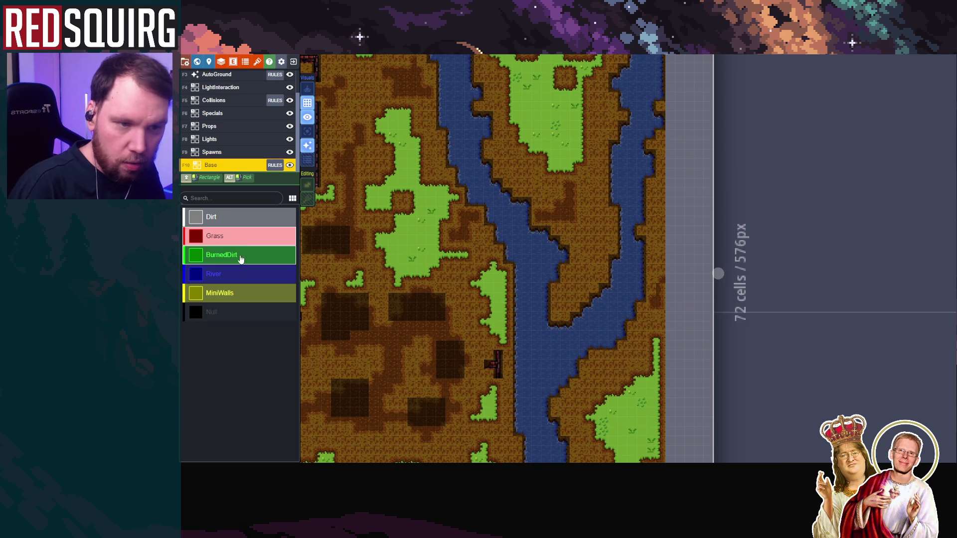
click(240, 258)
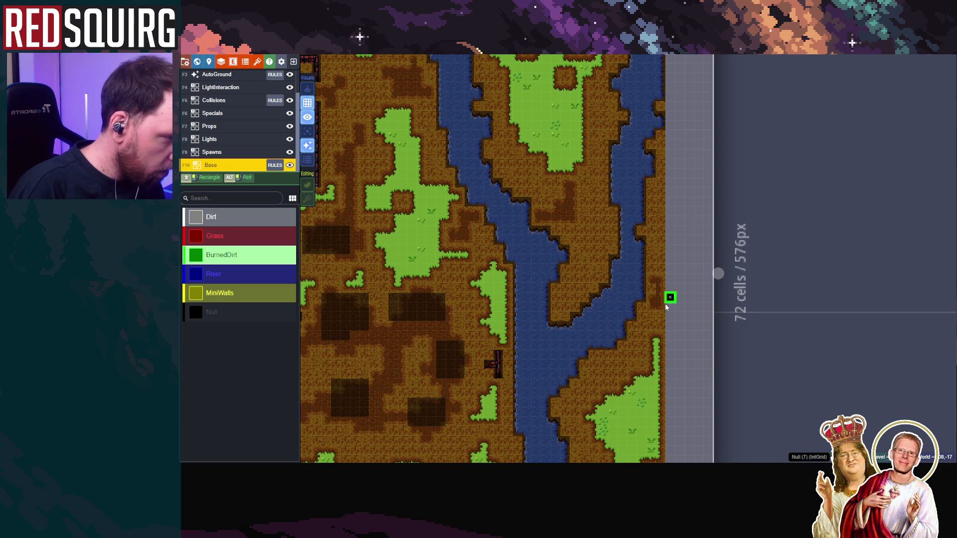
scroll(659, 374, down, 3)
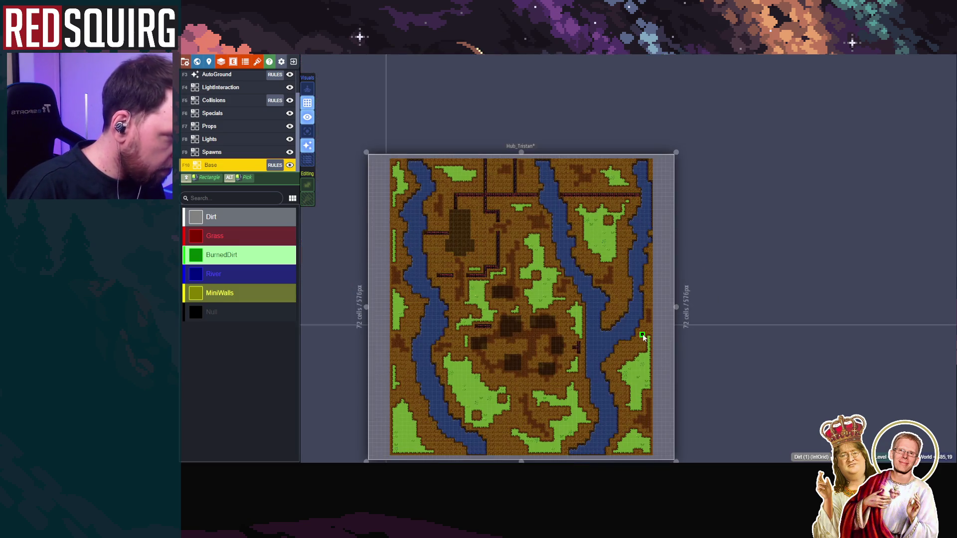
drag(643, 338, 723, 238)
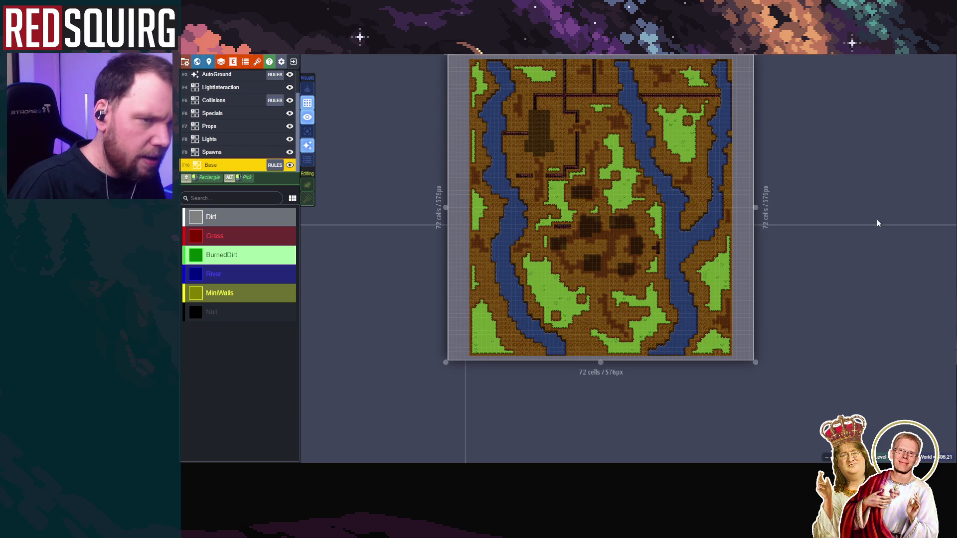
click(224, 311)
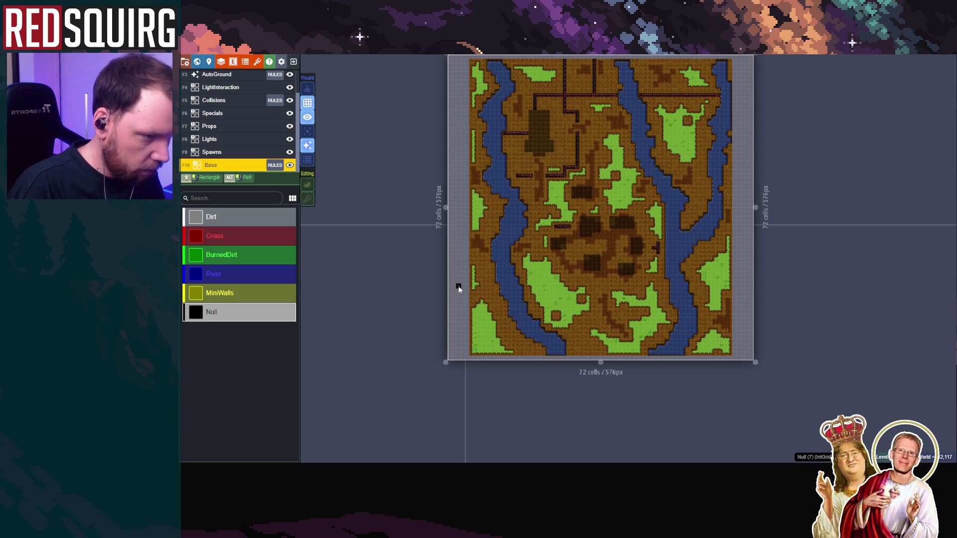
Check the flat IntGrid colour view, save the Hub-Tristan project, and close LDtk
click(307, 162)
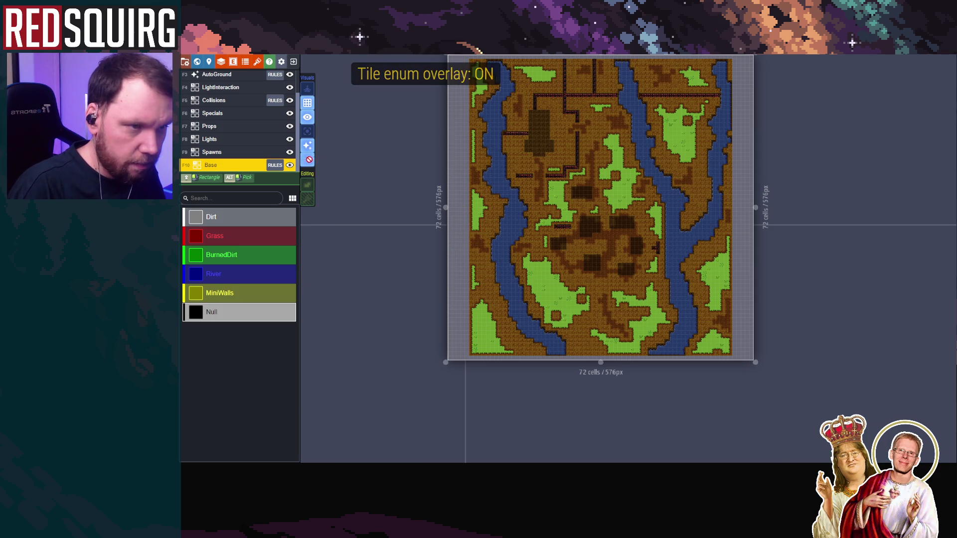
click(307, 146)
click(307, 145)
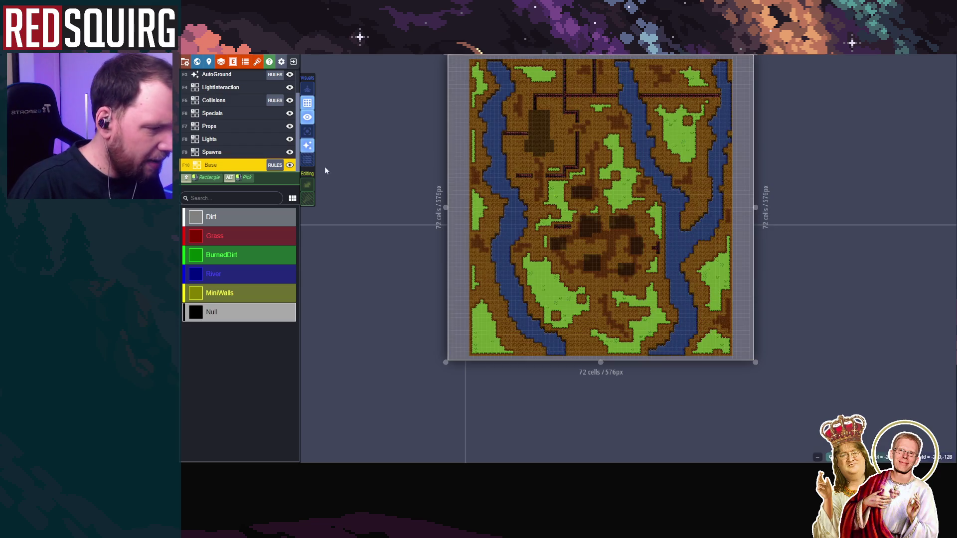
key(ctrl+s)
scroll(639, 401, down, 2)
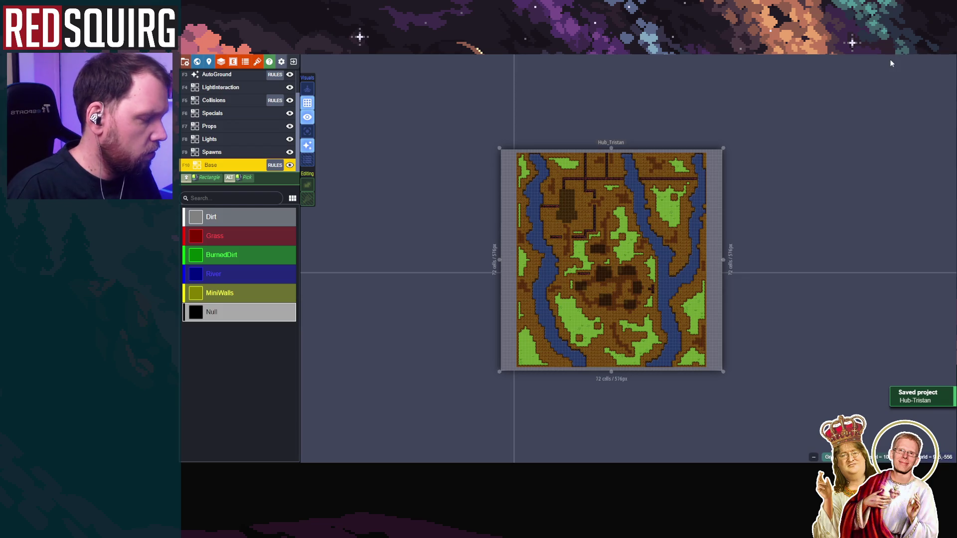
click(923, 57)
key(alt+Tab)
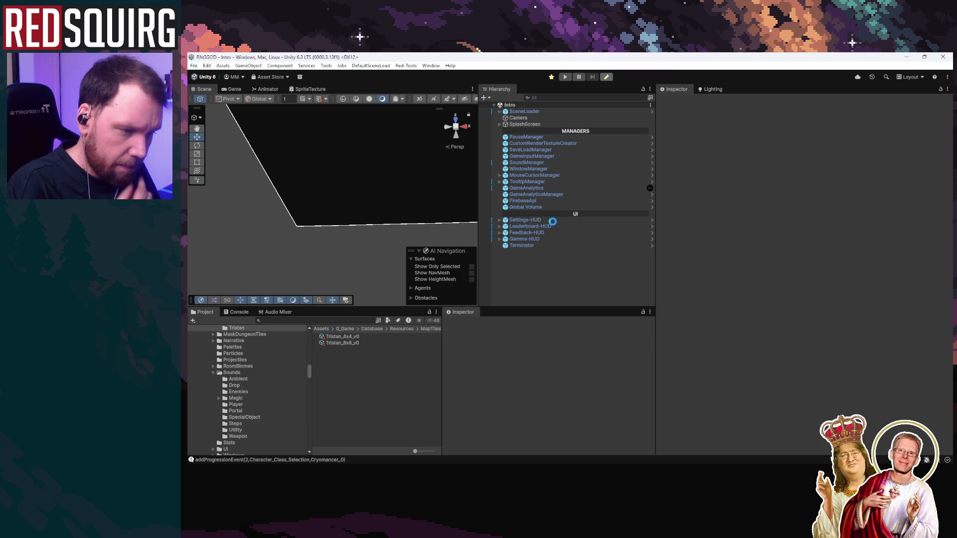
Select the RoomDataGenerator under Room Tools and process the Hub_Tristan map textures
click(523, 124)
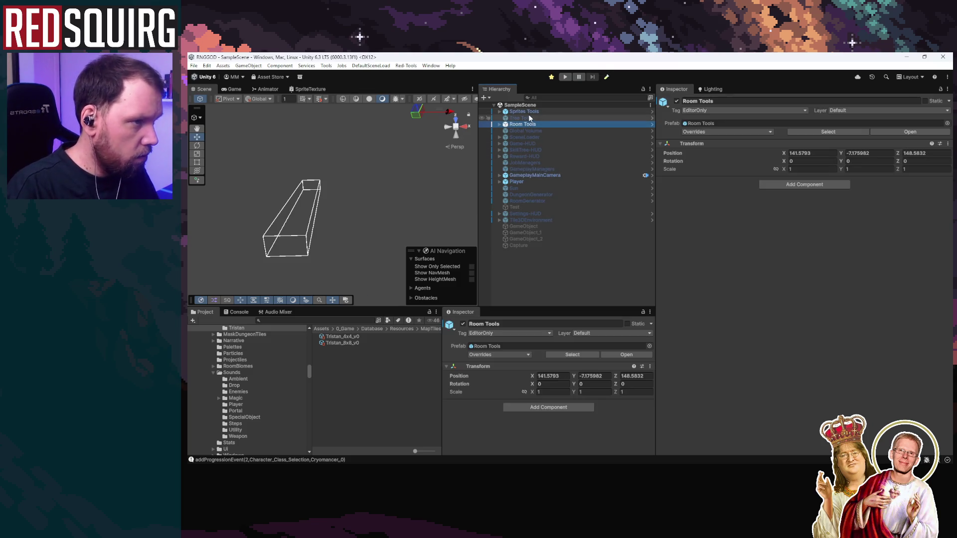
click(499, 124)
click(531, 136)
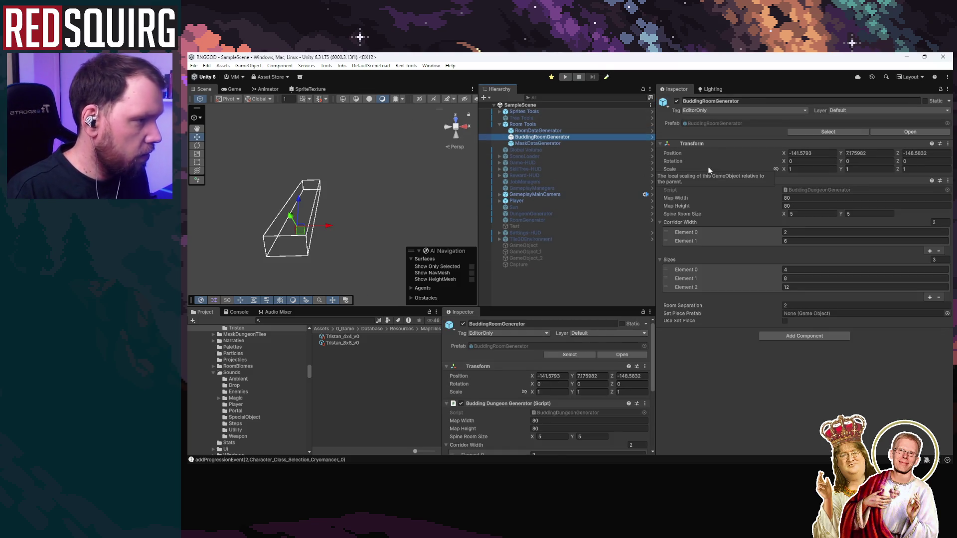
key(Up)
click(828, 321)
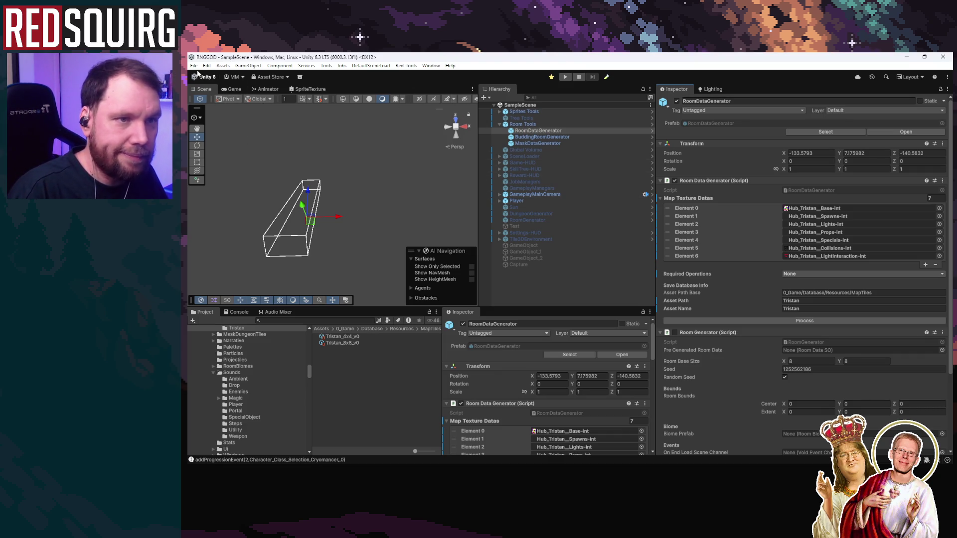
Load the Intro scene from the recent scenes list
click(194, 66)
mouse_move(227, 93)
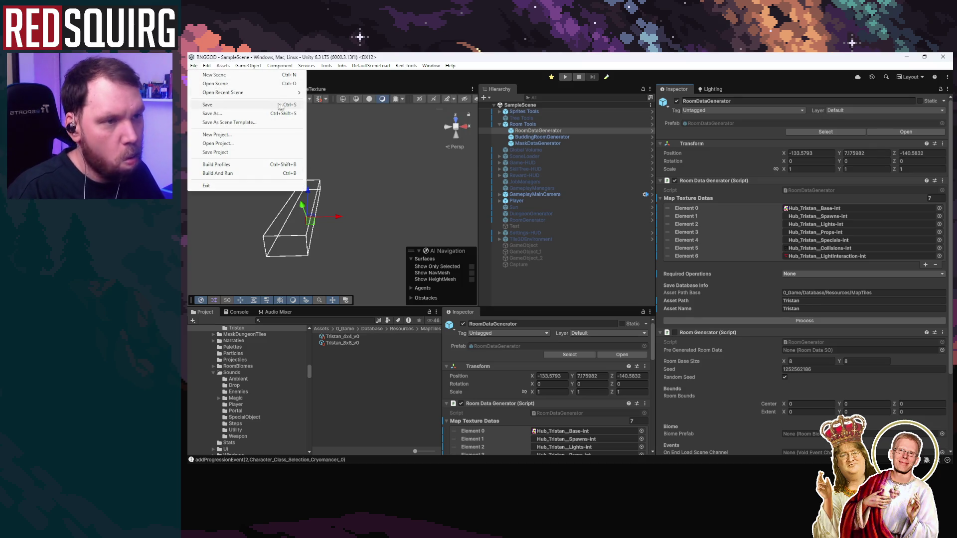
click(373, 109)
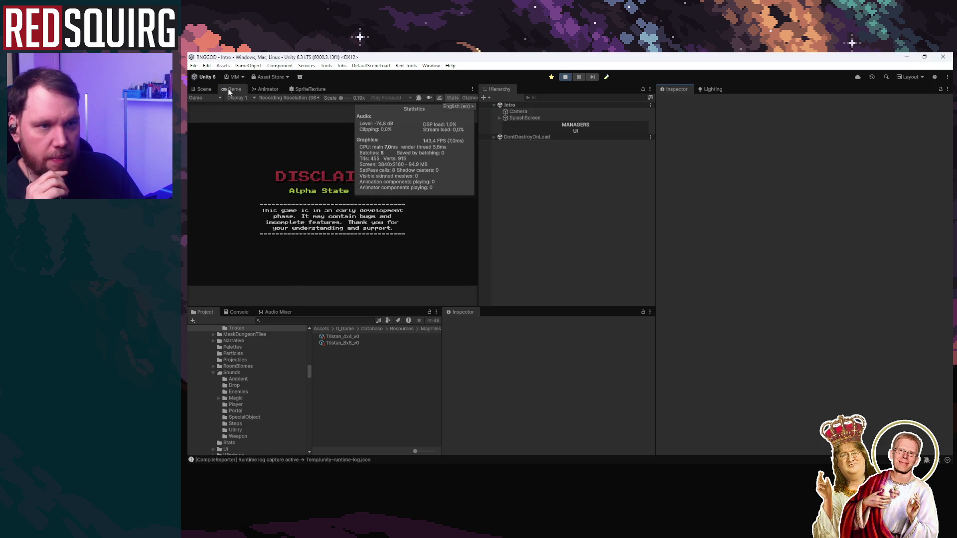
Maximize the Game view, continue the saved game, and claim Drick the Cryomancer
double_click(228, 88)
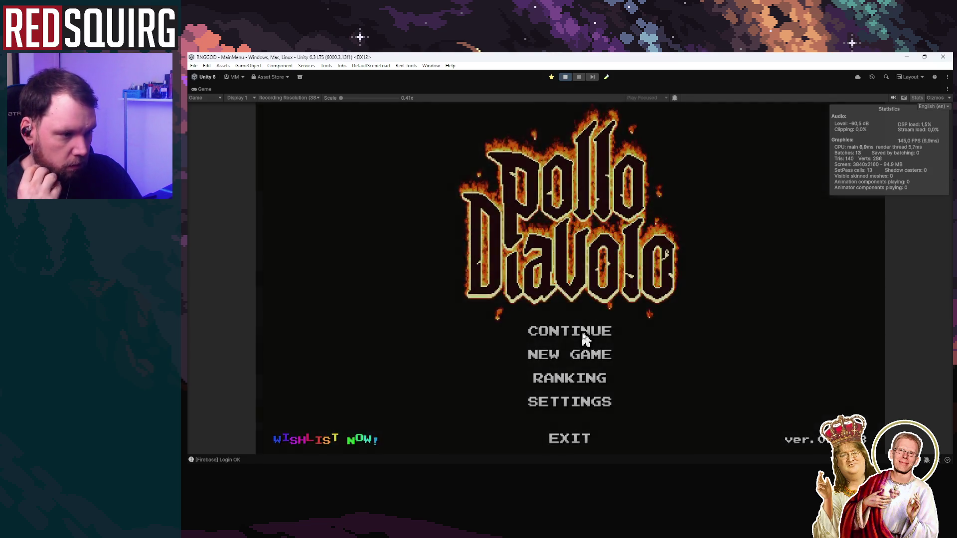
click(584, 336)
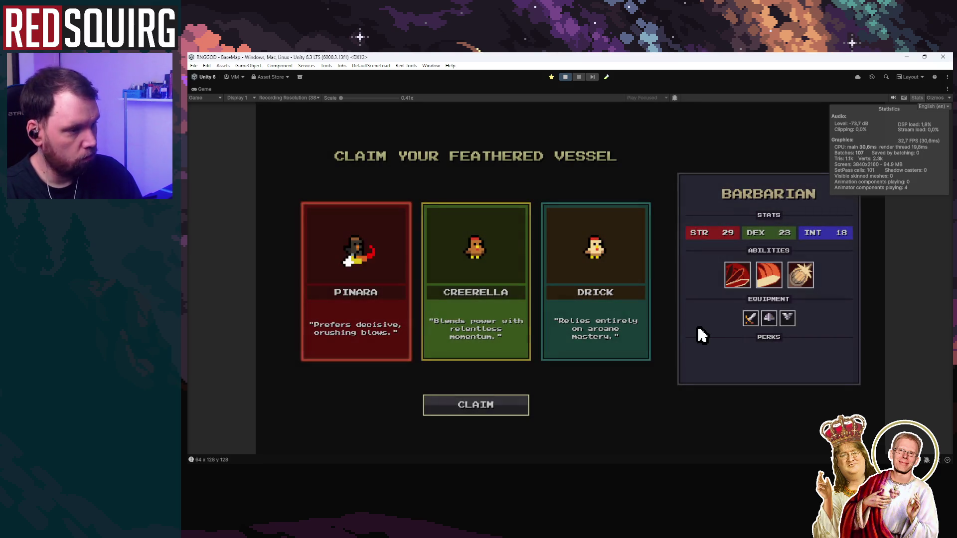
click(561, 269)
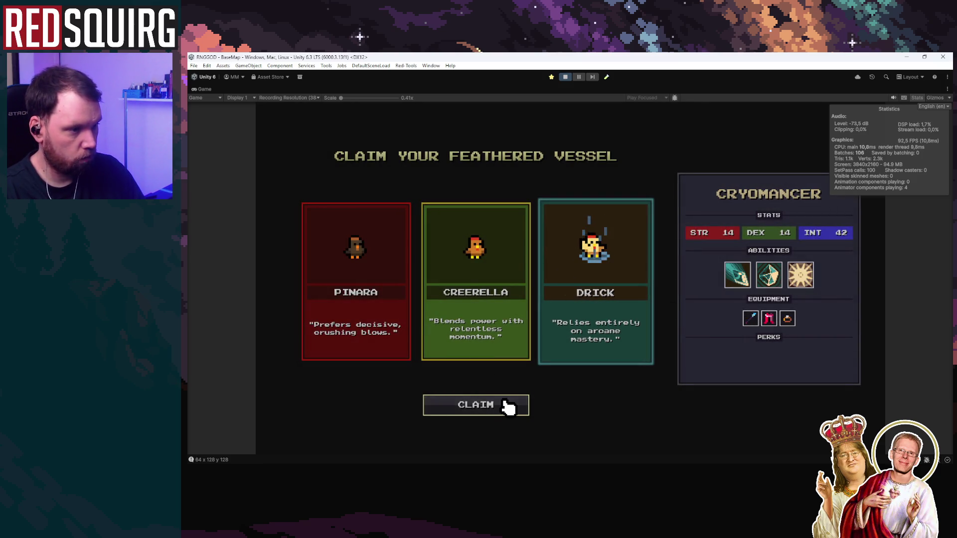
click(505, 405)
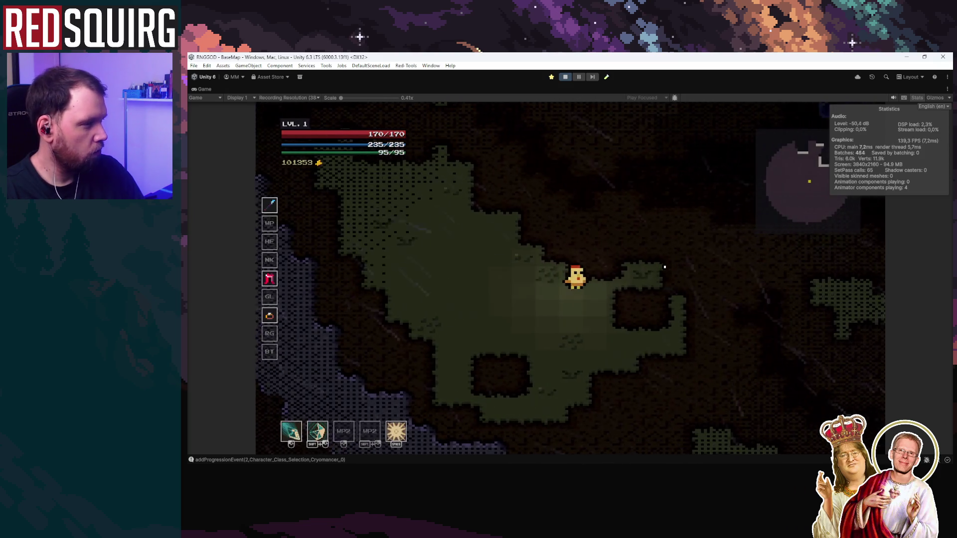
Walk Drick north and east, then north-west into the green area and around the red platform
key(w)
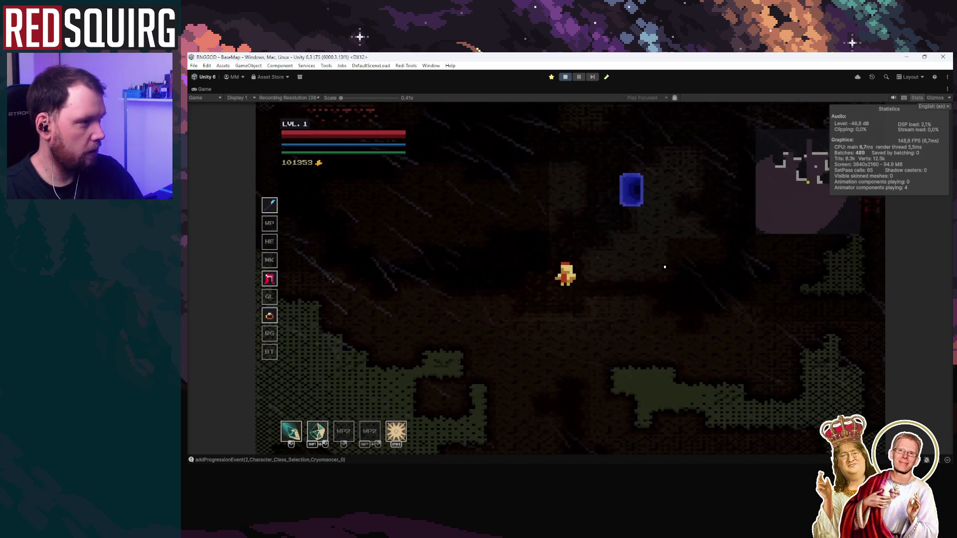
key(w)
key(d)
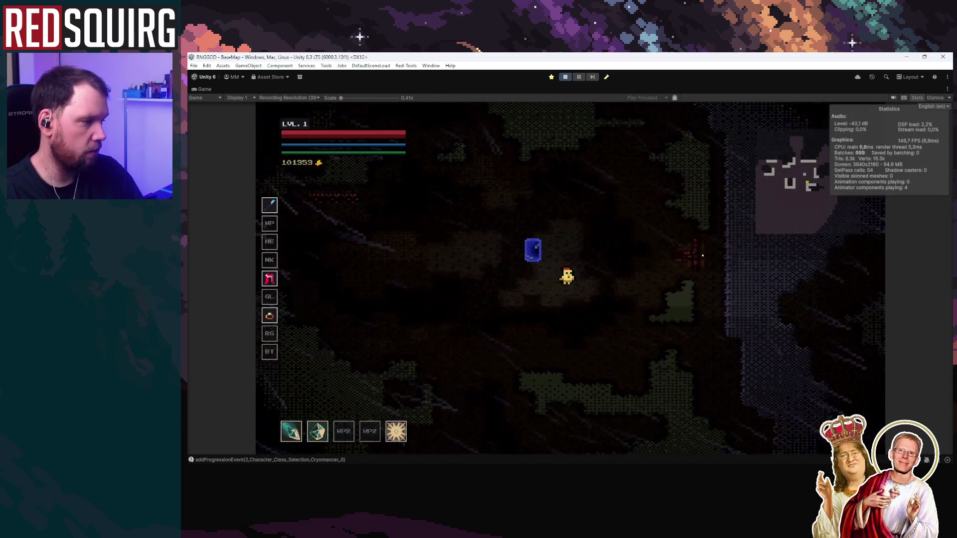
key(d)
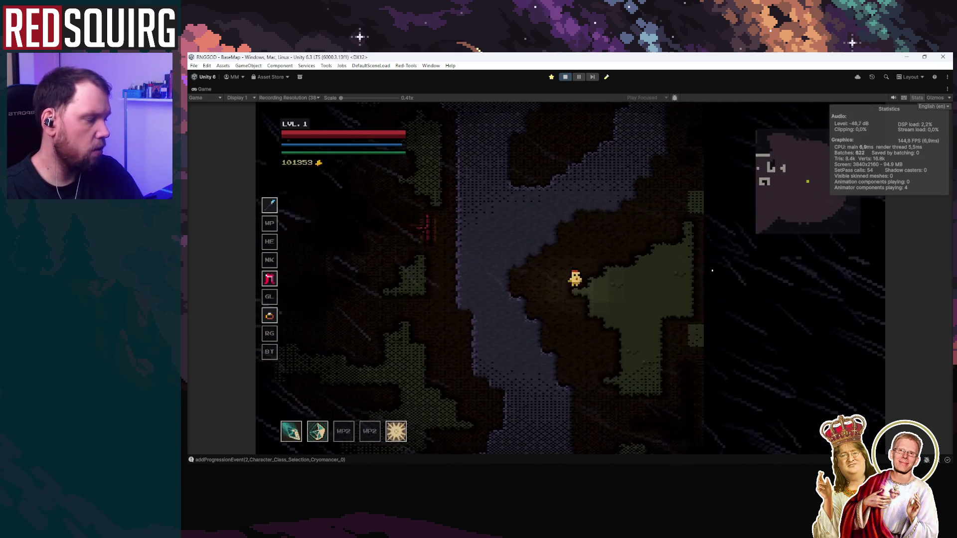
key(d)
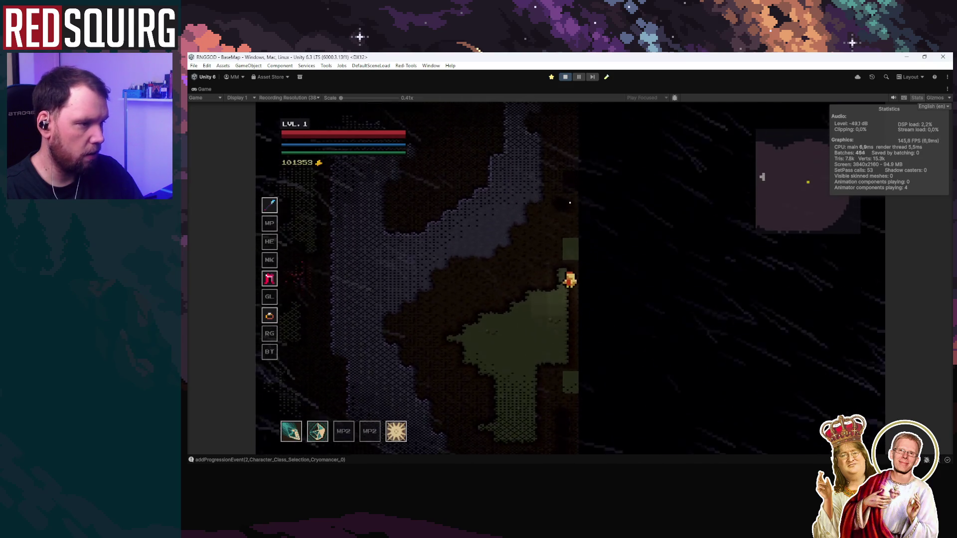
key(w)
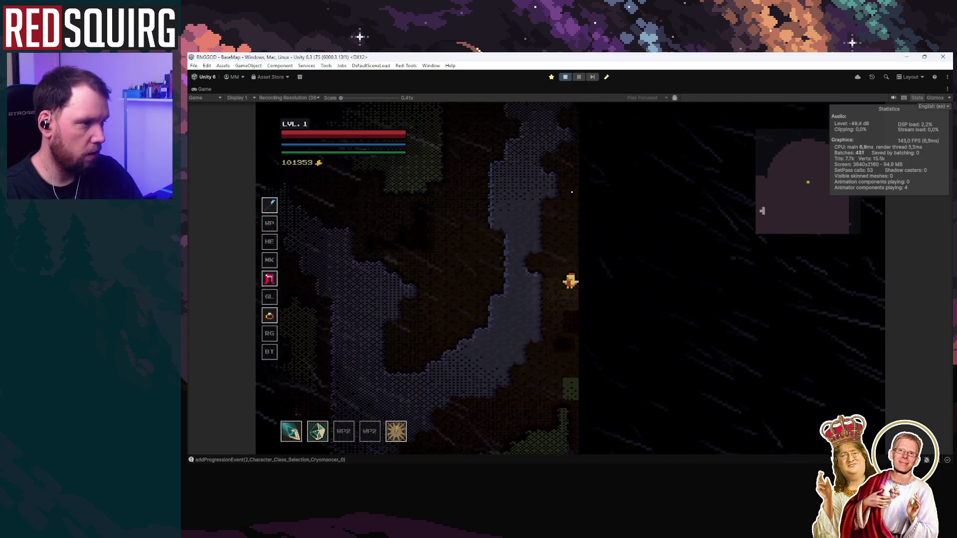
key(w)
key(a)
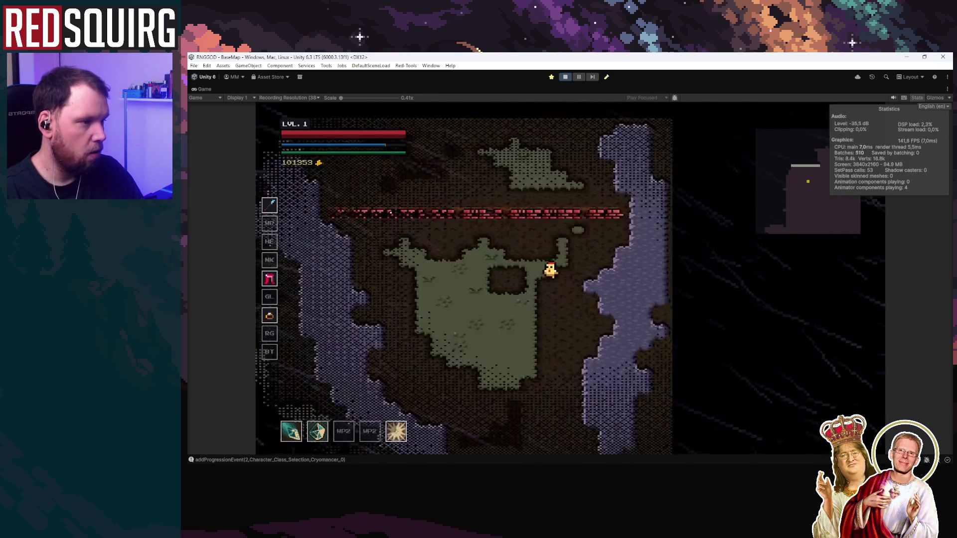
key(a)
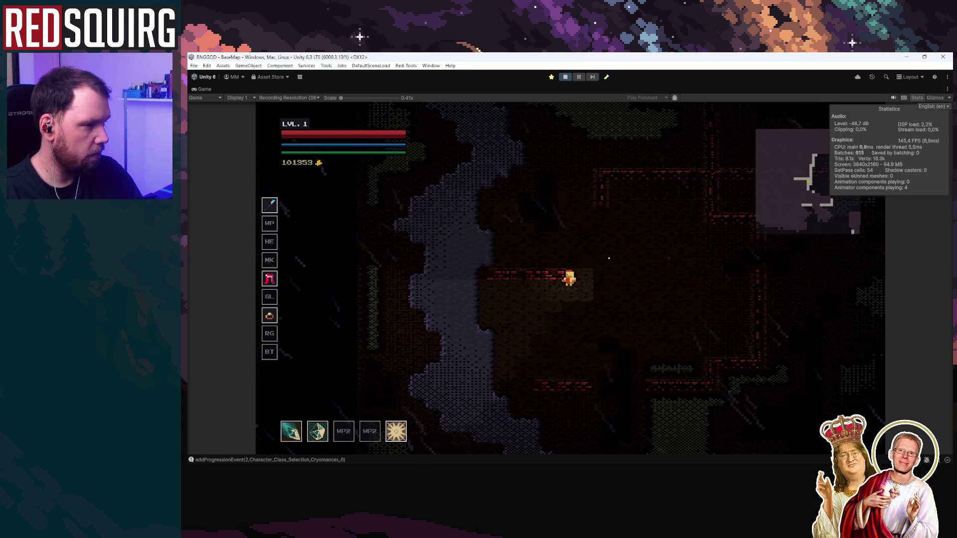
key(s)
key(d)
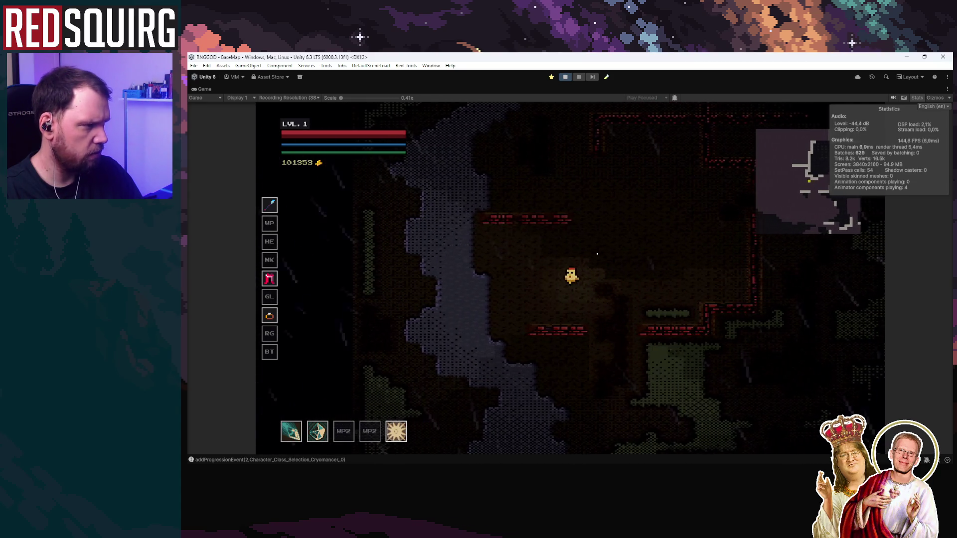
key(a)
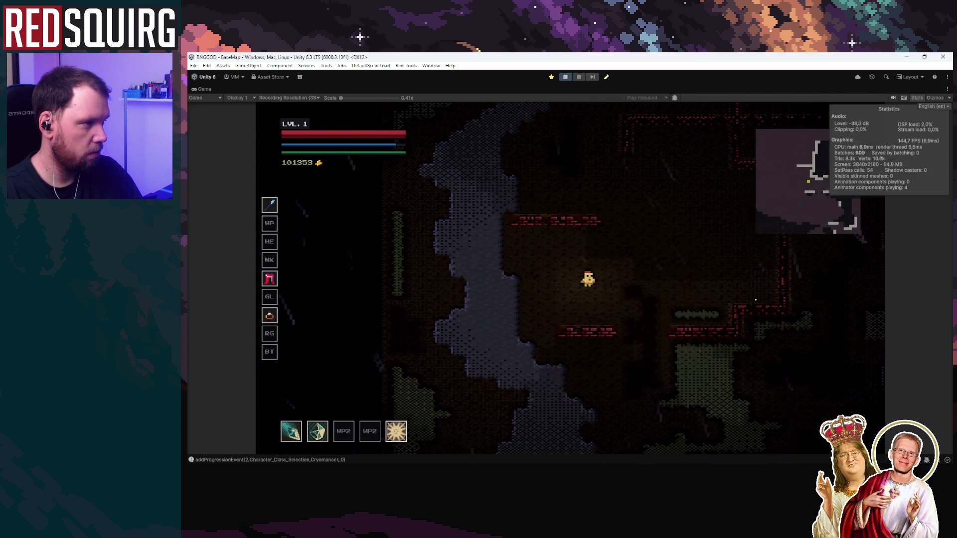
Travel right into a new area, then wander left and down back along the red platform
key(d)
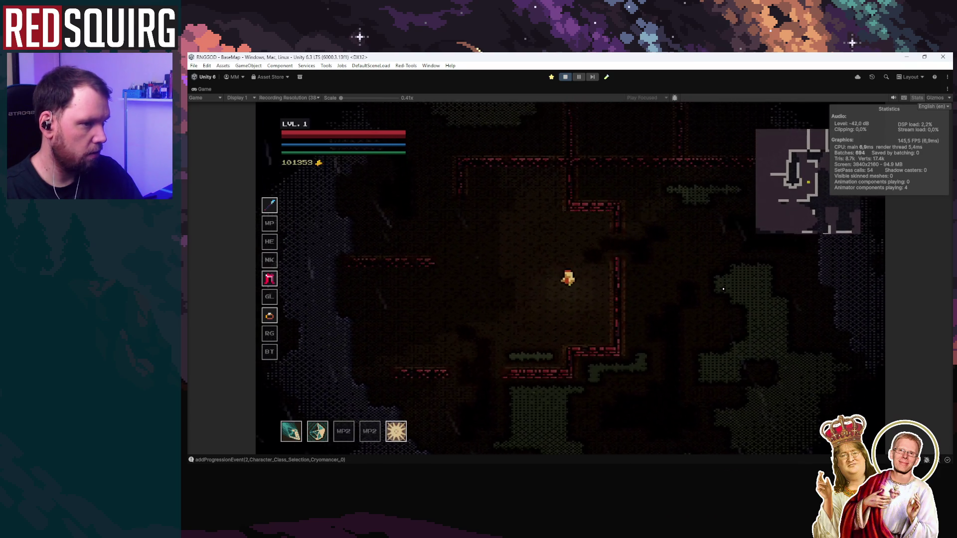
key(w)
key(d)
key(s)
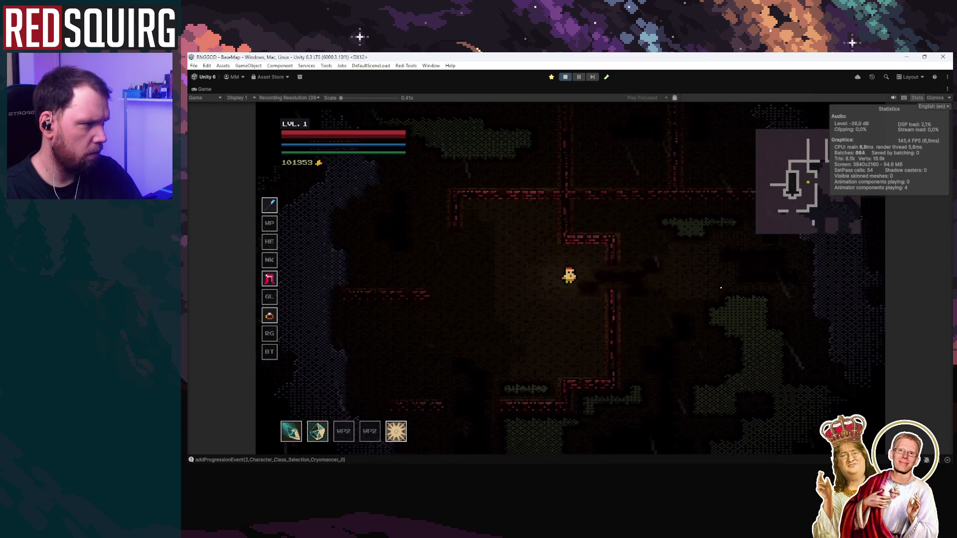
key(d)
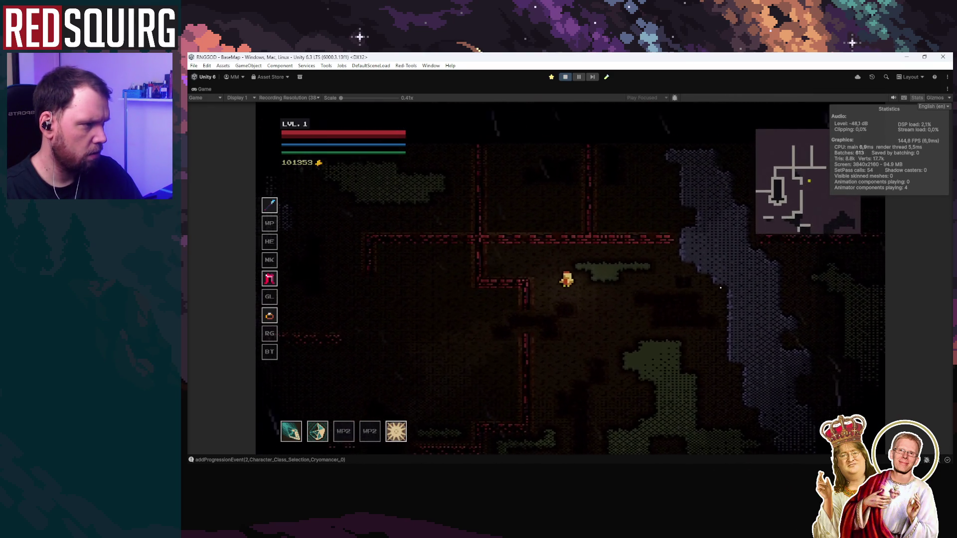
key(a)
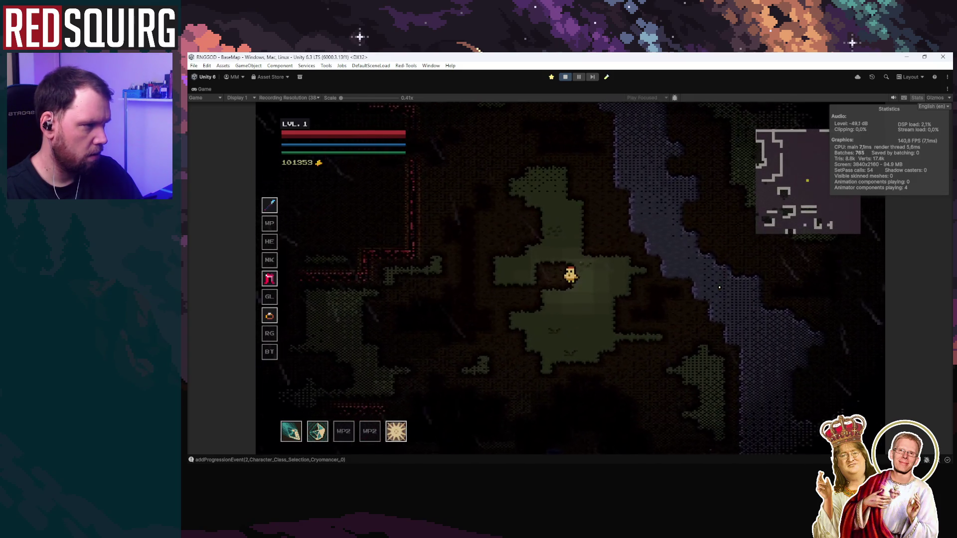
key(s)
key(a)
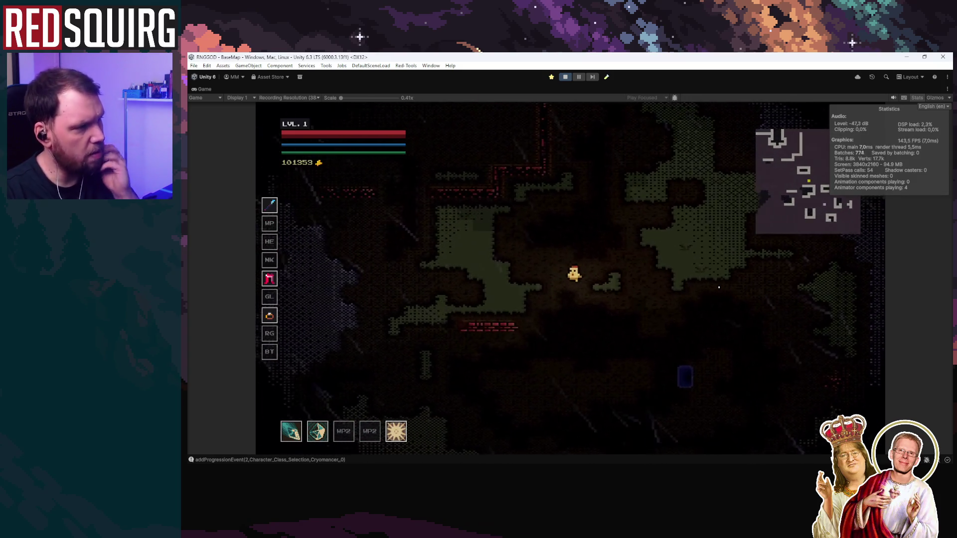
key(s)
key(s)
key(d)
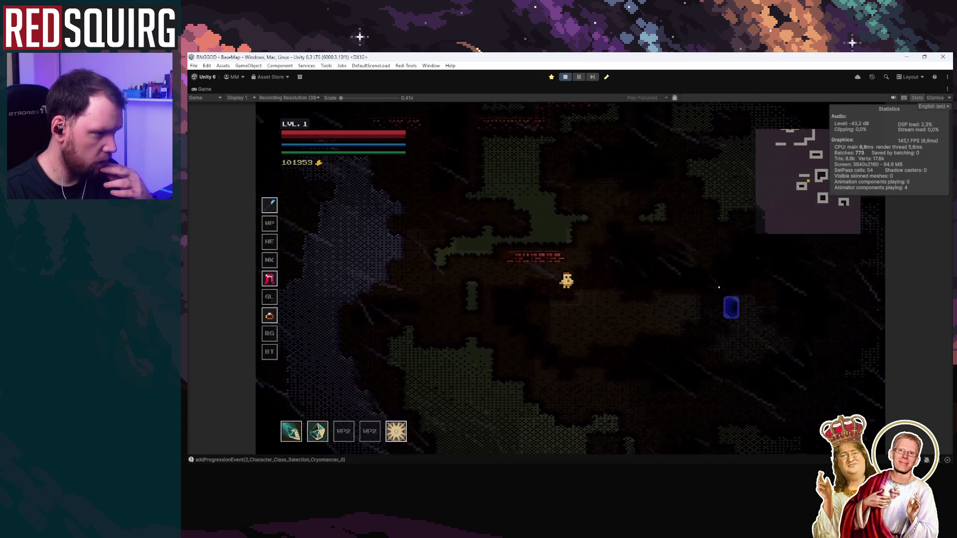
key(a)
key(s)
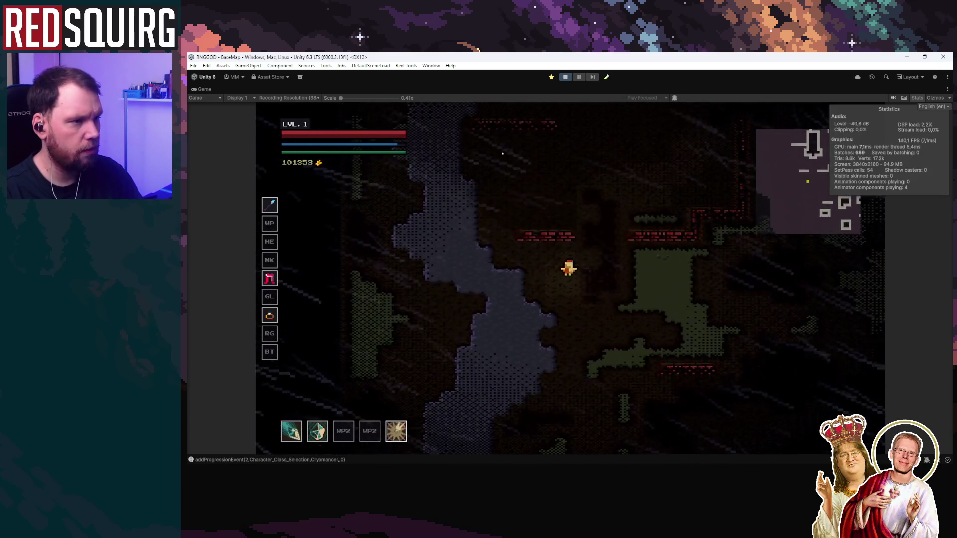
key(s)
key(a)
key(w)
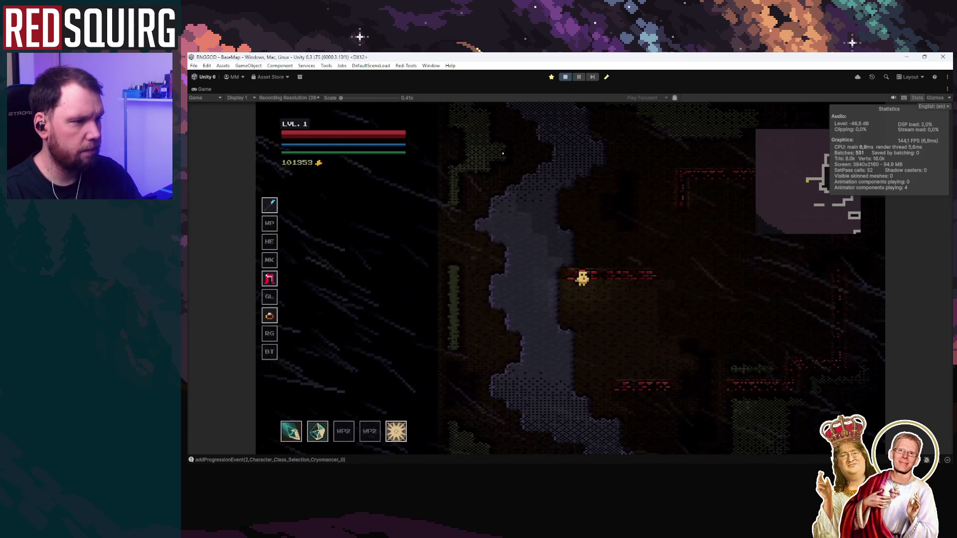
key(d)
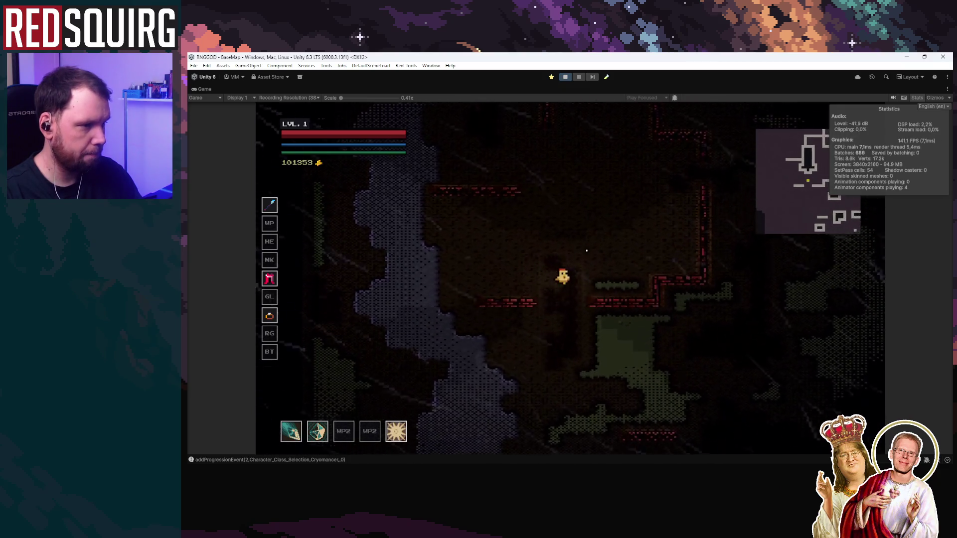
Head down-right to the level's bottom edge, climb up-left to the top rooms, then stop the playtest
key(s)
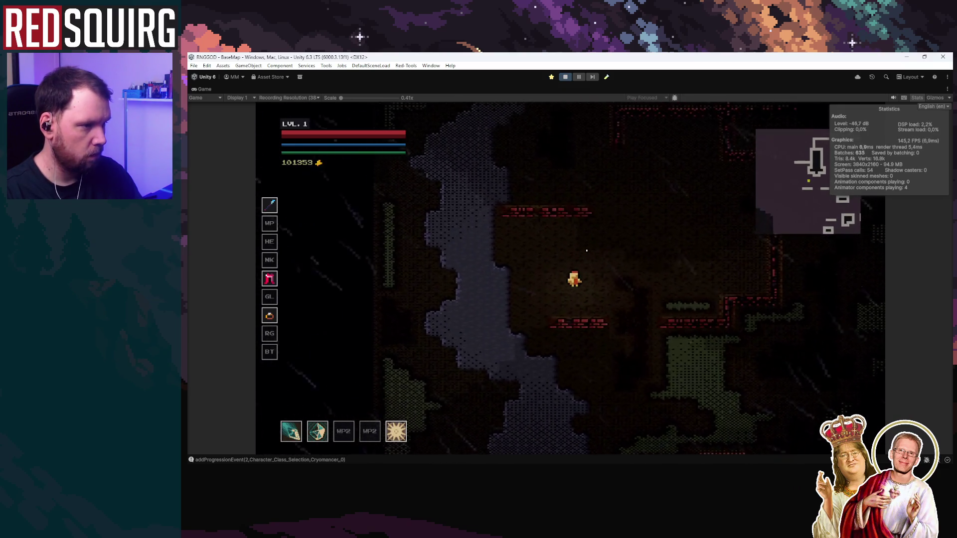
key(s)
key(a)
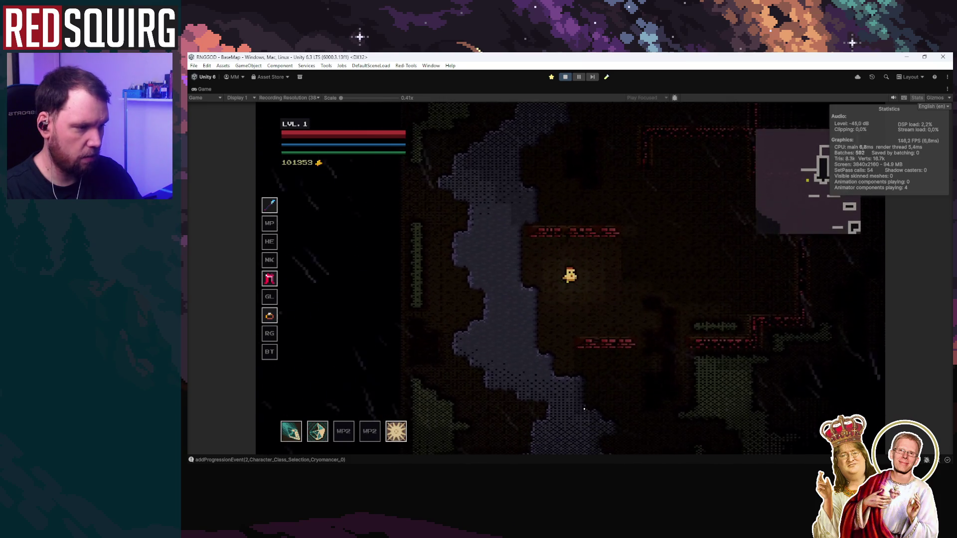
key(s)
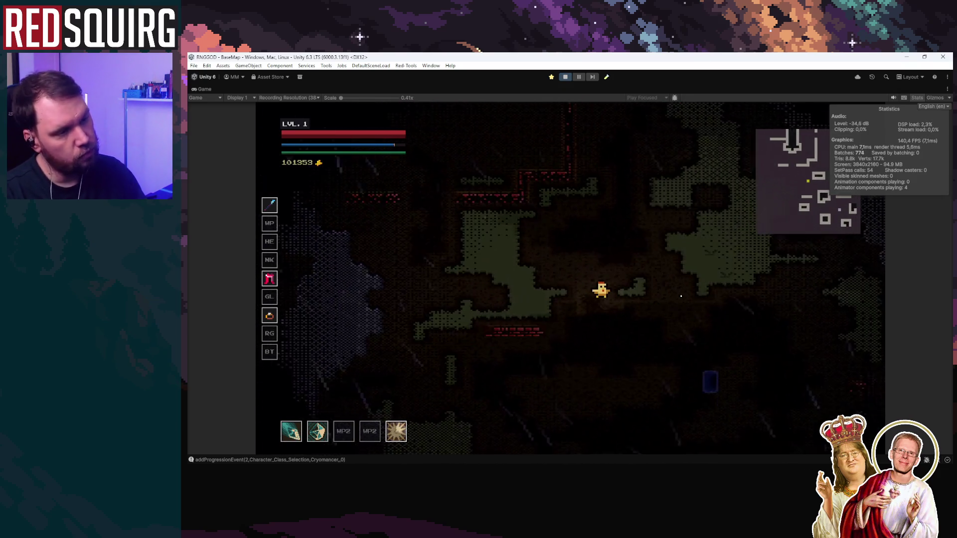
key(d)
key(s)
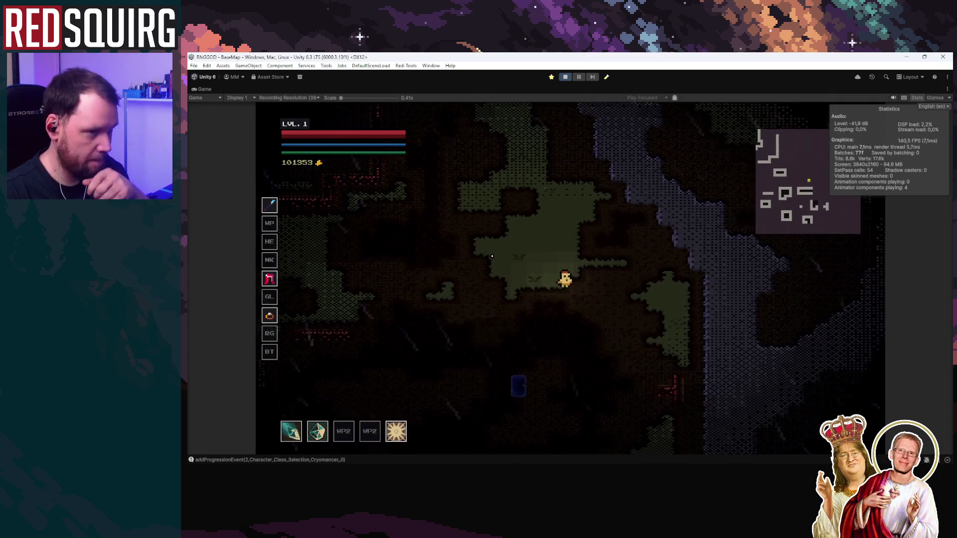
key(d)
key(s)
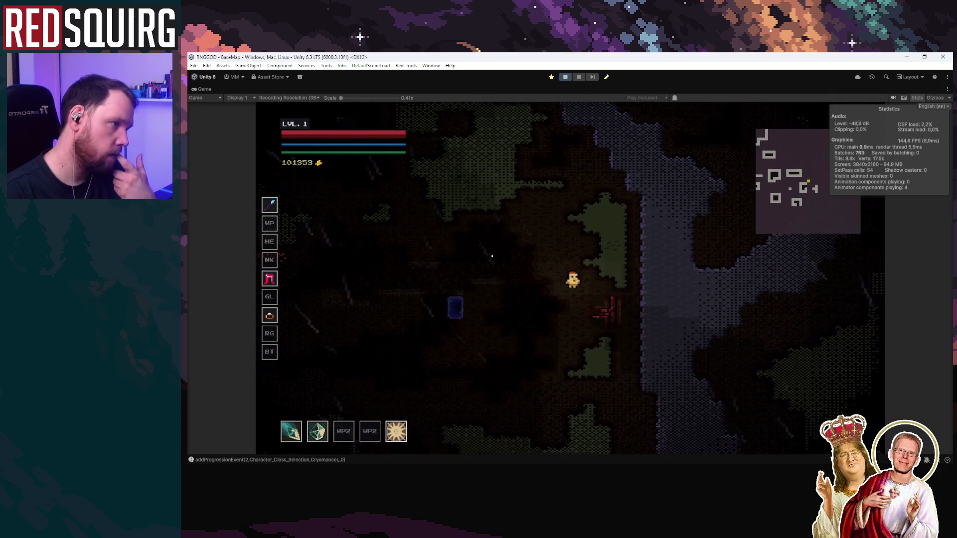
key(s)
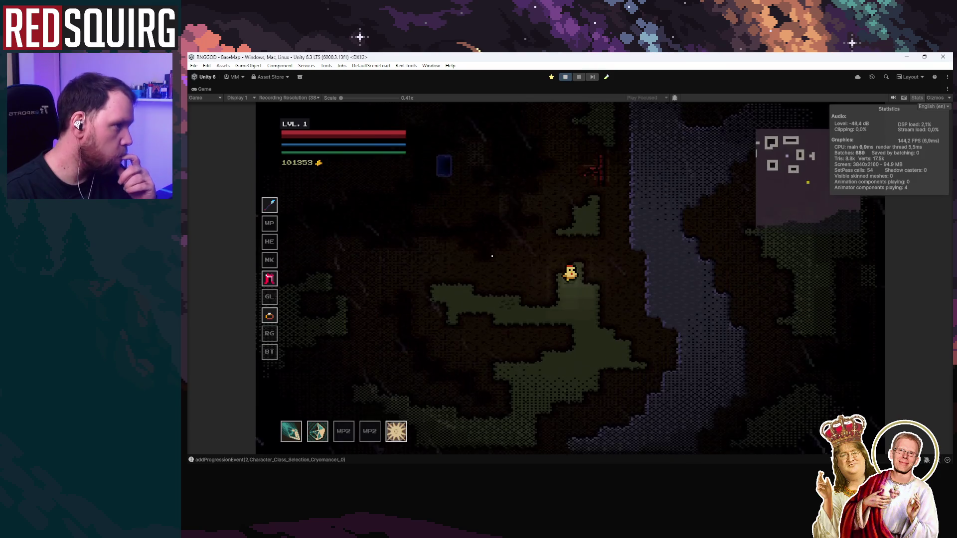
key(a)
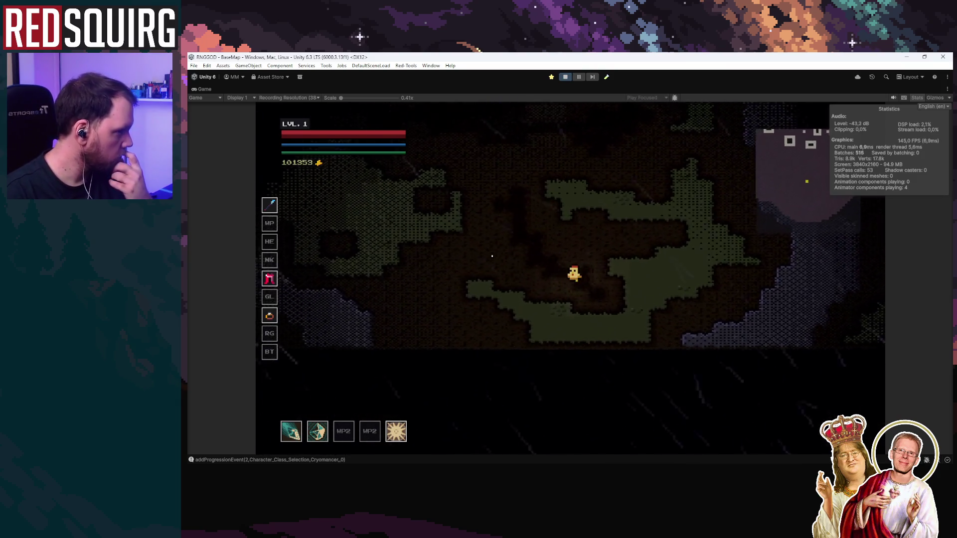
key(w)
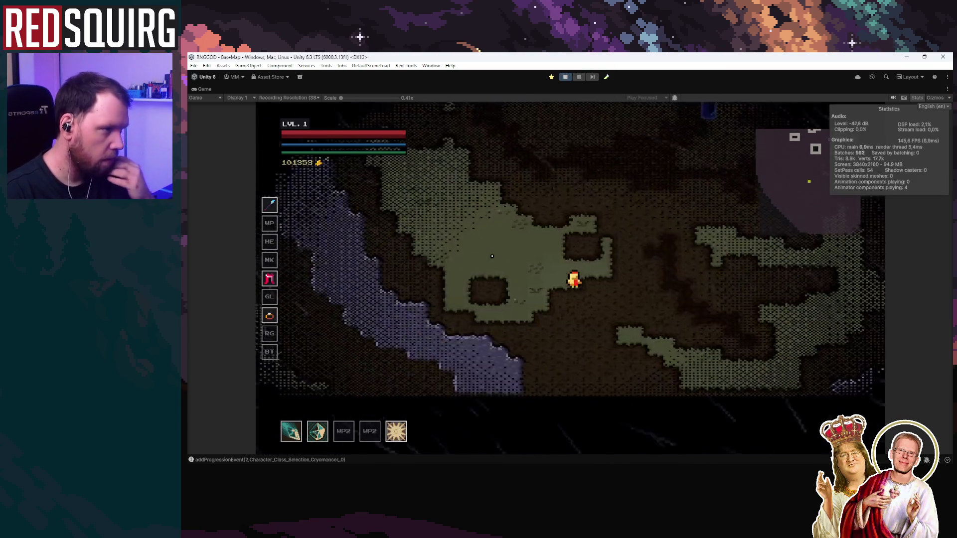
key(w)
key(a)
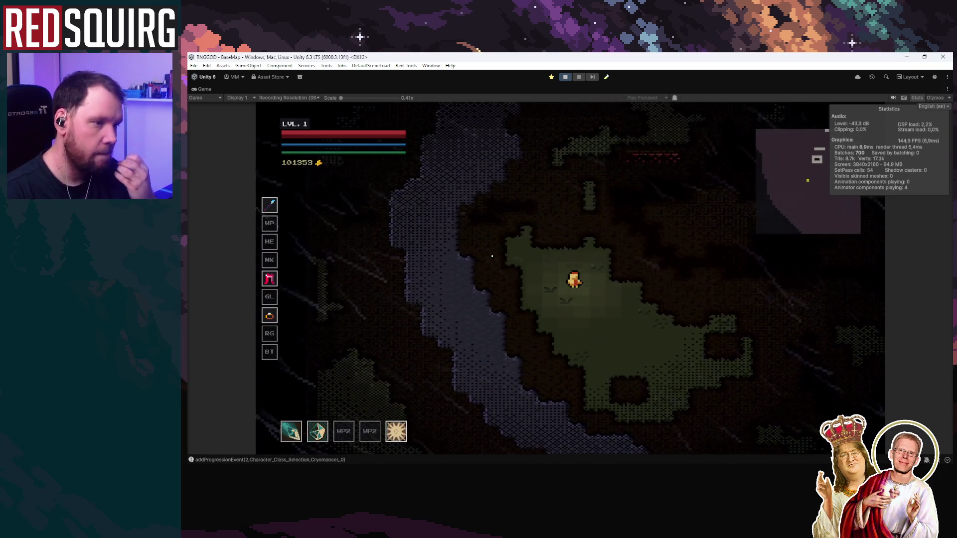
key(w)
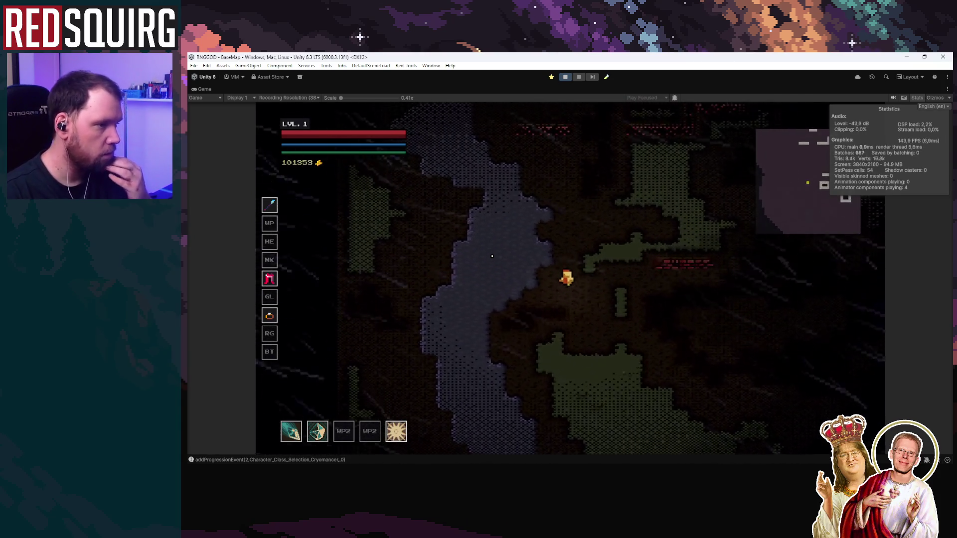
key(w)
key(a)
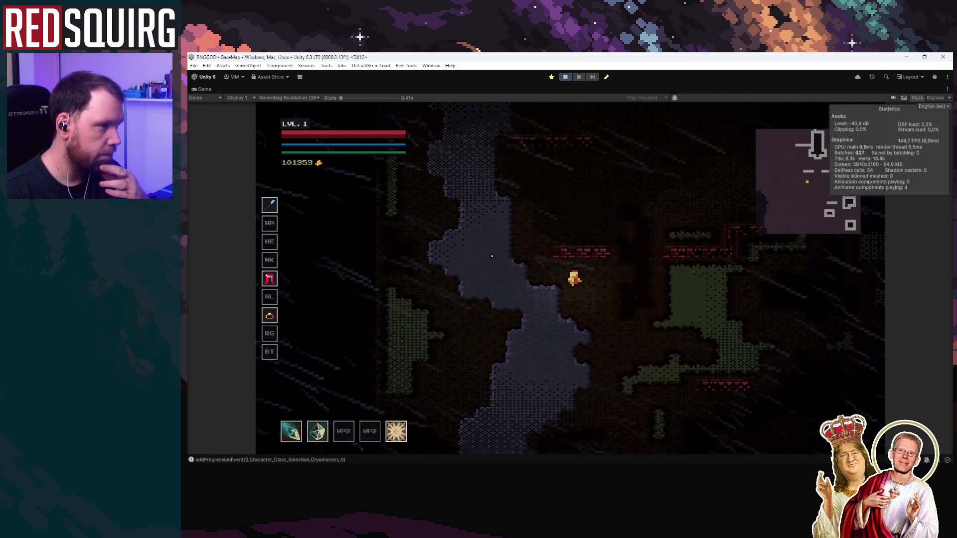
key(d)
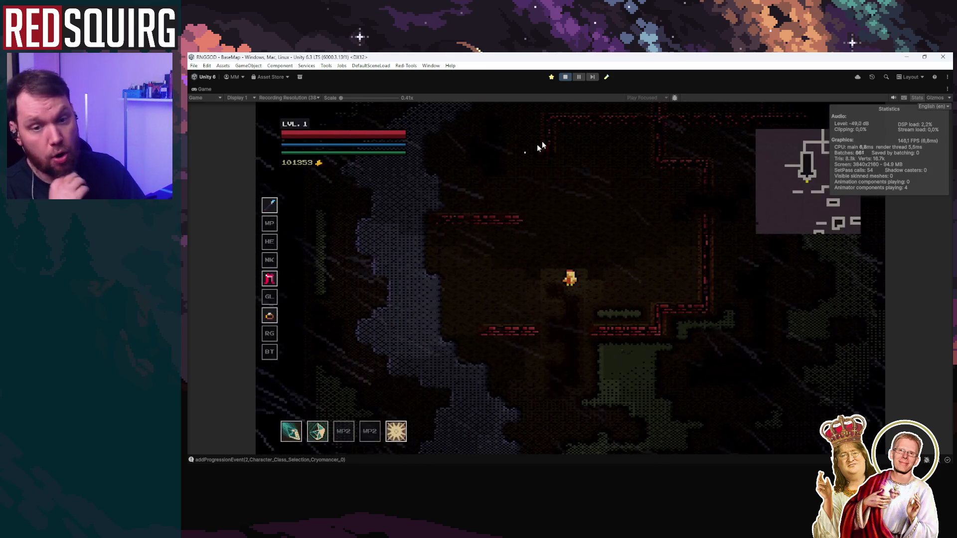
click(565, 77)
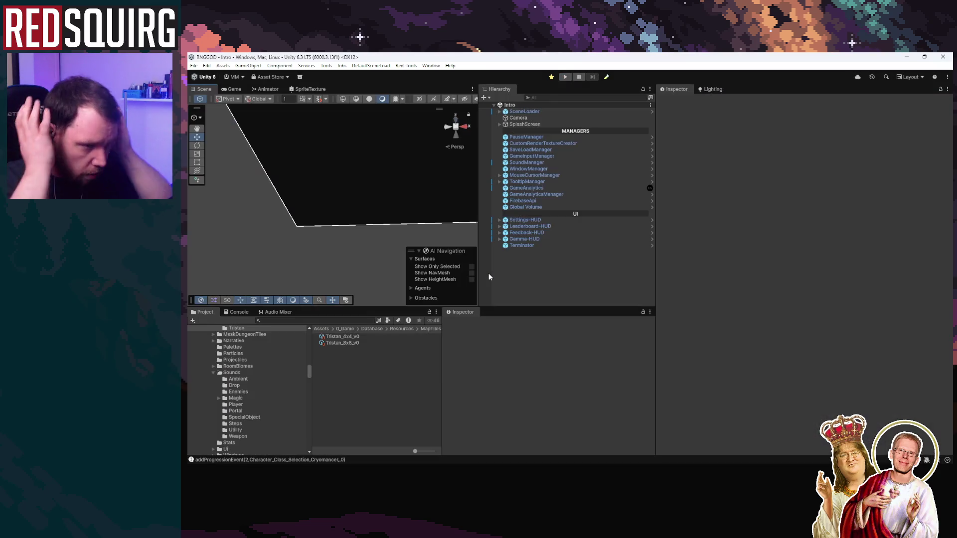
key(alt+Tab)
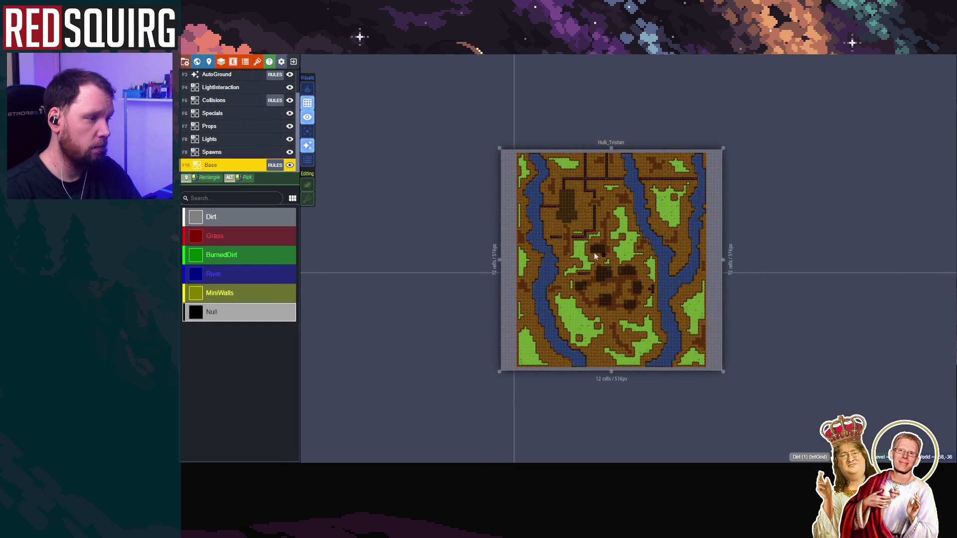
Select Dirt in the Base palette and paint the empty margin on the map's right side
scroll(499, 231, up, 3)
mouse_move(500, 230)
mouse_down()
mouse_move(421, 246)
mouse_move(608, 193)
mouse_up()
scroll(532, 141, down, 1)
scroll(533, 141, up, 2)
scroll(572, 224, up, 1)
scroll(586, 202, down, 1)
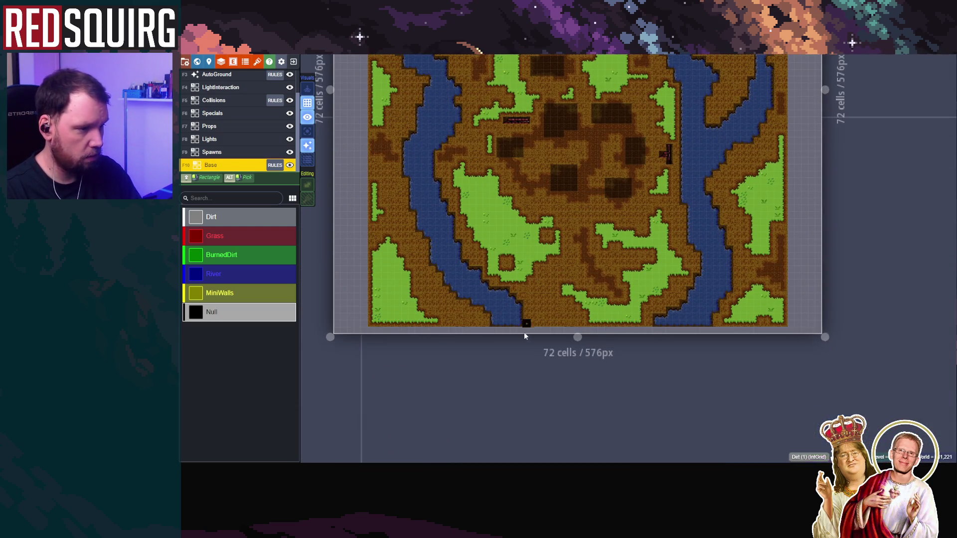
scroll(529, 327, up, 1)
drag(498, 314, 388, 409)
scroll(388, 409, down, 1)
drag(606, 226, 613, 386)
scroll(560, 264, up, 1)
click(237, 227)
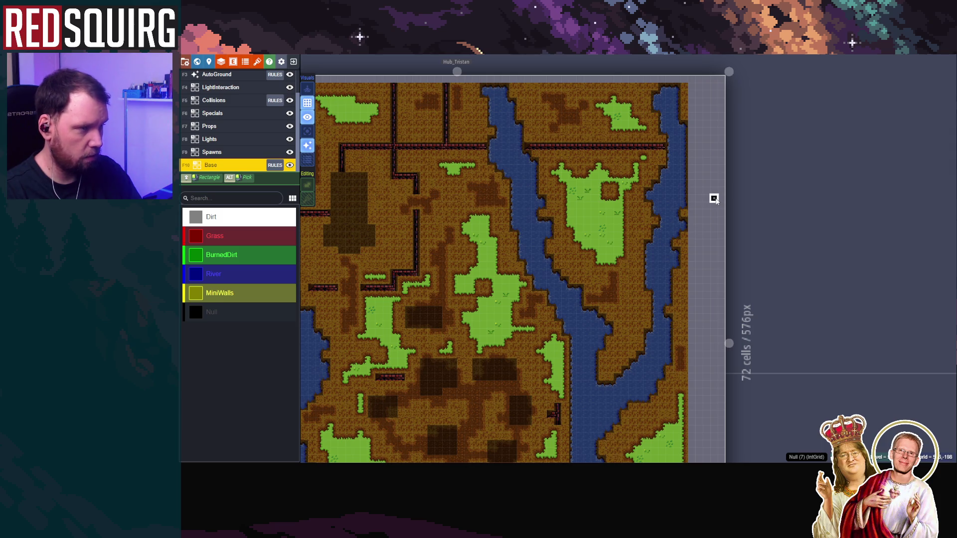
drag(691, 89, 713, 278)
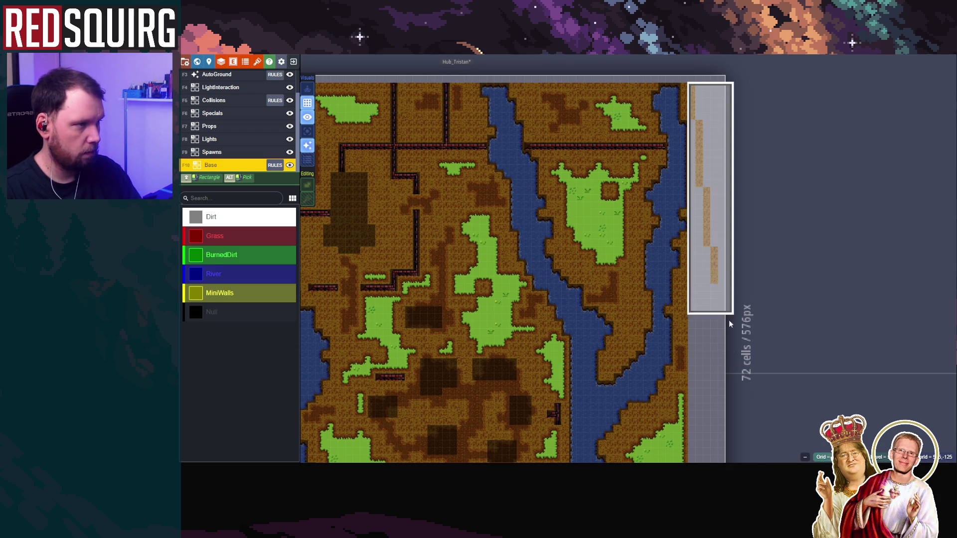
Extend the Dirt fill further down the right-edge column
drag(732, 342, 729, 185)
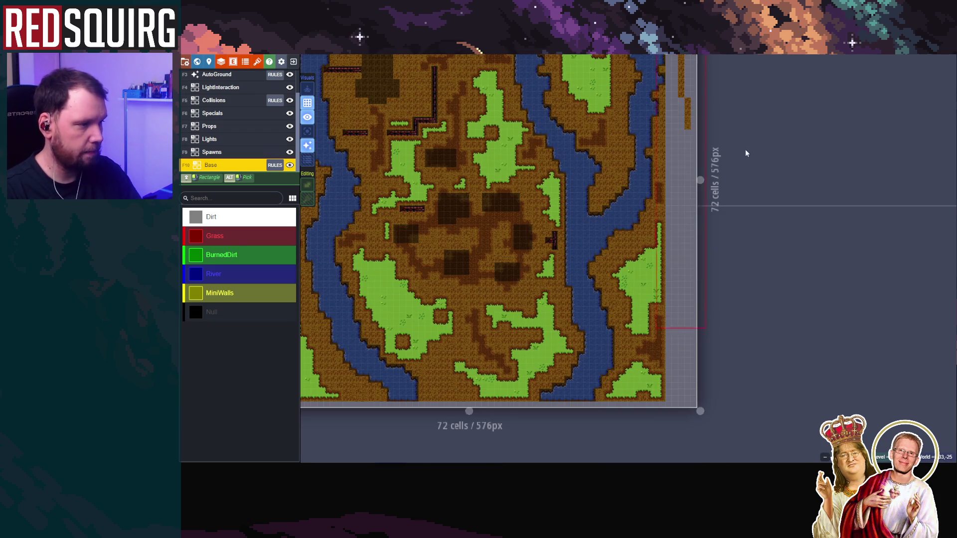
scroll(742, 160, up, 2)
drag(653, 161, 680, 377)
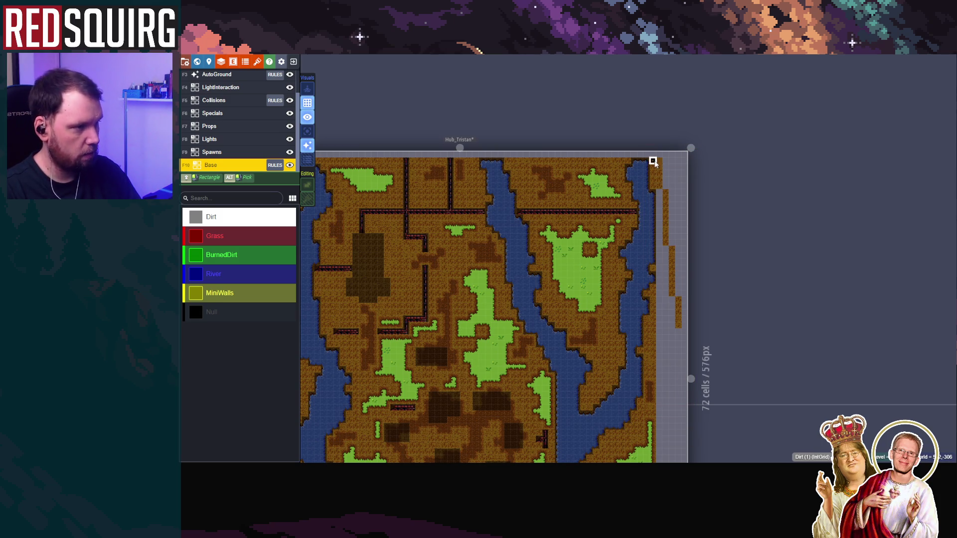
mouse_move(659, 161)
mouse_down()
mouse_move(673, 161)
mouse_move(673, 458)
mouse_move(640, 194)
mouse_move(644, 337)
mouse_up()
Fill the empty strip along the level's left edge with Dirt, down to the map bottom
scroll(767, 225, down, 1)
scroll(766, 229, down, 2)
scroll(521, 217, up, 6)
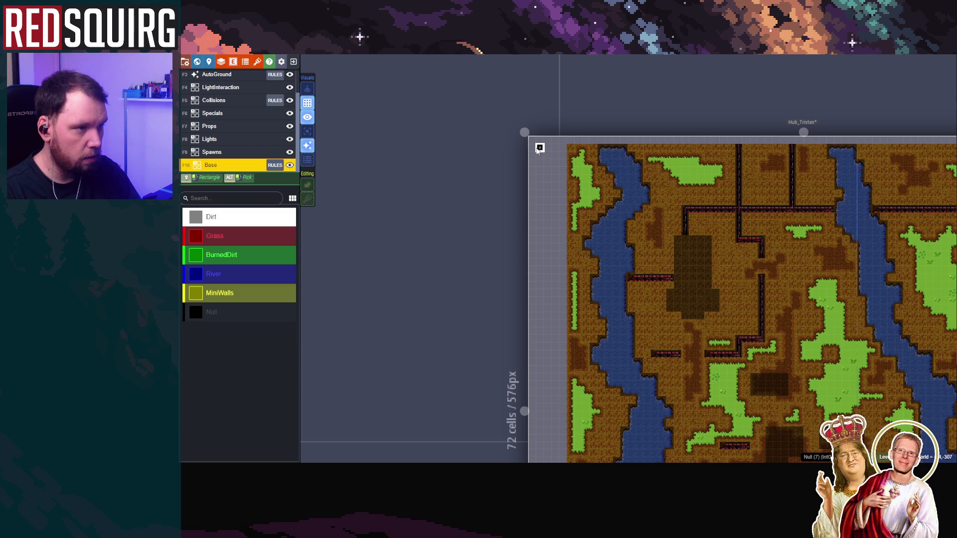
click(536, 150)
mouse_move(538, 149)
mouse_down()
mouse_move(551, 237)
mouse_move(547, 169)
mouse_move(565, 177)
mouse_move(558, 459)
mouse_up()
mouse_move(566, 366)
mouse_down()
mouse_move(573, 85)
mouse_move(566, 223)
mouse_move(522, 141)
mouse_move(494, 120)
mouse_up()
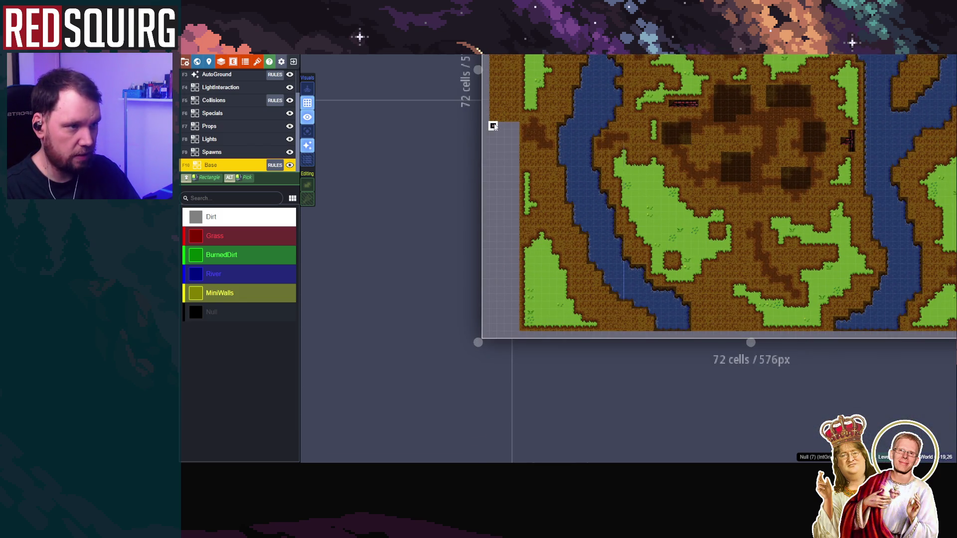
drag(501, 128, 513, 133)
drag(515, 198, 519, 330)
Pick River as the next IntGrid value to paint
scroll(581, 340, down, 5)
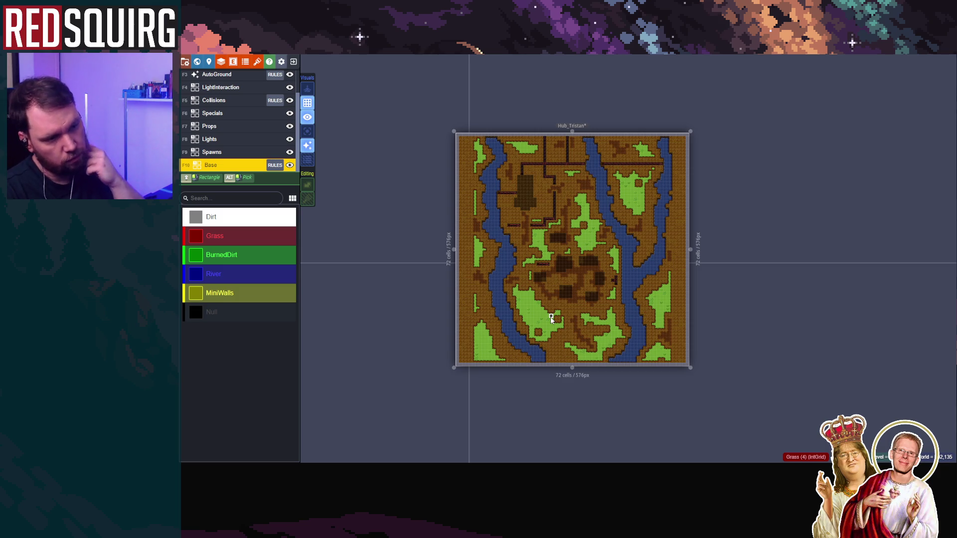
scroll(550, 316, up, 2)
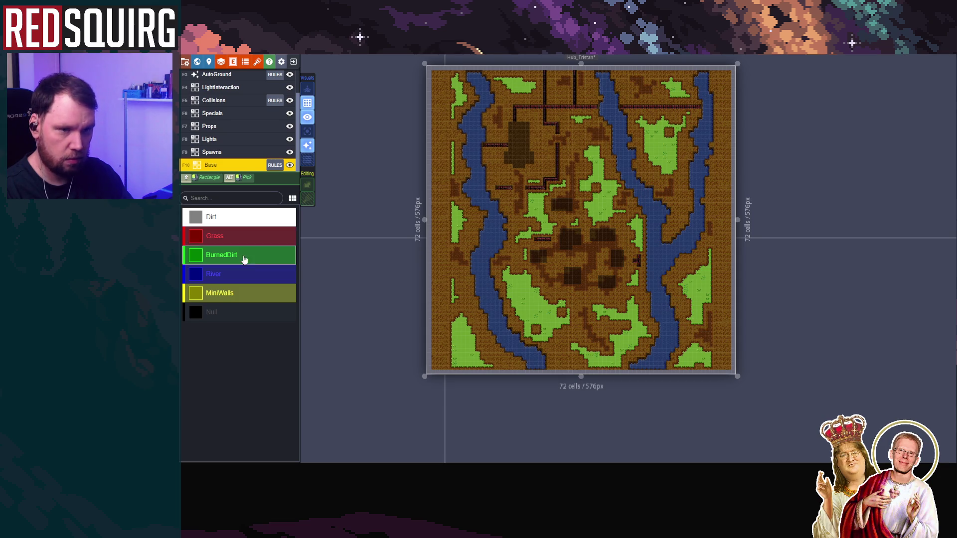
click(239, 277)
Paint thin Grass strips beside the right river and along the grass island's right edge
scroll(767, 160, up, 3)
mouse_move(766, 160)
mouse_down()
mouse_move(581, 252)
mouse_move(585, 225)
mouse_up()
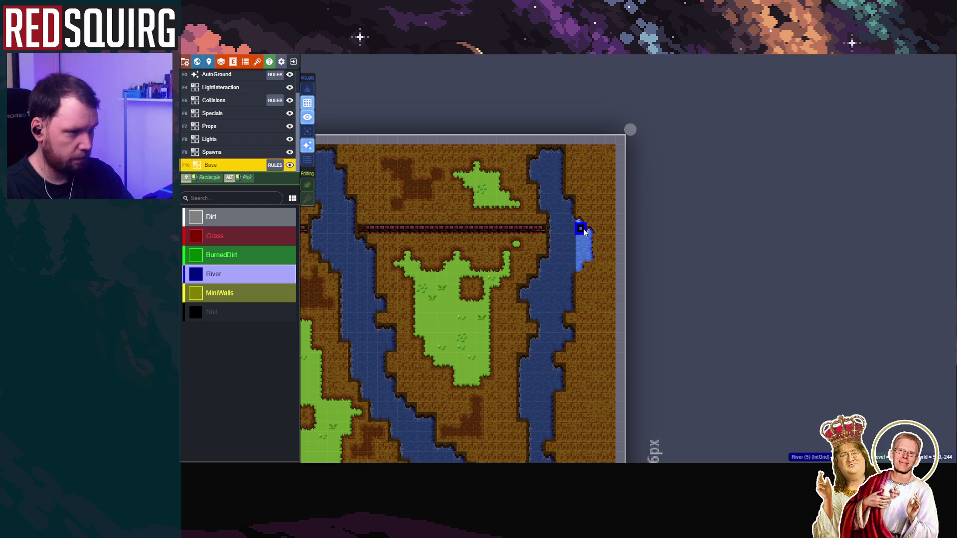
scroll(596, 219, down, 2)
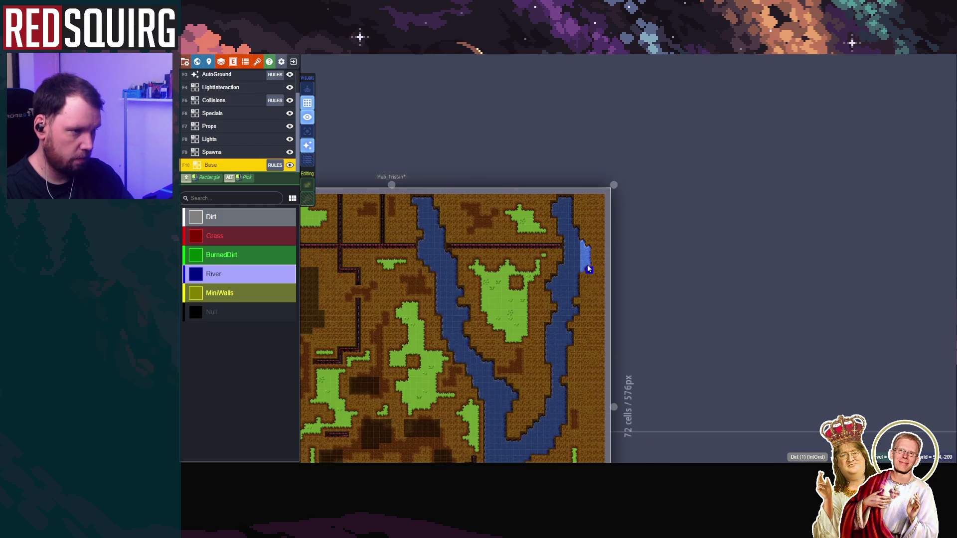
scroll(587, 236, up, 1)
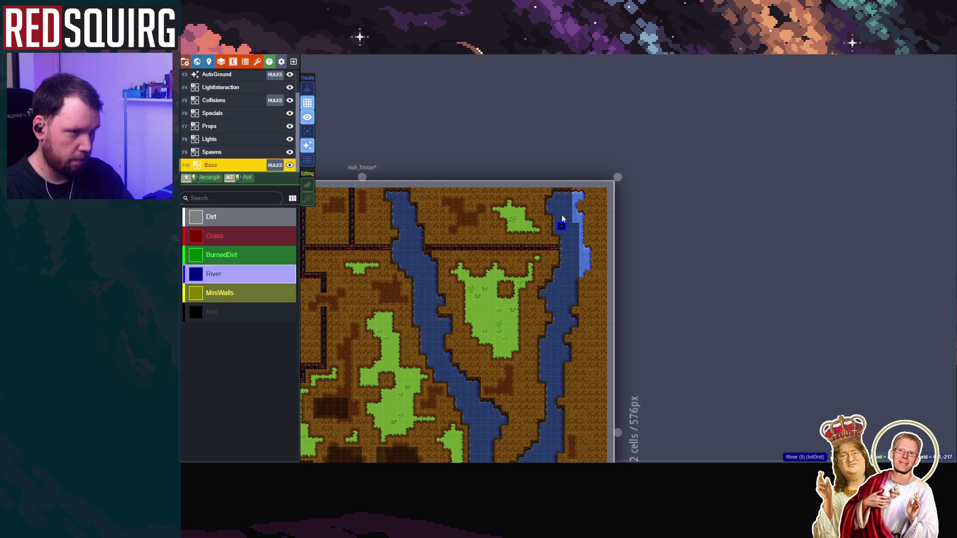
scroll(573, 249, down, 1)
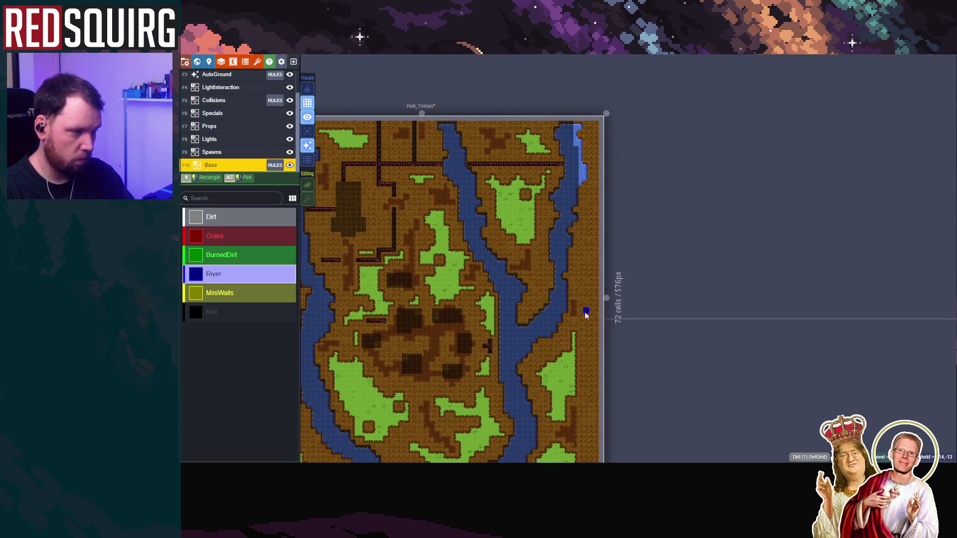
click(224, 237)
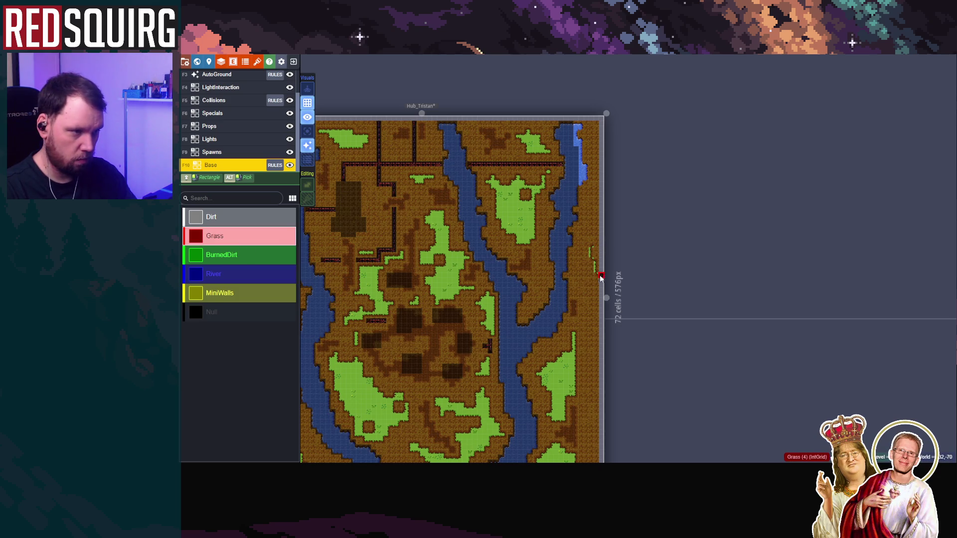
scroll(589, 262, up, 1)
drag(585, 233, 590, 302)
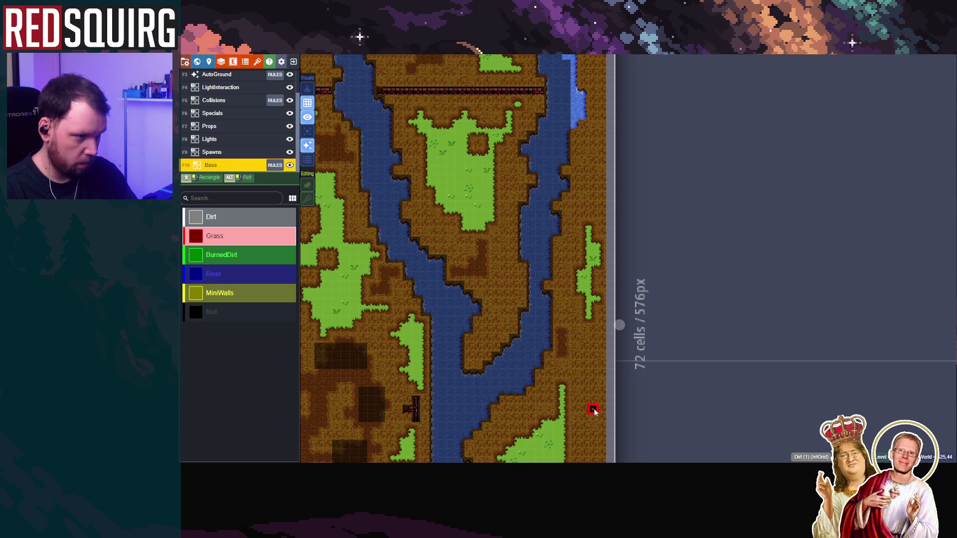
drag(591, 405, 584, 253)
click(231, 277)
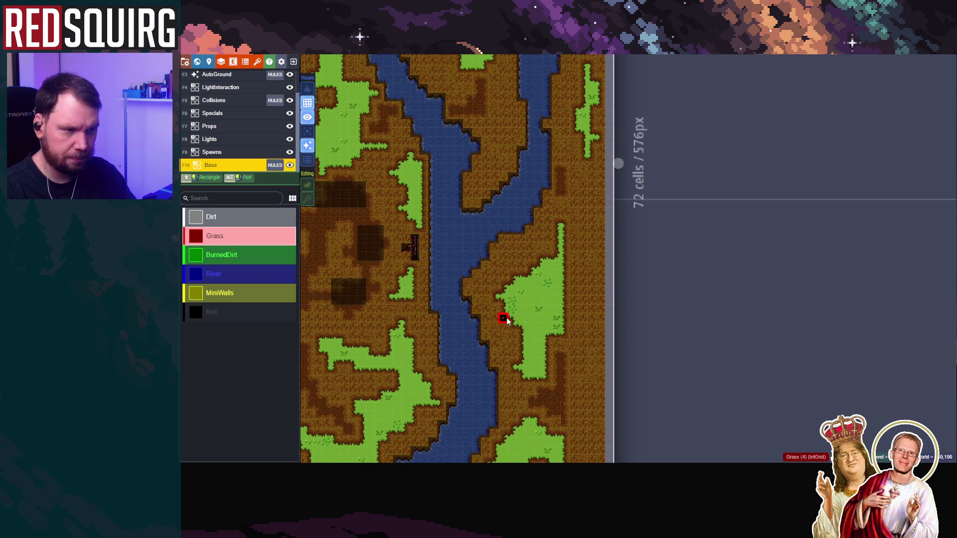
mouse_move(577, 310)
mouse_down()
mouse_move(580, 282)
mouse_move(593, 327)
mouse_move(591, 291)
mouse_up()
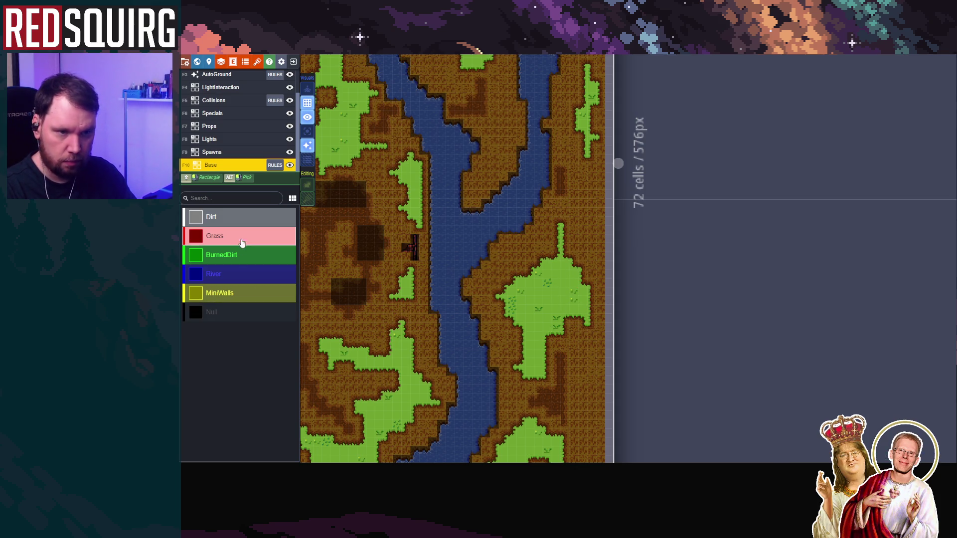
Paint dark BurnedDirt patches on the river bank near the grass island
click(245, 256)
drag(582, 407, 560, 235)
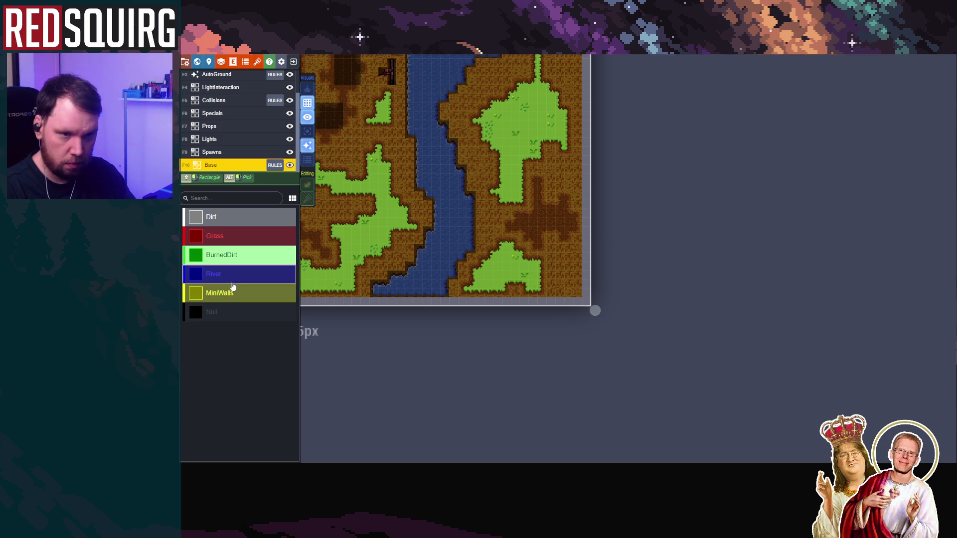
click(235, 235)
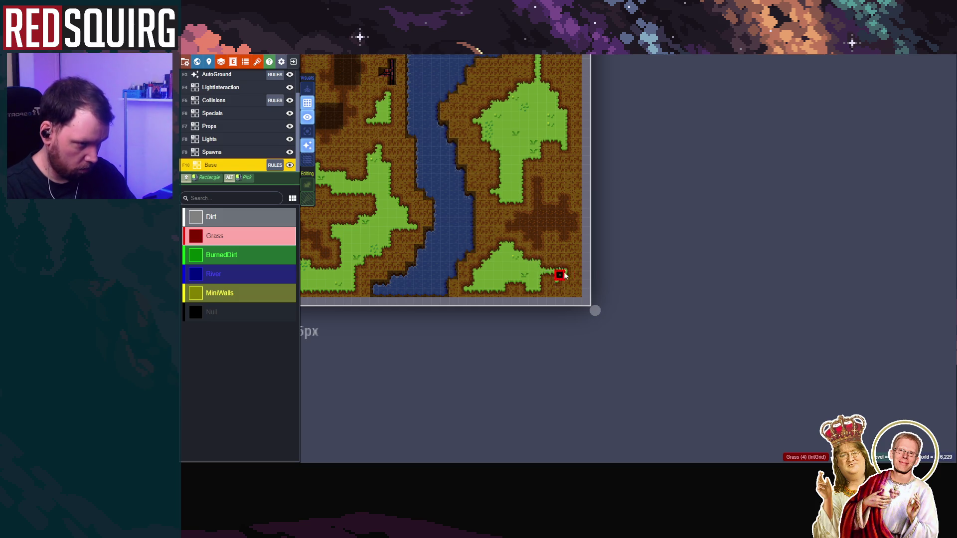
scroll(539, 291, down, 3)
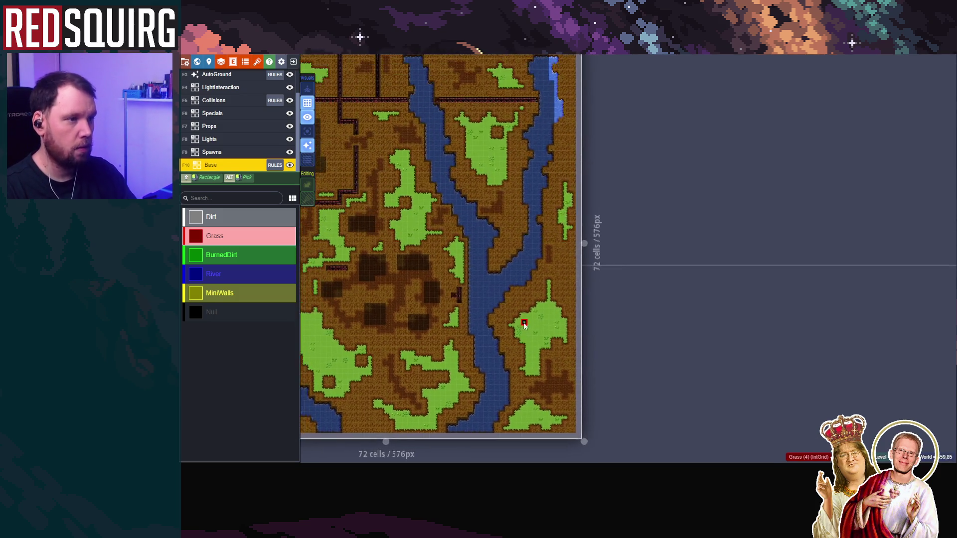
click(226, 255)
scroll(520, 312, up, 2)
mouse_move(574, 237)
mouse_down()
mouse_move(590, 259)
mouse_move(581, 259)
mouse_move(582, 225)
mouse_move(588, 270)
mouse_move(579, 273)
mouse_move(587, 279)
mouse_up()
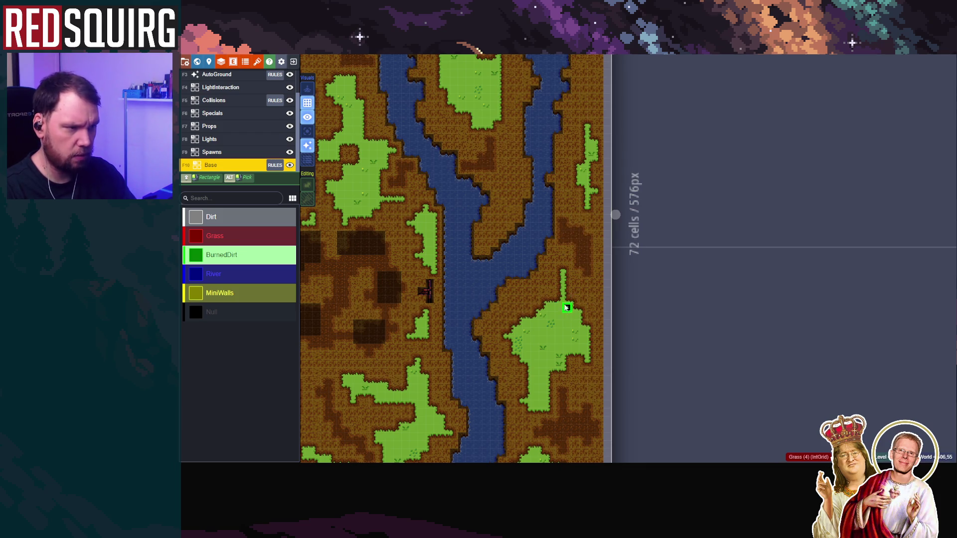
scroll(569, 302, down, 3)
scroll(566, 164, up, 3)
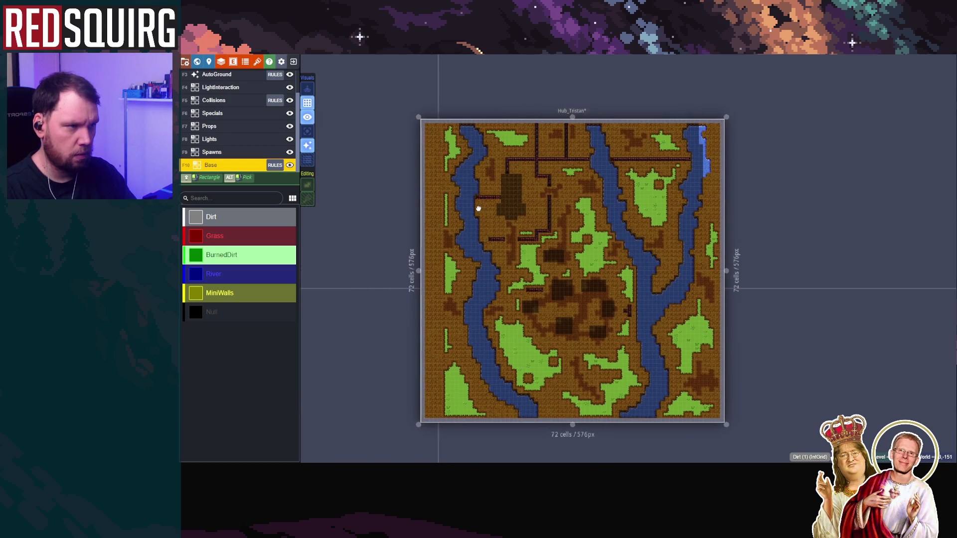
Brush more BurnedDirt onto the bank beside the right river to enlarge the patch
scroll(656, 275, up, 2)
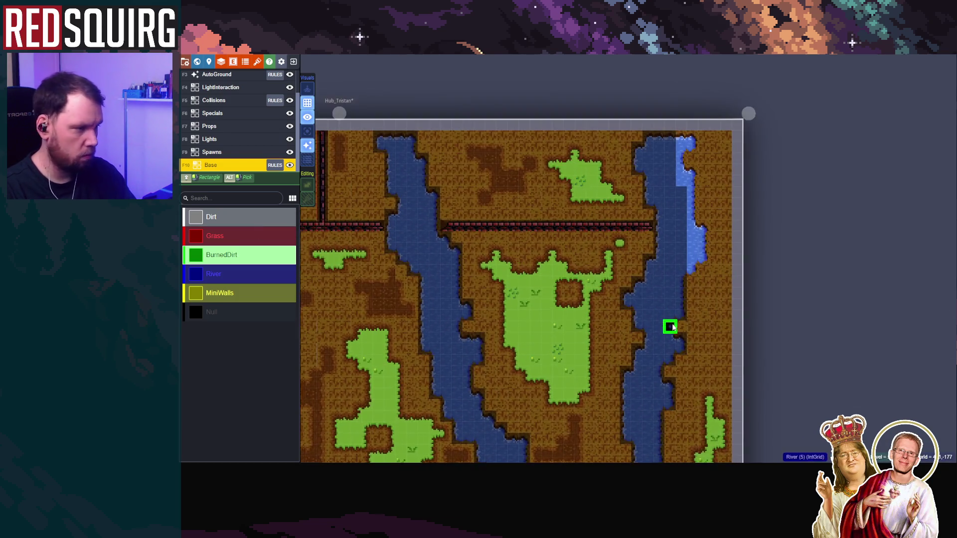
mouse_move(719, 283)
mouse_down()
mouse_move(703, 324)
mouse_move(713, 324)
mouse_move(700, 311)
mouse_move(726, 282)
mouse_up()
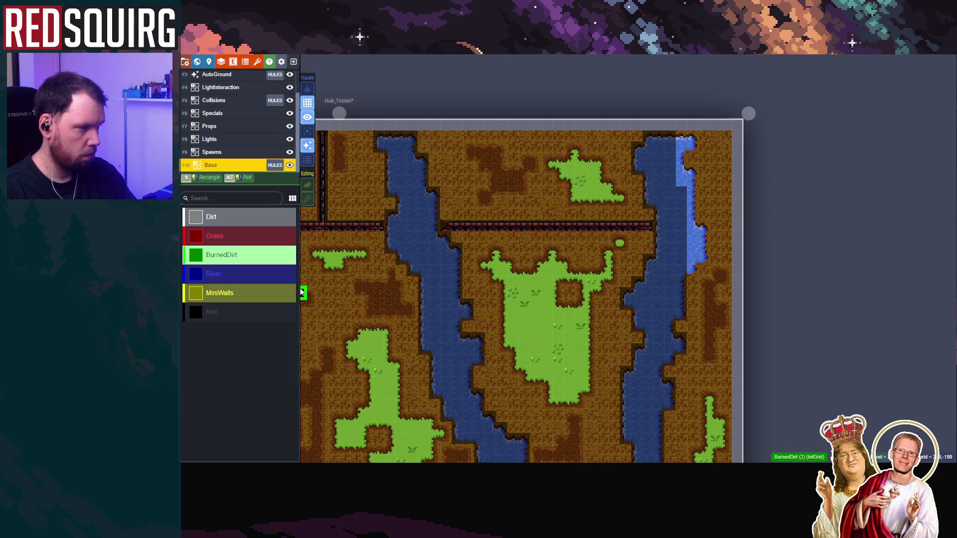
scroll(301, 292, down, 5)
scroll(552, 253, up, 3)
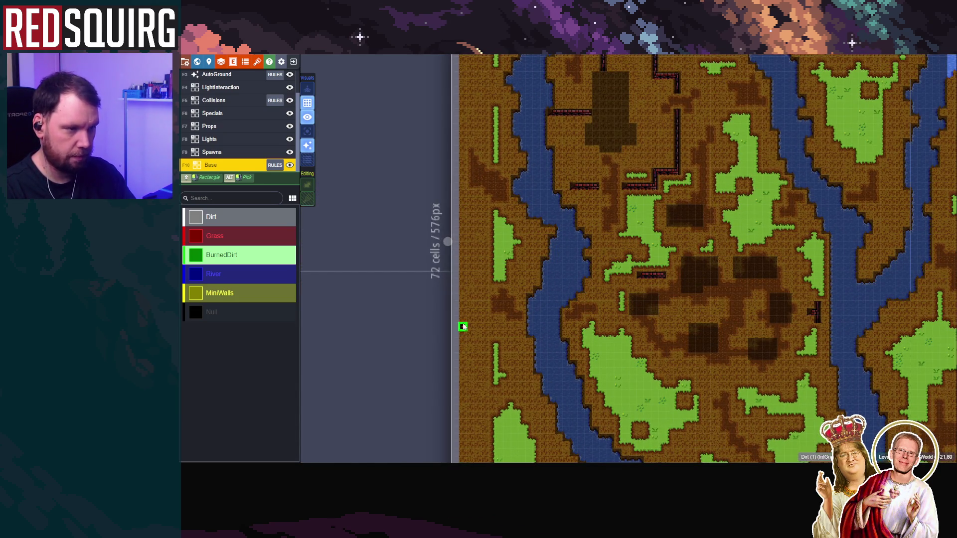
drag(462, 327, 480, 251)
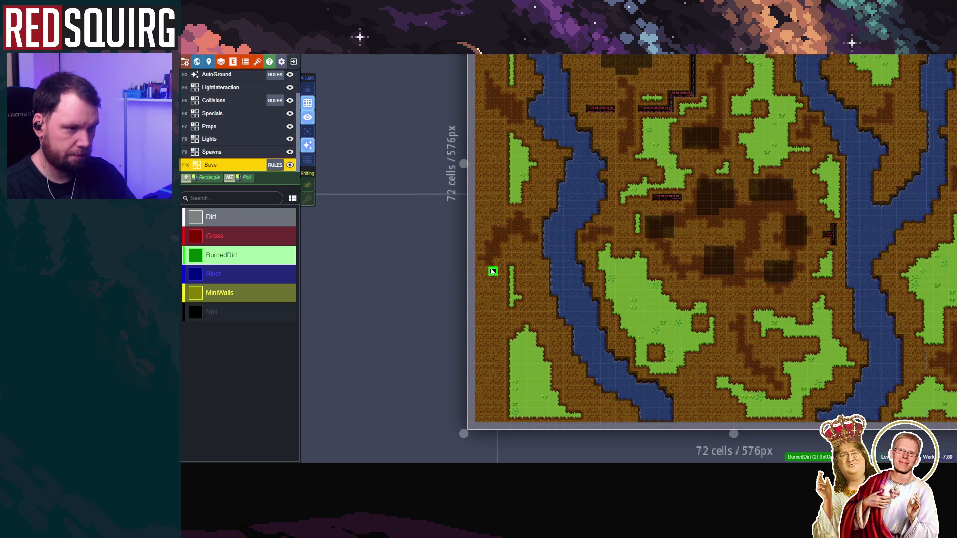
scroll(511, 214, up, 2)
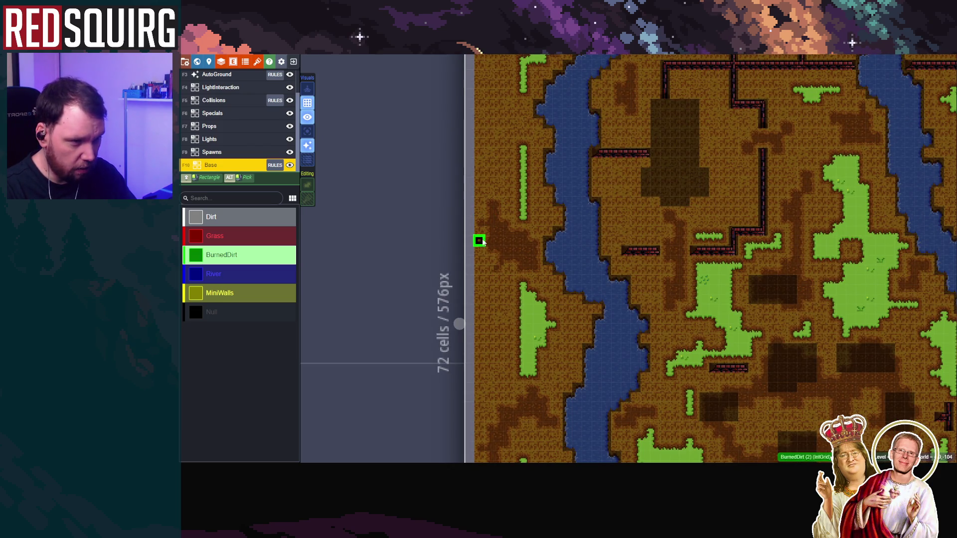
scroll(504, 337, down, 3)
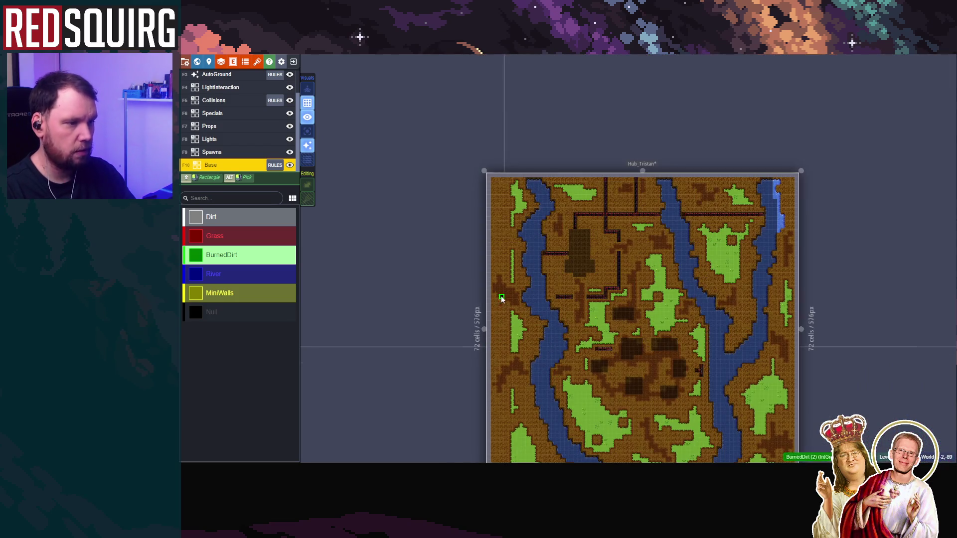
scroll(500, 298, up, 4)
scroll(528, 249, down, 4)
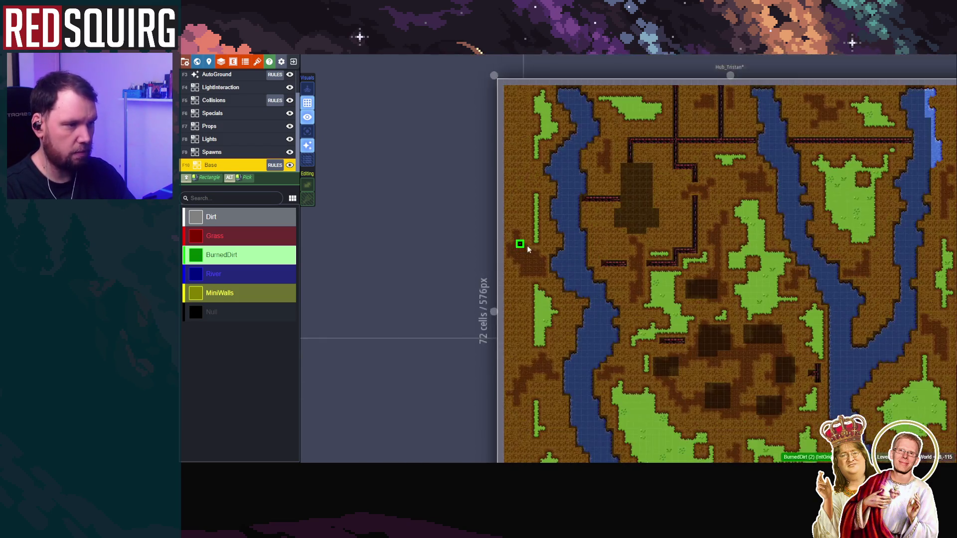
Change the paint value from River to MiniWalls
click(235, 274)
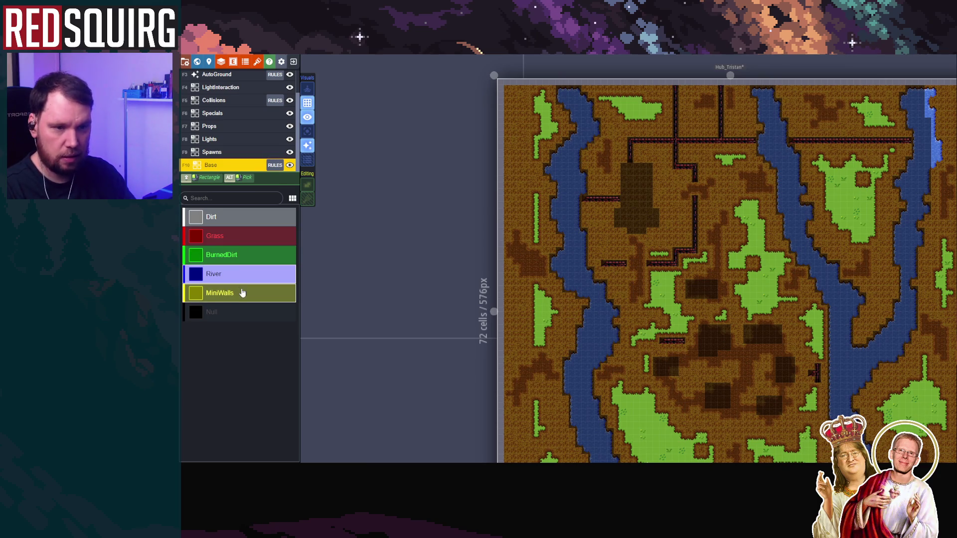
click(242, 294)
scroll(619, 273, up, 4)
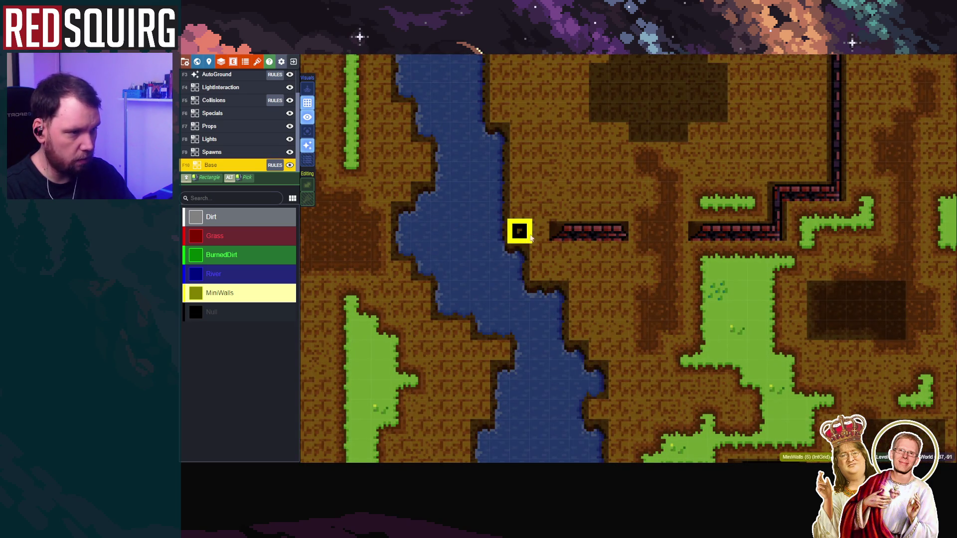
Paint Grass beside the left river and around the level's top-left corner
scroll(562, 312, down, 3)
drag(539, 188, 542, 295)
scroll(540, 294, up, 1)
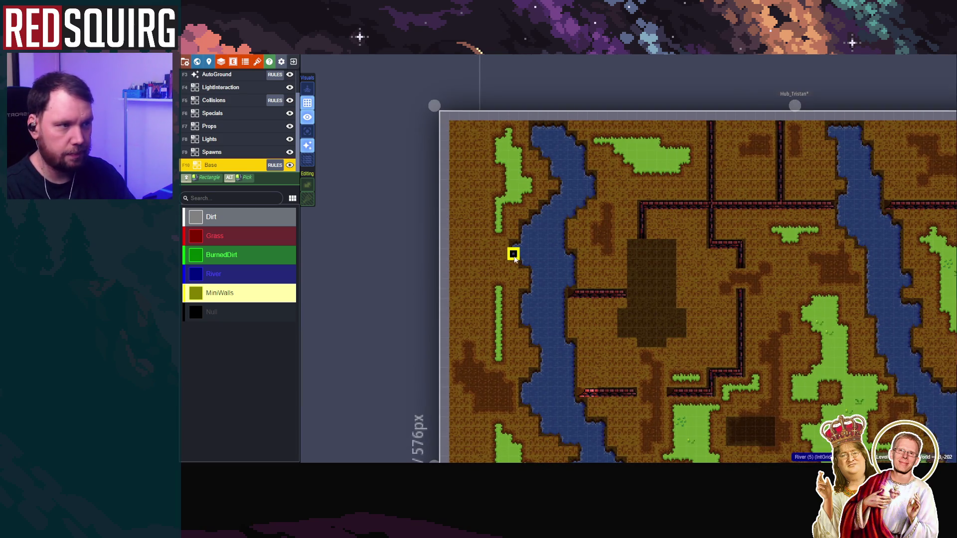
scroll(619, 271, down, 1)
scroll(617, 269, down, 2)
drag(709, 251, 722, 154)
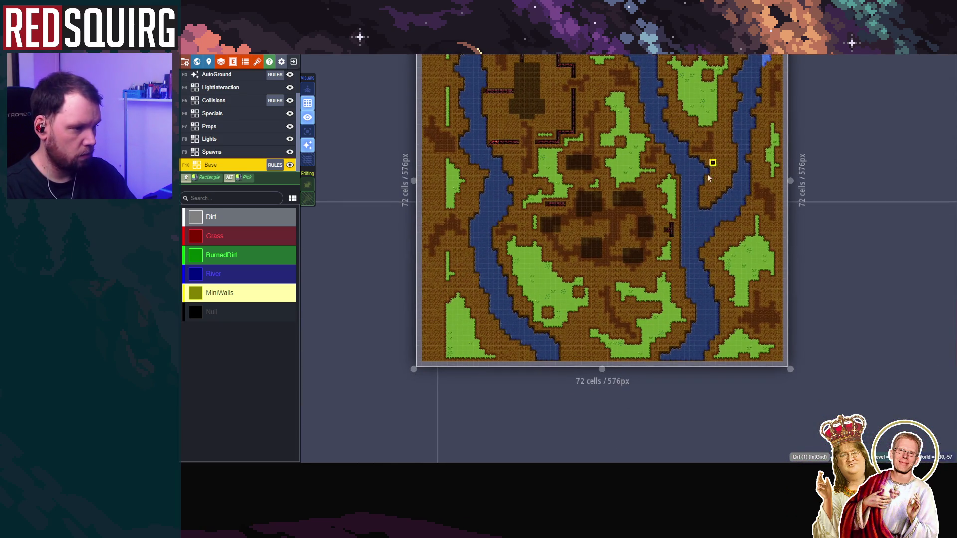
scroll(626, 371, up, 1)
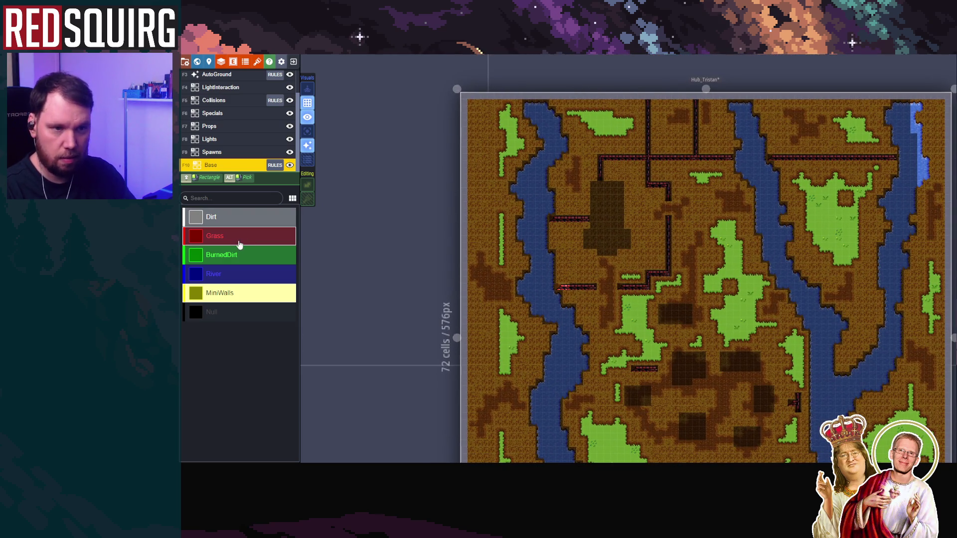
click(241, 238)
scroll(521, 250, up, 2)
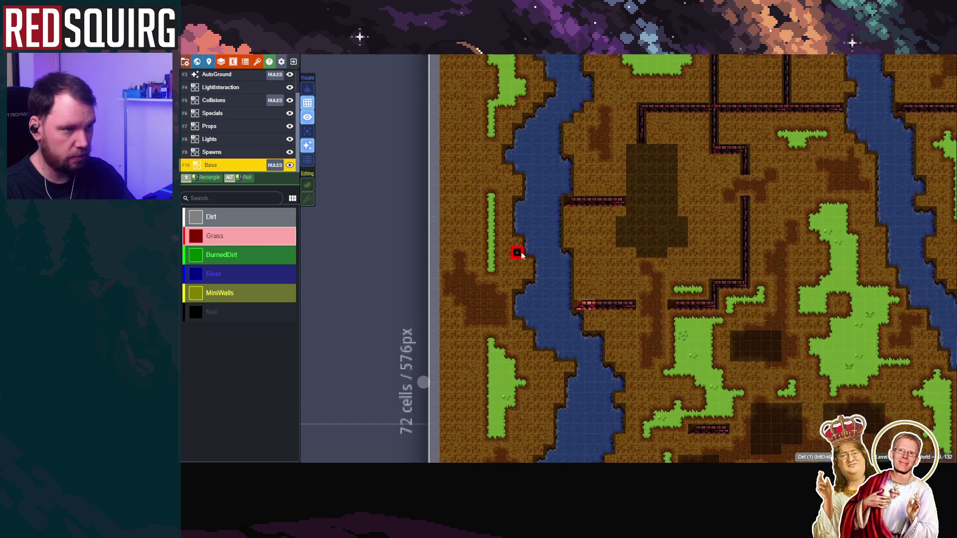
mouse_move(467, 225)
mouse_down()
mouse_move(485, 216)
mouse_move(453, 216)
mouse_move(474, 199)
mouse_move(476, 160)
mouse_move(453, 180)
mouse_move(461, 190)
mouse_move(471, 152)
mouse_up()
mouse_move(467, 116)
mouse_down()
mouse_move(512, 245)
mouse_move(483, 199)
mouse_move(487, 243)
mouse_move(513, 246)
mouse_move(482, 196)
mouse_move(493, 186)
mouse_up()
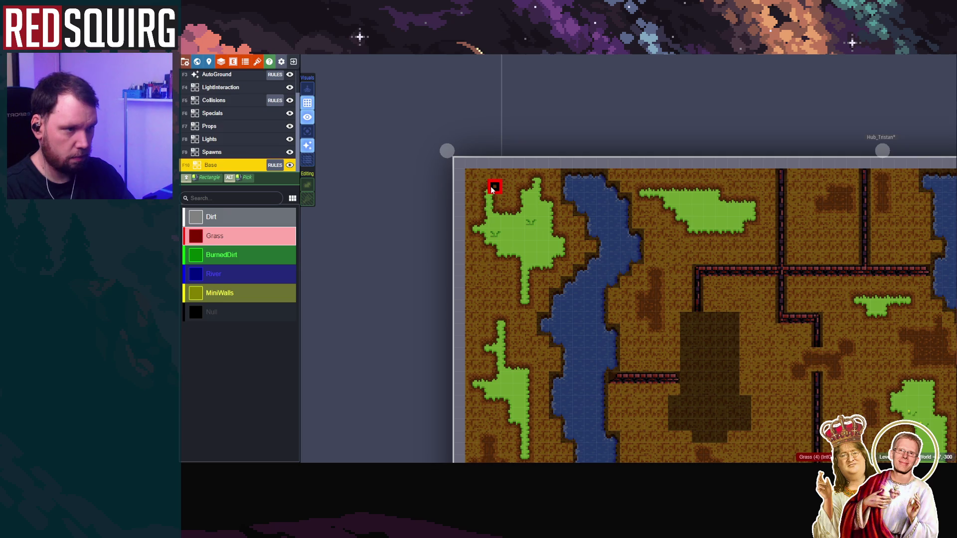
Extend the lower-left grass patch rightward and add small grass specks to its left
scroll(547, 342, down, 3)
mouse_move(547, 343)
mouse_down()
mouse_move(506, 240)
mouse_move(485, 264)
mouse_move(491, 273)
mouse_up()
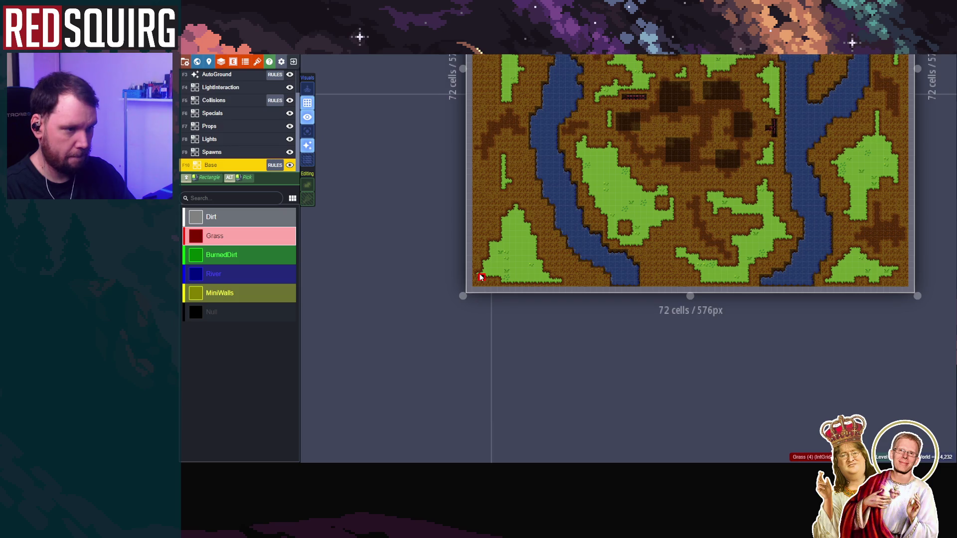
scroll(476, 278, up, 4)
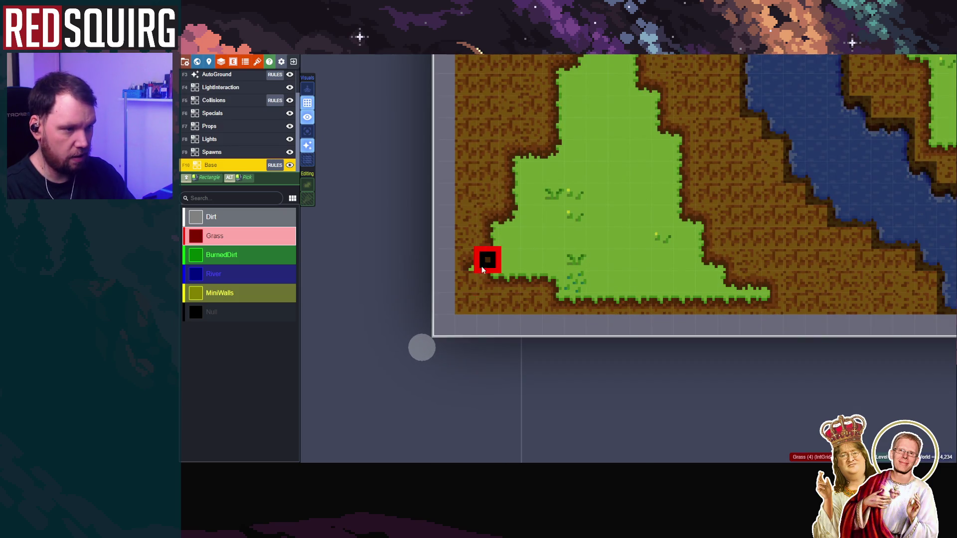
scroll(617, 209, down, 4)
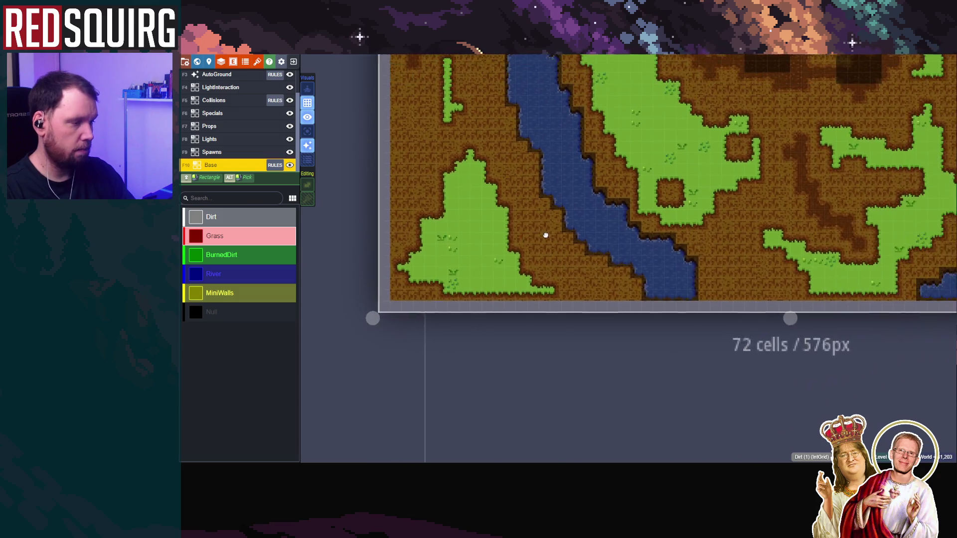
drag(524, 258, 552, 265)
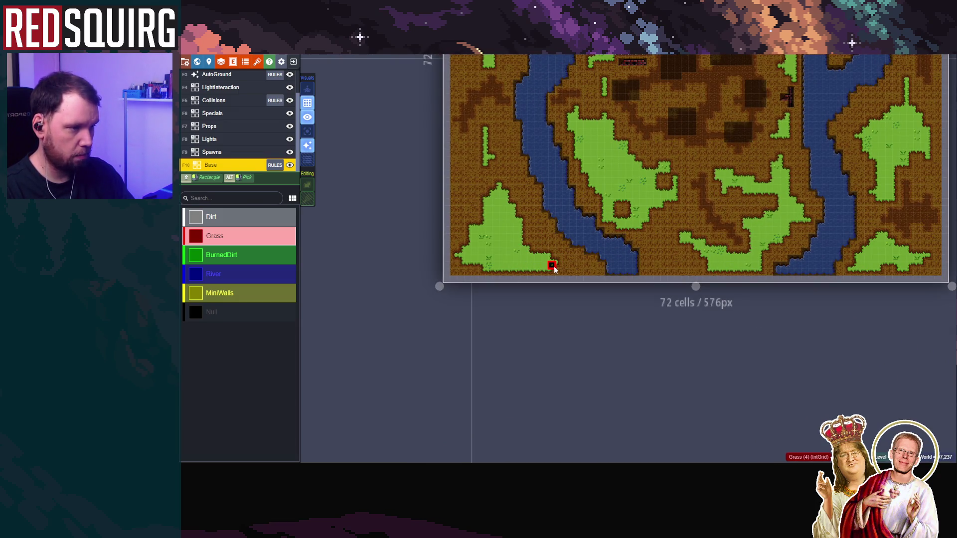
scroll(517, 205, down, 2)
scroll(471, 265, up, 5)
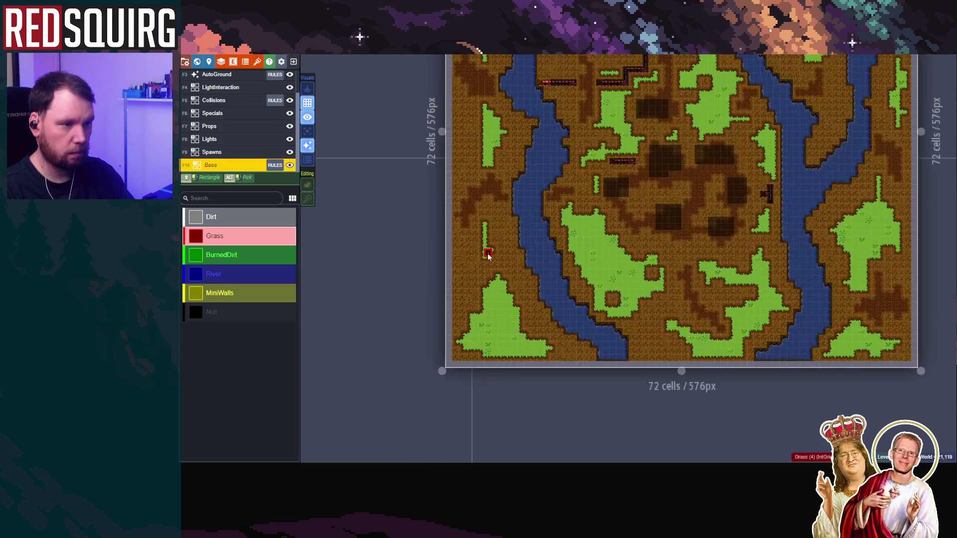
mouse_move(471, 266)
mouse_down()
mouse_move(446, 271)
mouse_move(459, 254)
mouse_up()
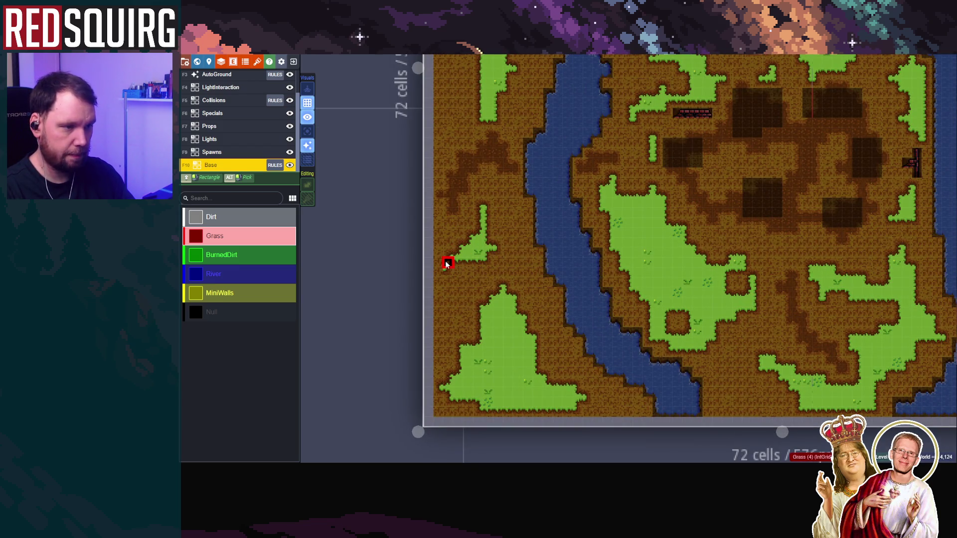
scroll(513, 249, down, 3)
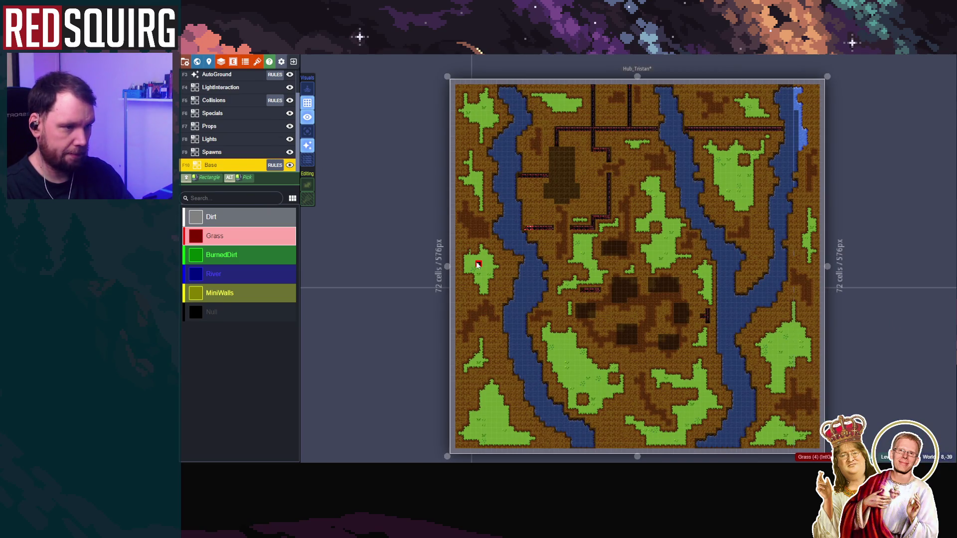
scroll(469, 270, down, 5)
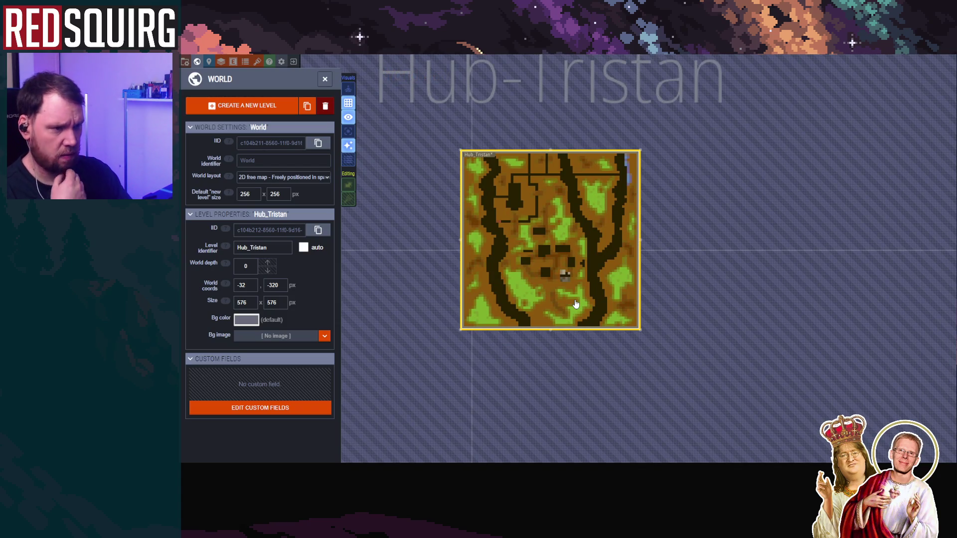
scroll(575, 304, up, 5)
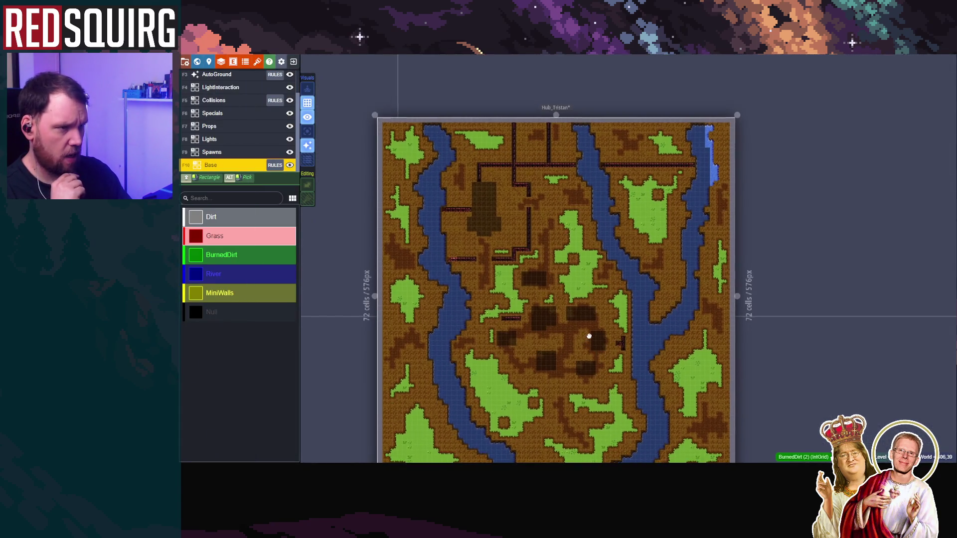
Switch to editing the Spawns layer
drag(587, 338, 626, 216)
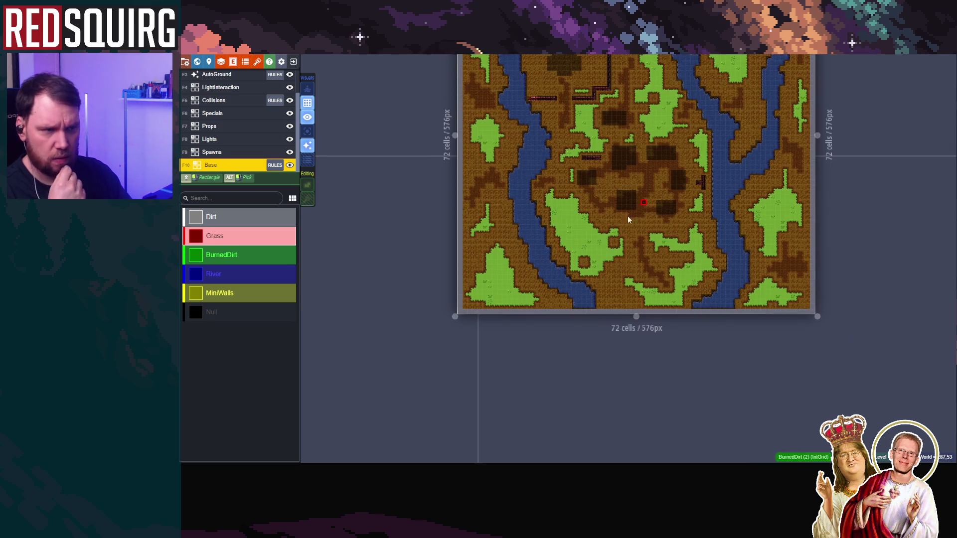
drag(529, 206, 529, 280)
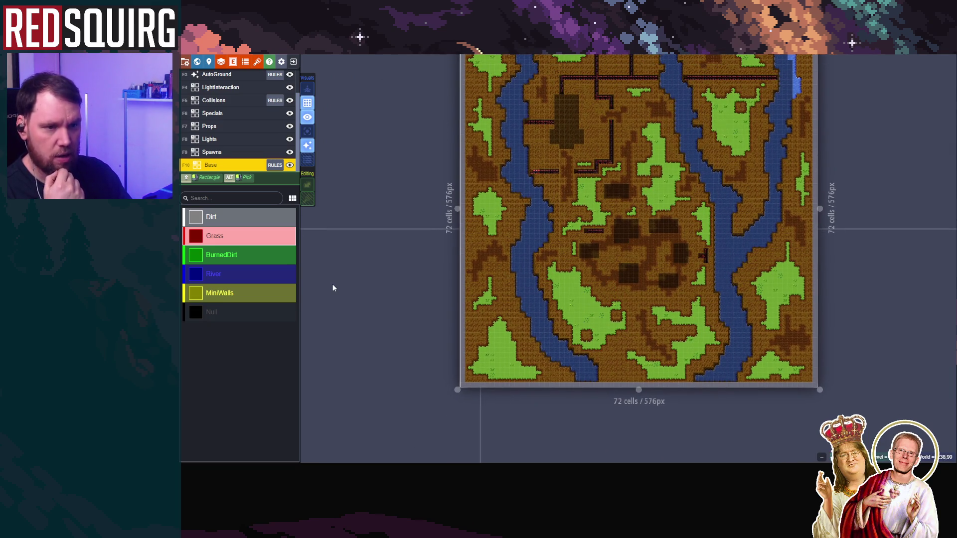
click(239, 153)
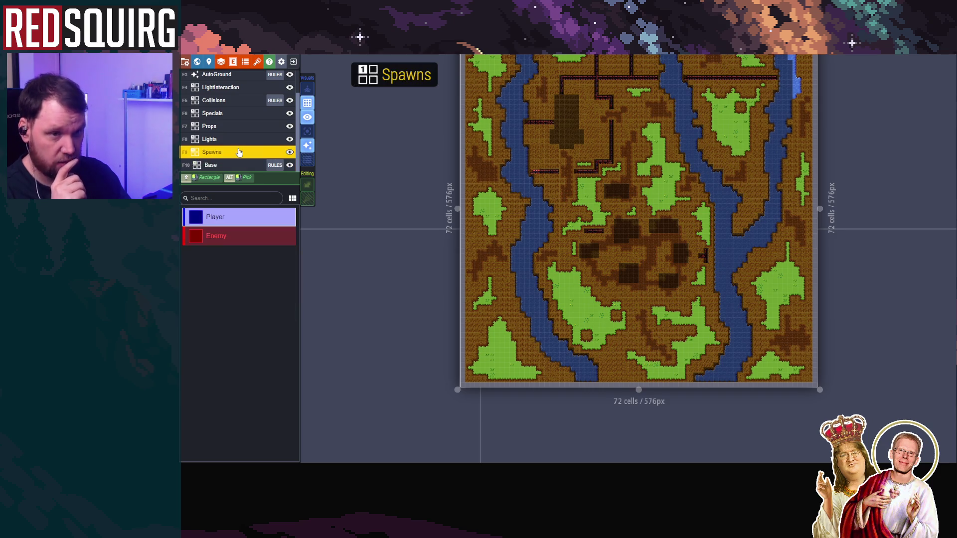
Make Props the active layer, show raw IntGrid colours, and turn on single-layer mode
click(243, 127)
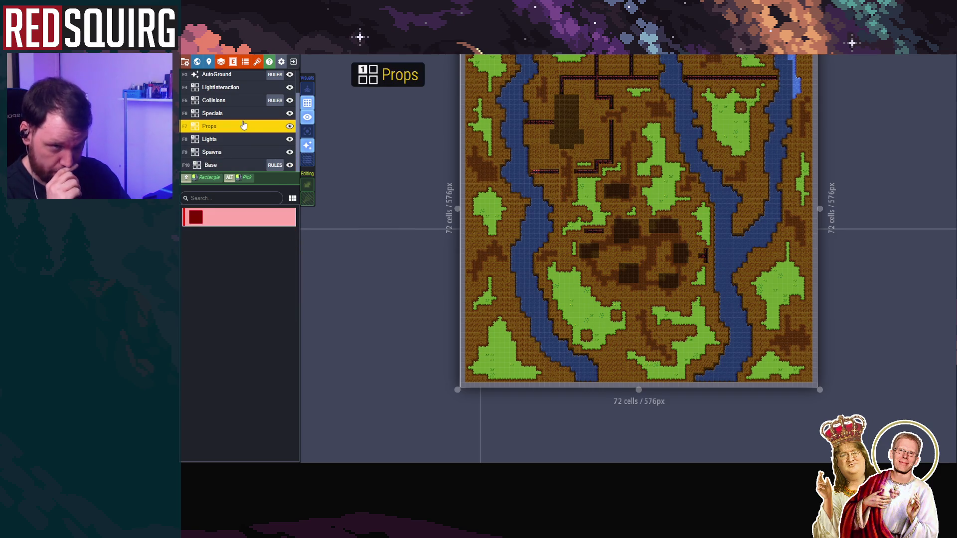
click(306, 146)
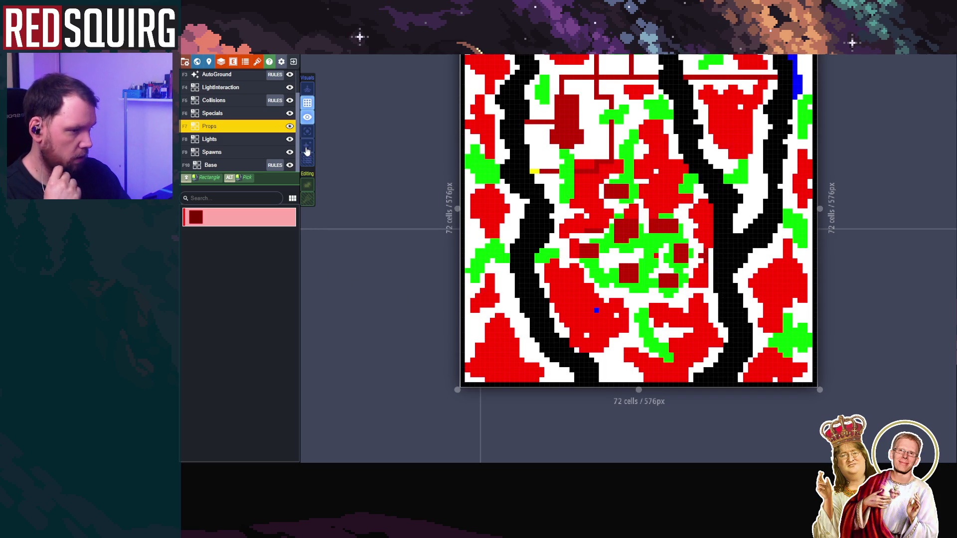
click(230, 166)
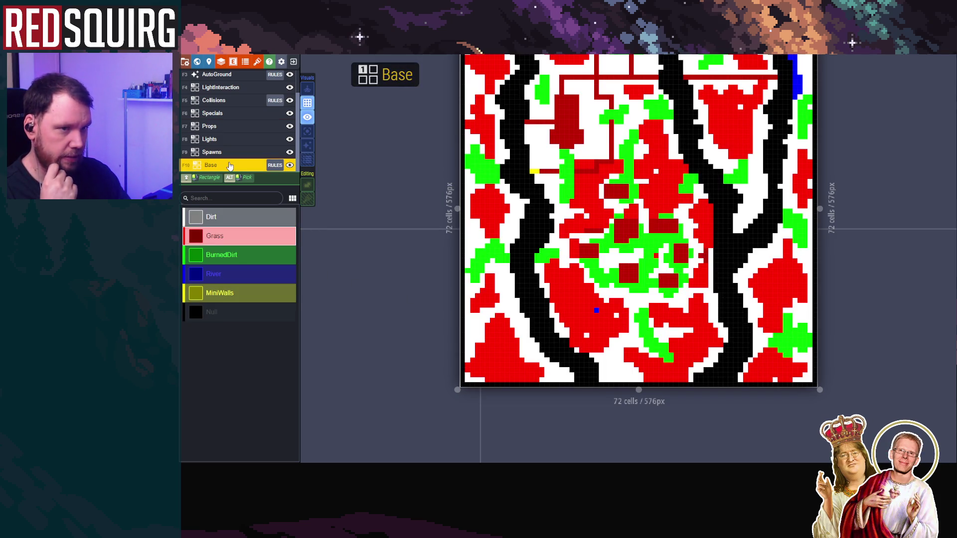
click(235, 128)
click(232, 166)
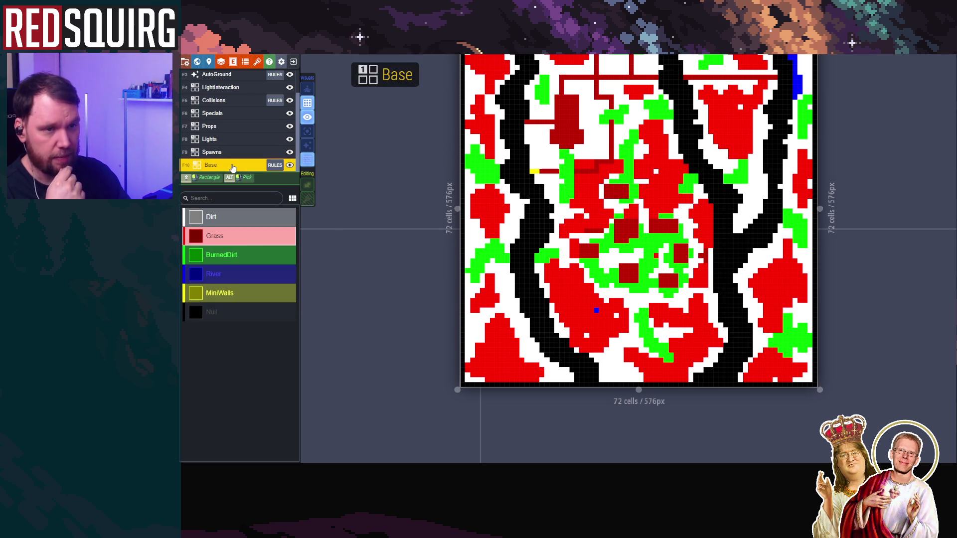
click(234, 127)
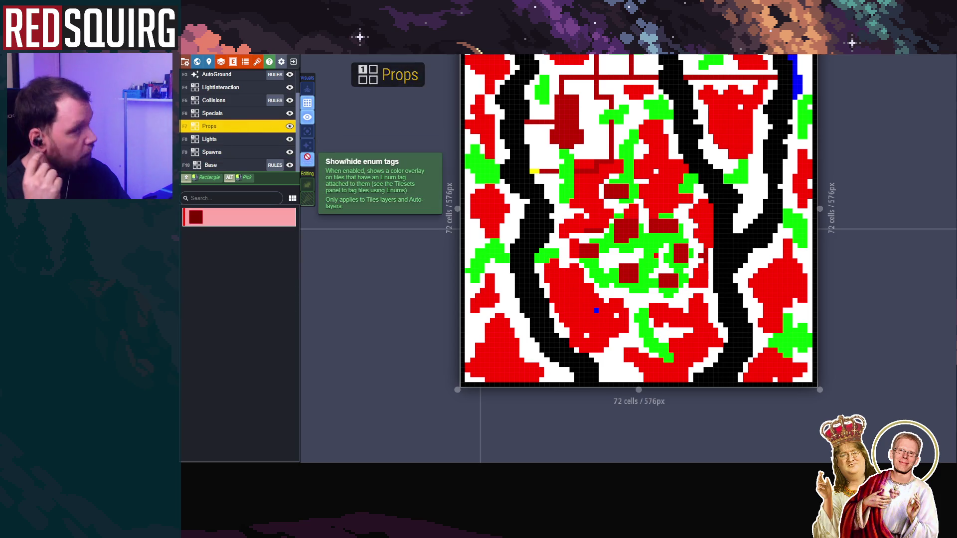
key(a)
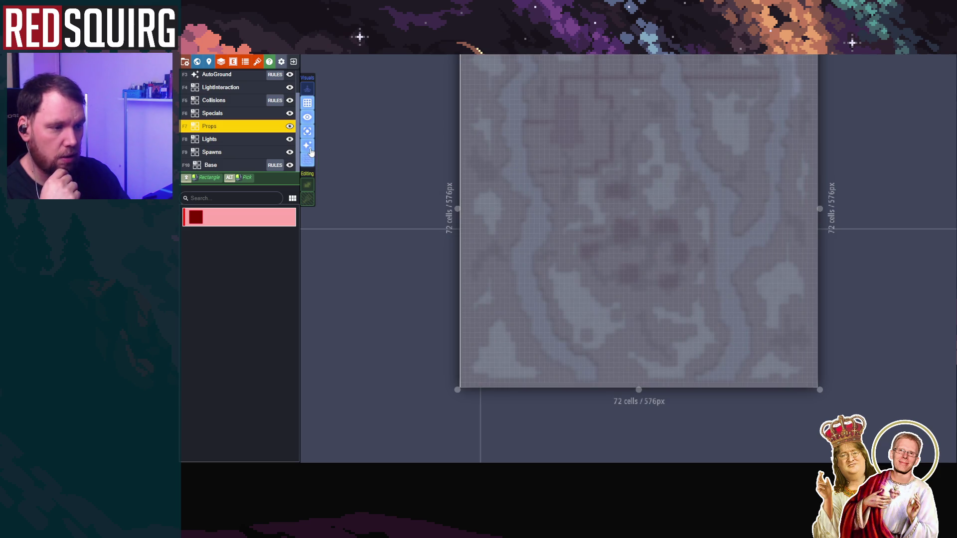
Paint a few red prop cell groups in the lower-left area, then undo them
click(310, 150)
click(309, 150)
scroll(524, 321, up, 2)
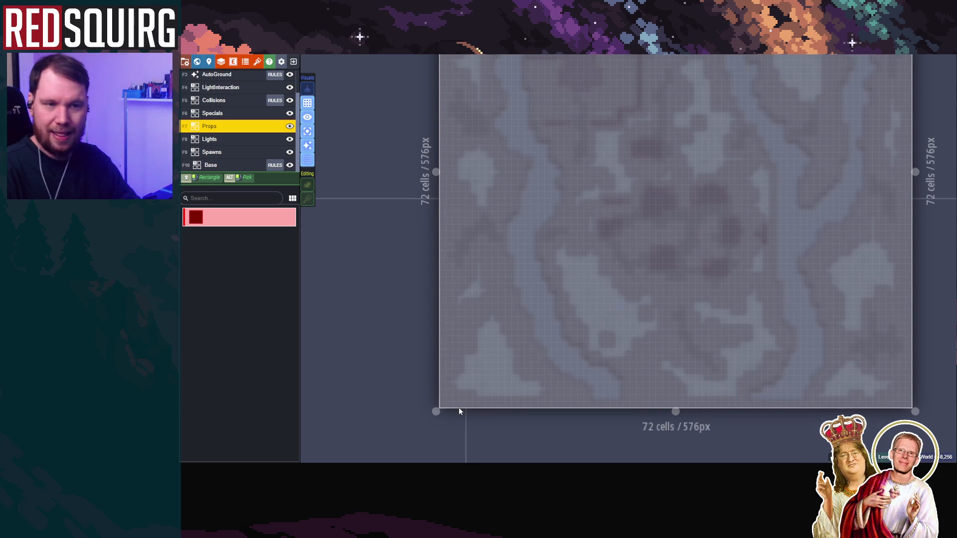
mouse_move(533, 305)
mouse_down()
mouse_move(645, 190)
mouse_move(563, 324)
mouse_up()
click(528, 364)
drag(482, 344, 483, 350)
mouse_move(488, 311)
mouse_down()
mouse_move(483, 318)
mouse_move(508, 291)
mouse_up()
key(ctrl+z)
key(ctrl+z)
key(ctrl+z)
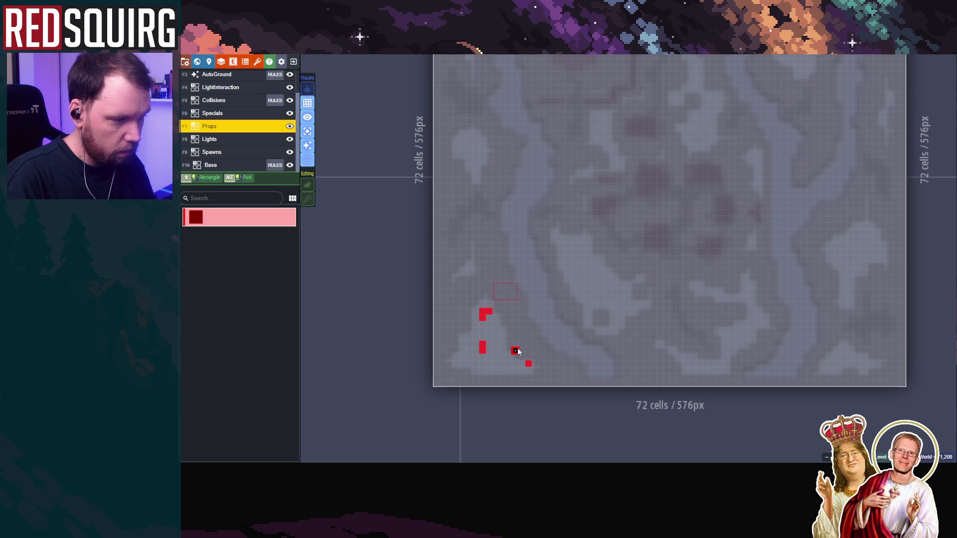
key(ctrl+y)
key(ctrl+y)
key(ctrl+y)
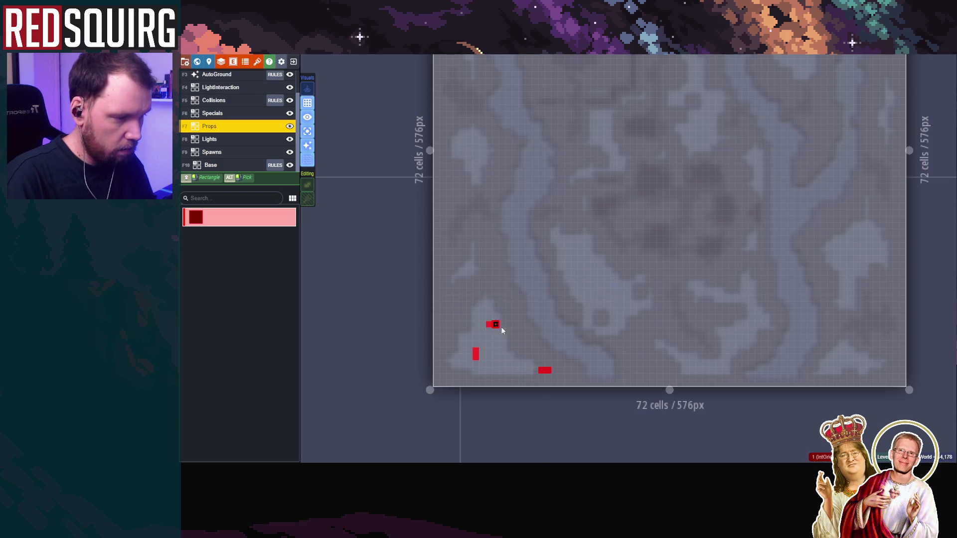
key(ctrl+z)
key(ctrl+z)
key(ctrl+z)
Place single red prop cells scattered across the lower-left and left side of the map
click(528, 356)
click(476, 356)
click(501, 330)
click(456, 311)
click(488, 278)
click(476, 330)
click(476, 323)
click(449, 344)
click(442, 370)
click(456, 278)
click(449, 239)
click(469, 225)
Add more red prop cells near the bottom and across the lower area
drag(508, 311, 508, 317)
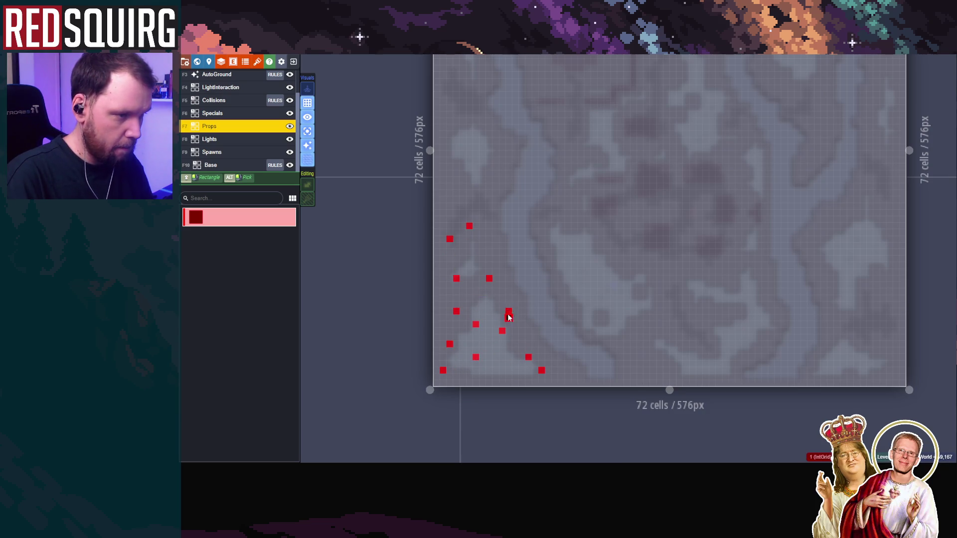
click(528, 324)
key(ctrl+z)
key(ctrl+z)
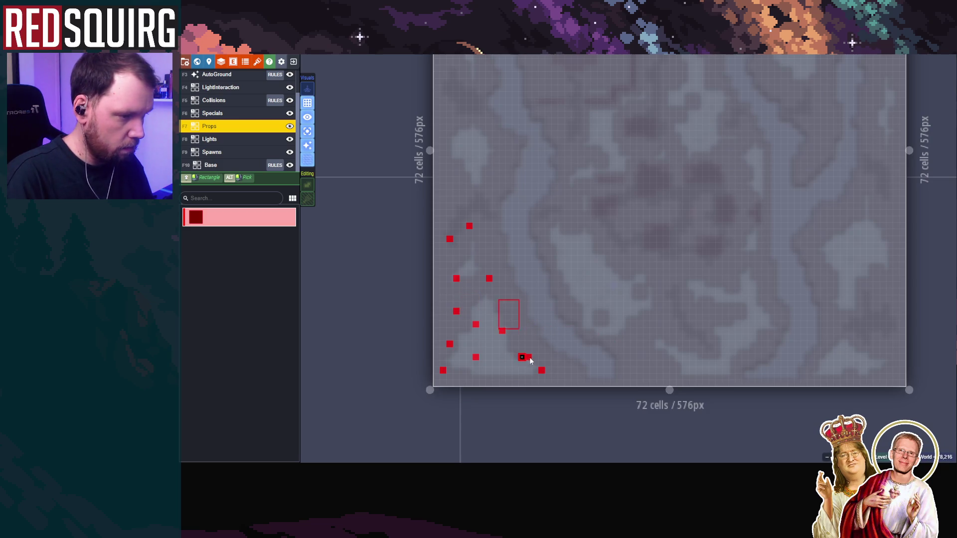
click(538, 331)
click(577, 292)
click(610, 318)
click(493, 279)
click(545, 291)
click(663, 304)
click(650, 285)
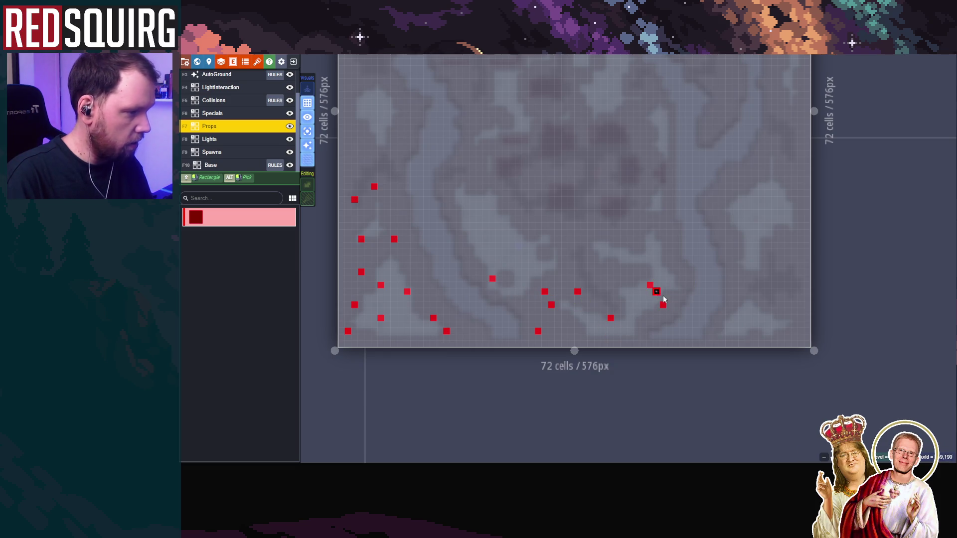
click(570, 324)
click(512, 304)
Place red prop cells on the map's right side, undoing a stray side-by-side pair
drag(746, 293, 653, 313)
click(633, 343)
click(640, 343)
key(ctrl+z)
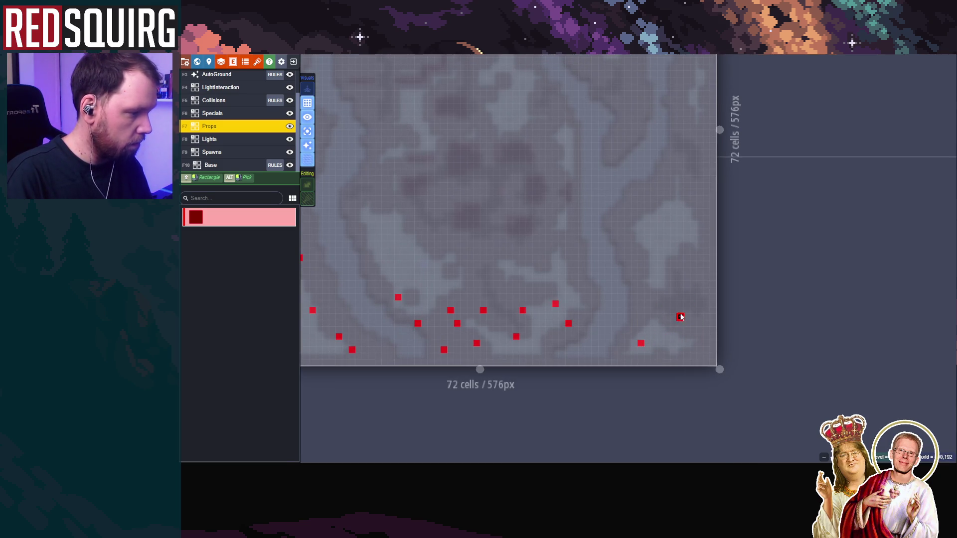
click(680, 251)
click(680, 304)
click(641, 310)
click(700, 342)
click(706, 271)
Scatter more red prop cells higher up the right side, undoing the last two
click(641, 225)
click(700, 206)
click(673, 232)
click(633, 258)
click(627, 258)
click(620, 205)
click(647, 192)
drag(679, 232, 666, 303)
key(ctrl+z)
key(ctrl+z)
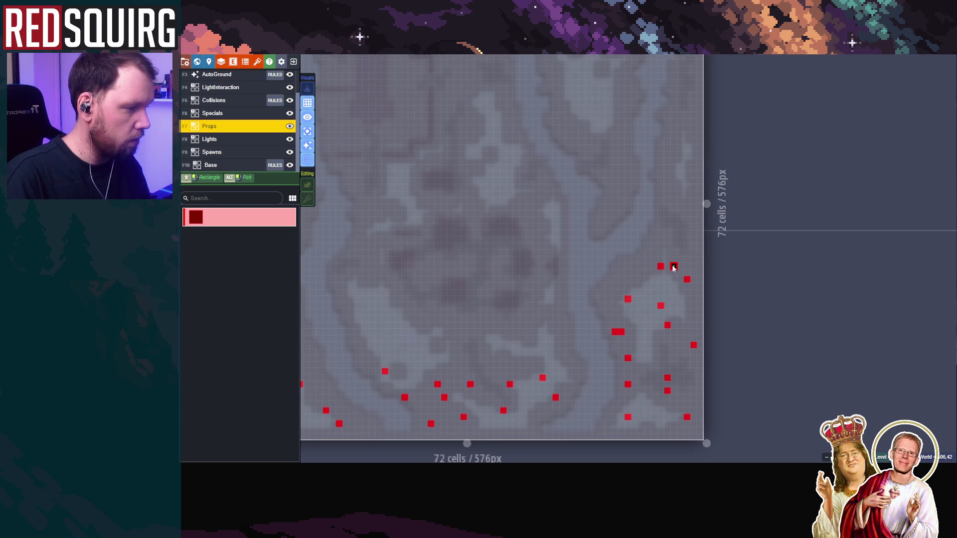
Frame the whole level and save the map
scroll(648, 245, down, 3)
scroll(517, 274, left, 5)
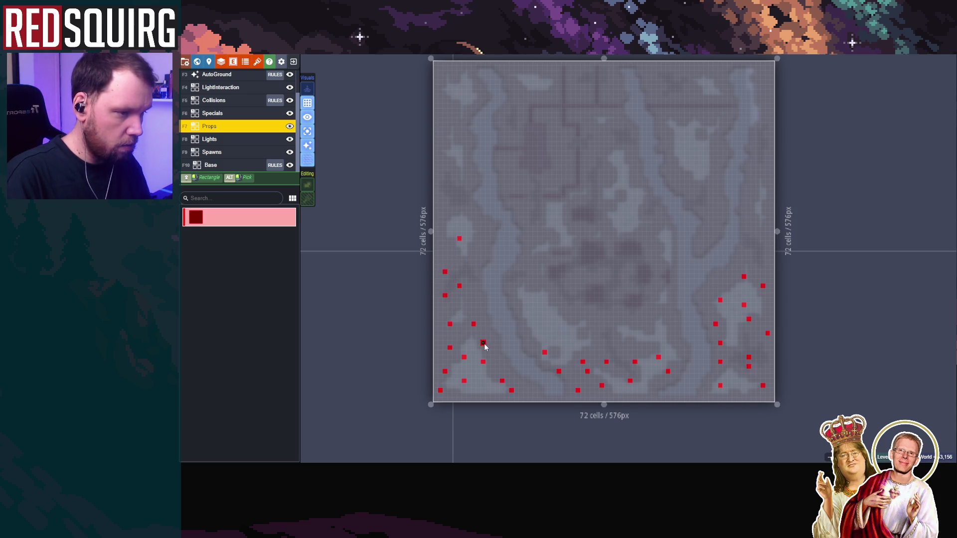
scroll(572, 350, up, 5)
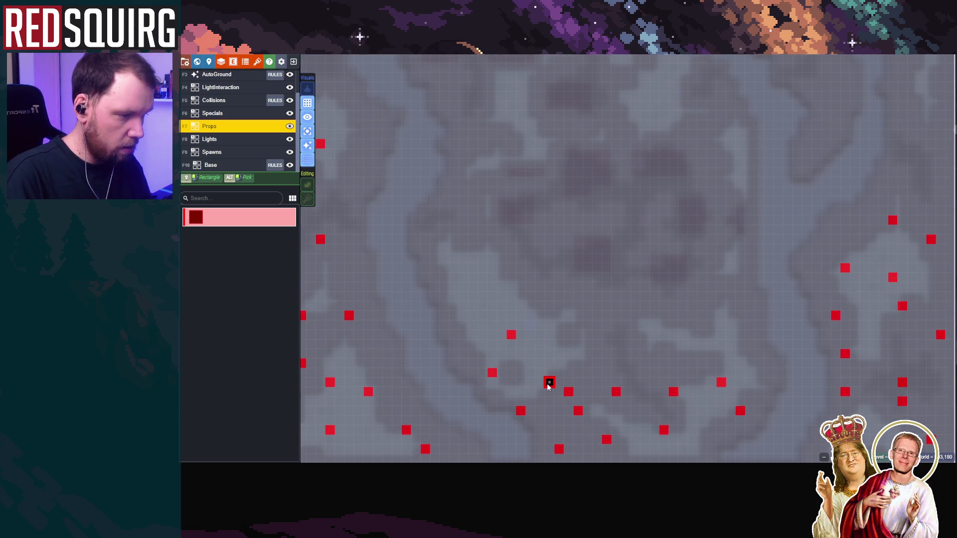
mouse_move(692, 406)
mouse_down()
mouse_move(696, 296)
mouse_move(695, 310)
mouse_up()
scroll(695, 310, down, 3)
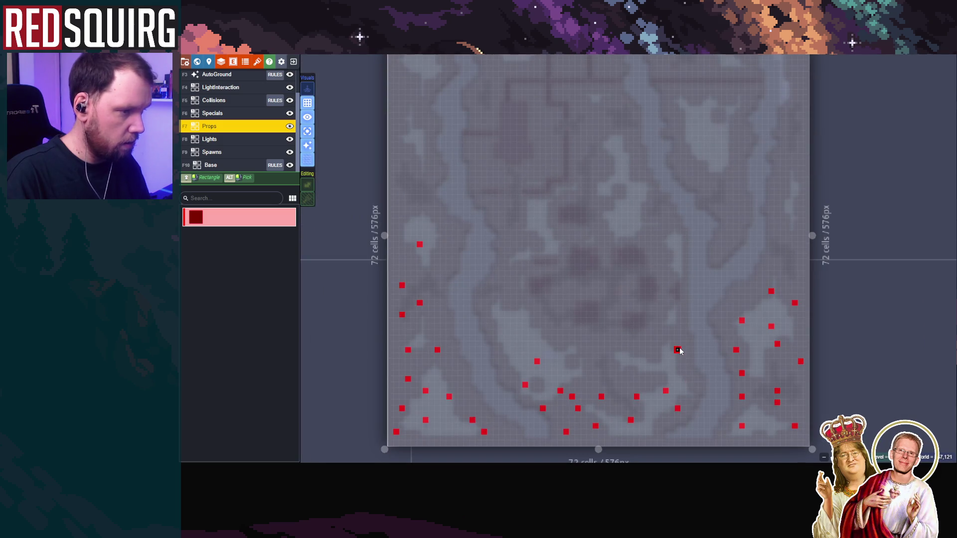
drag(563, 345, 531, 219)
key(ctrl+s)
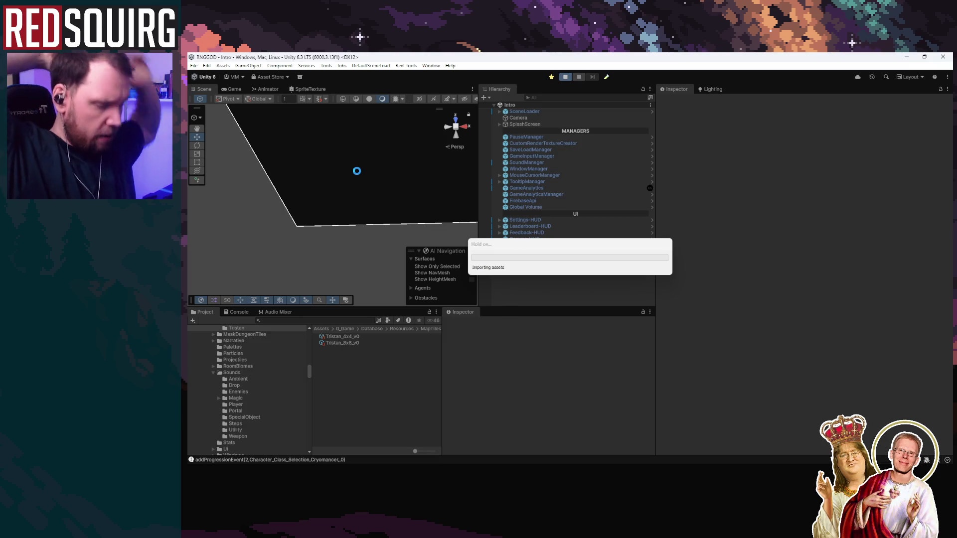
Stop the game and reprocess the Tristan room data with RoomDataGenerator under Room Tools
click(565, 77)
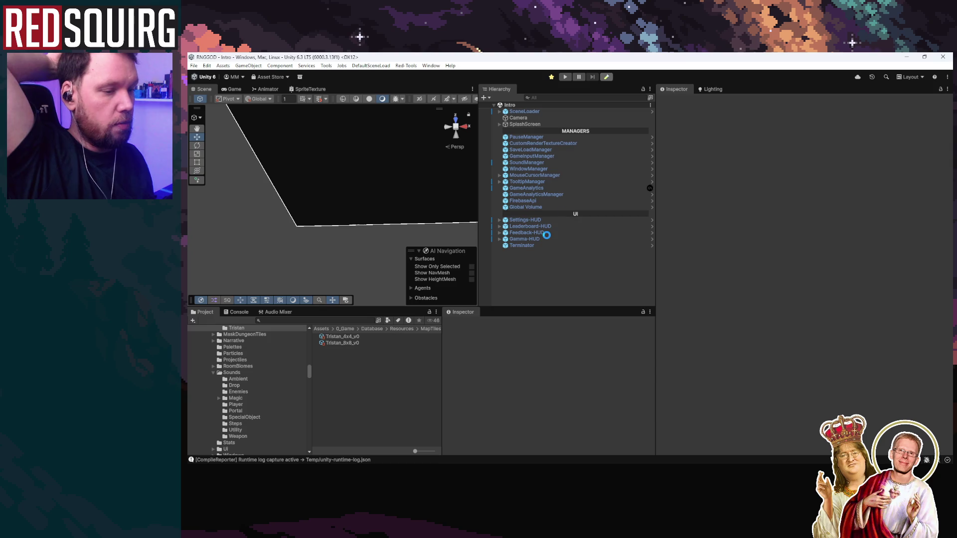
click(359, 336)
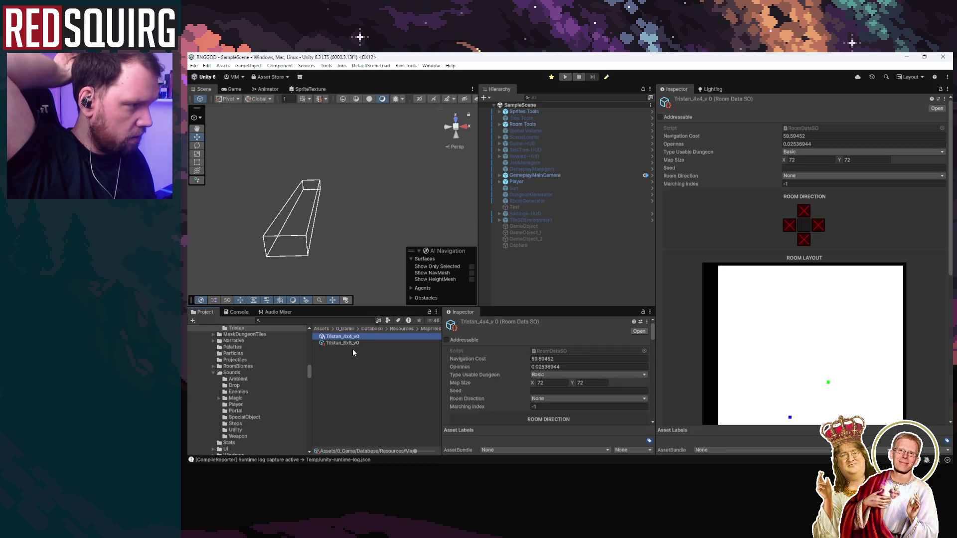
scroll(747, 344, down, 5)
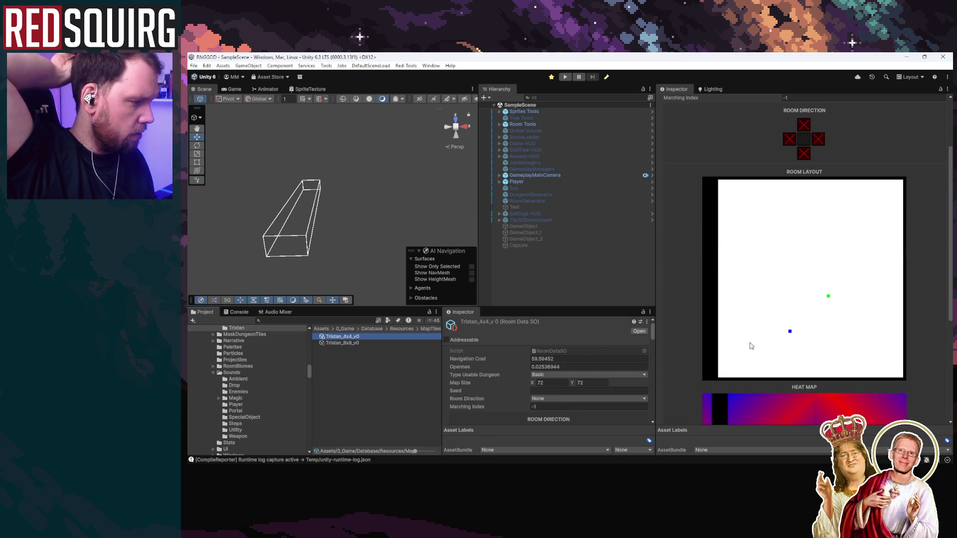
scroll(725, 330, up, 5)
click(551, 126)
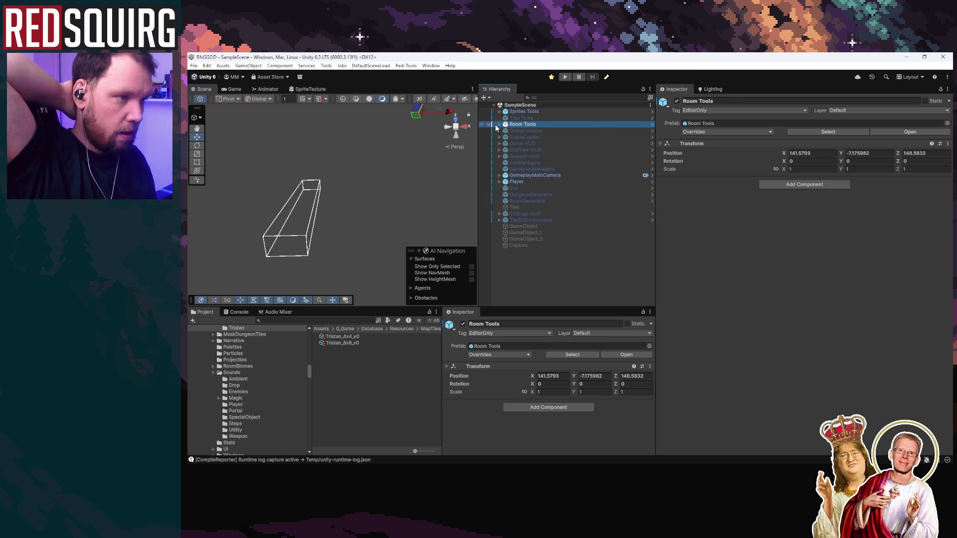
click(500, 125)
click(542, 131)
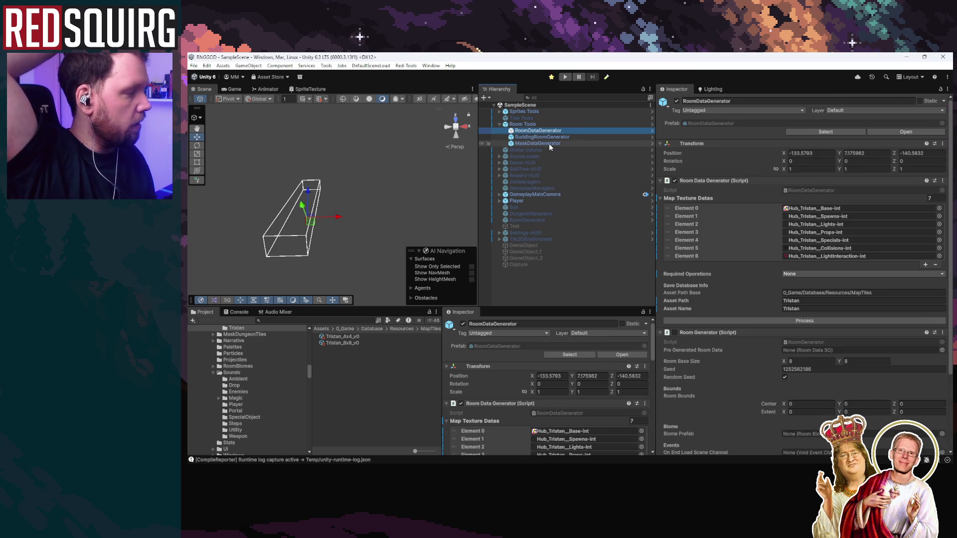
click(779, 321)
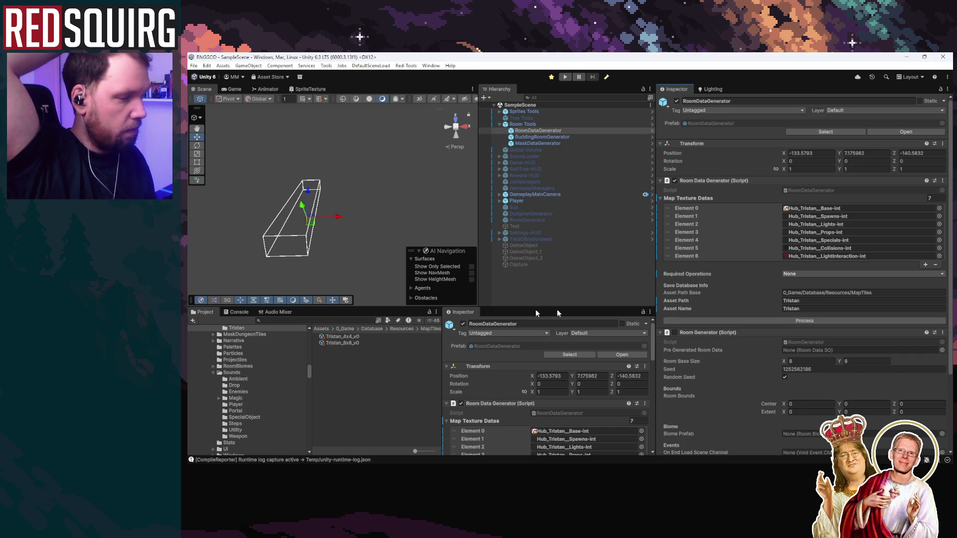
In the BaseMap scene, assign Tristan_4x4_v0 as RoomGenerator's Pre Generated Room Data
click(194, 65)
mouse_move(214, 99)
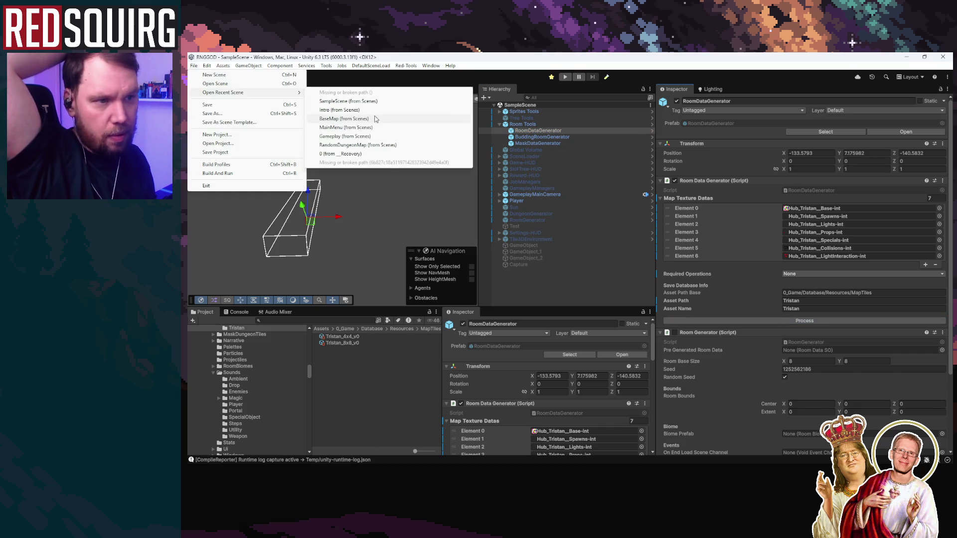
click(375, 117)
click(530, 111)
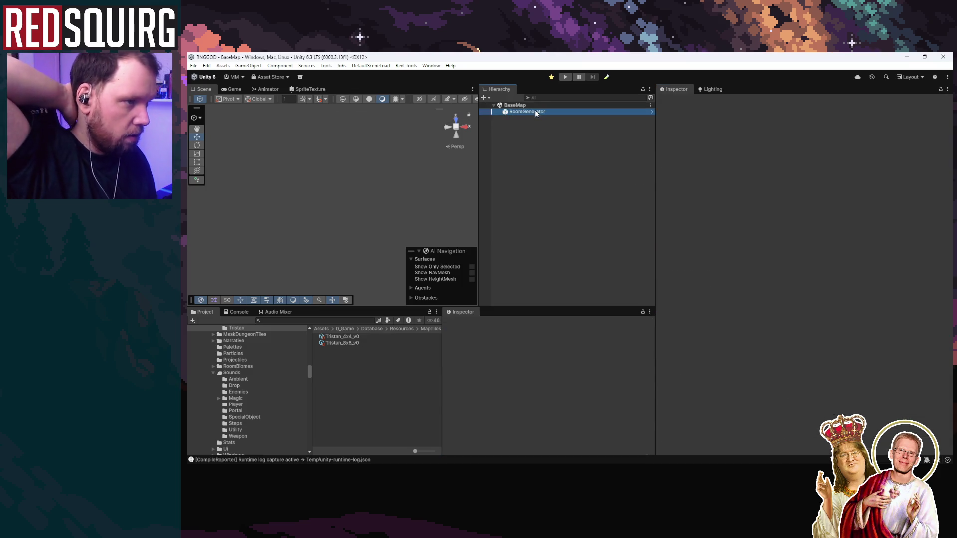
click(354, 338)
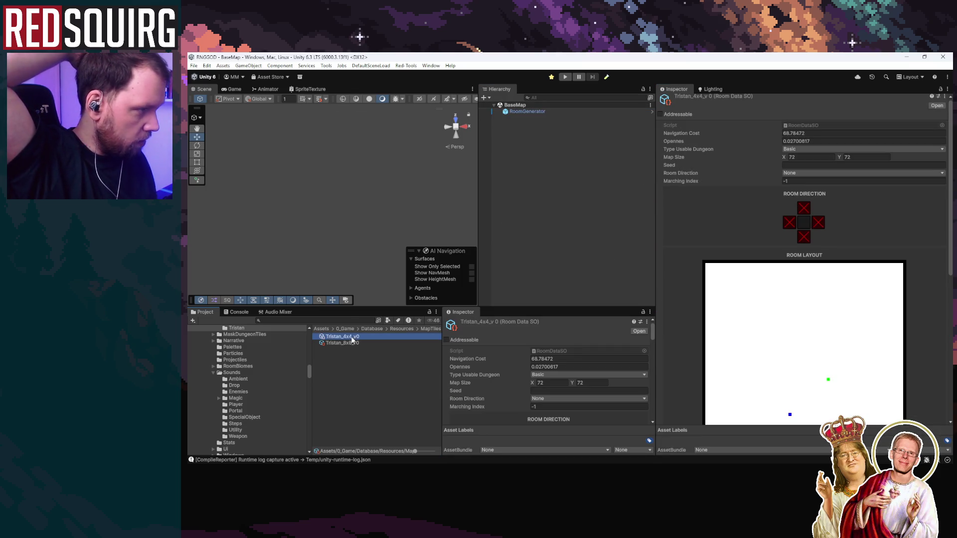
click(541, 111)
drag(713, 218, 837, 198)
Save the BaseMap scene and reopen the Intro scene from recent scenes
click(194, 65)
click(206, 105)
click(194, 66)
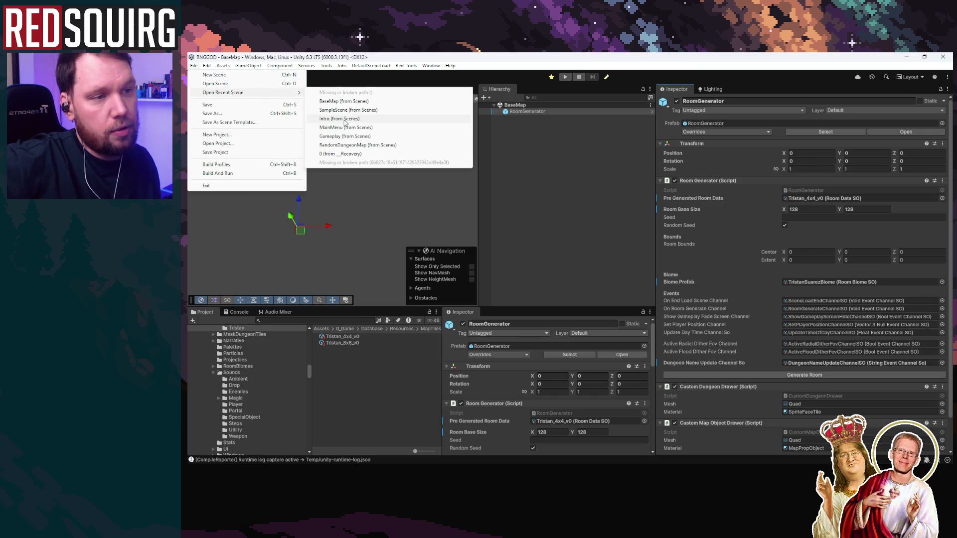
click(343, 119)
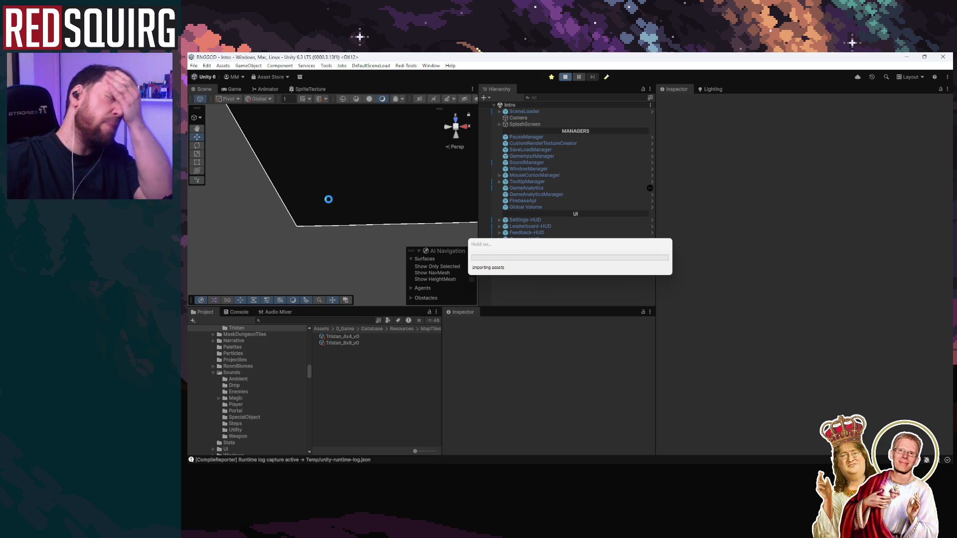
click(236, 93)
key(shift+space)
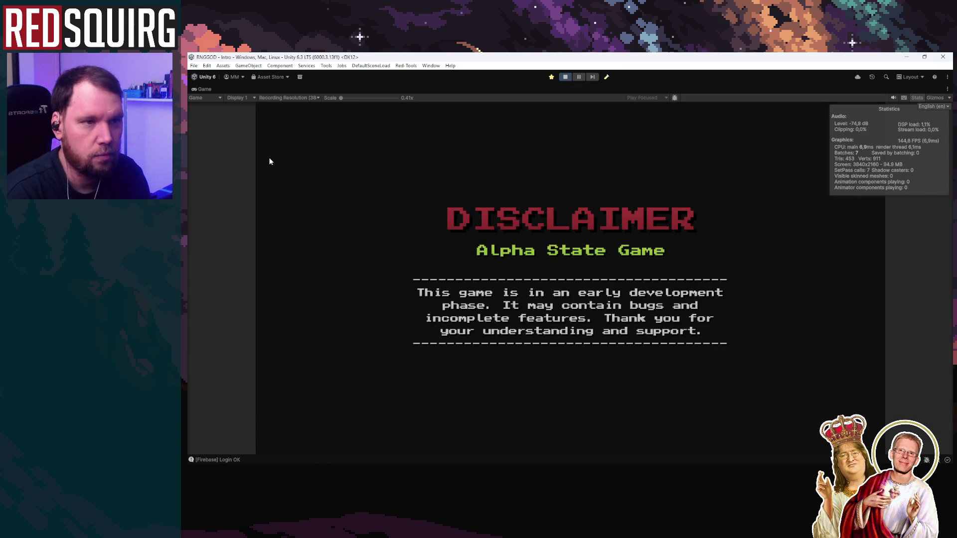
click(565, 332)
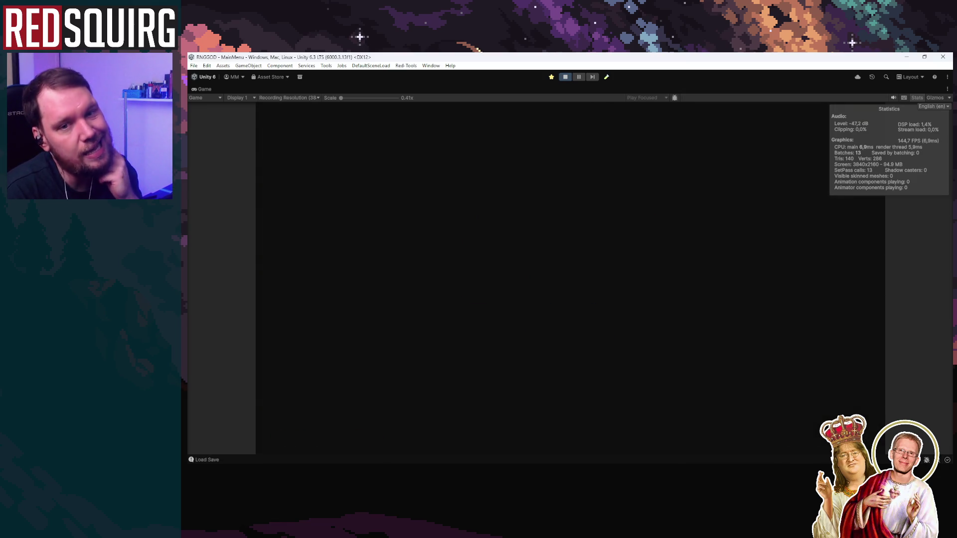
click(506, 320)
click(506, 401)
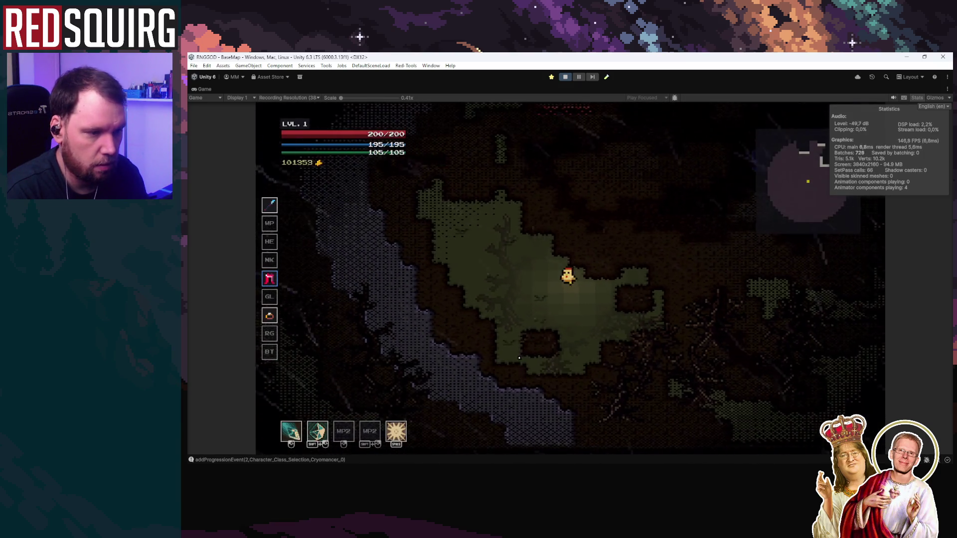
key(w)
key(a)
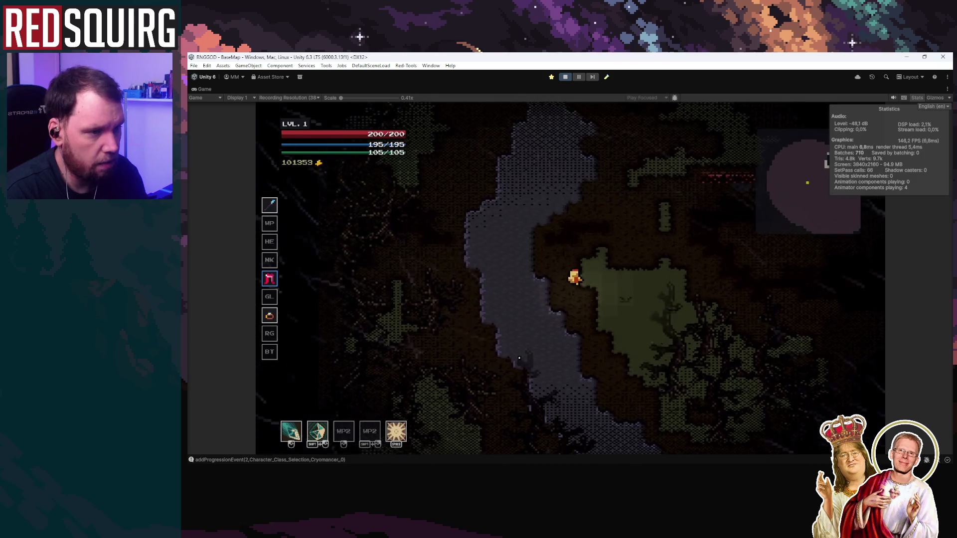
key(d)
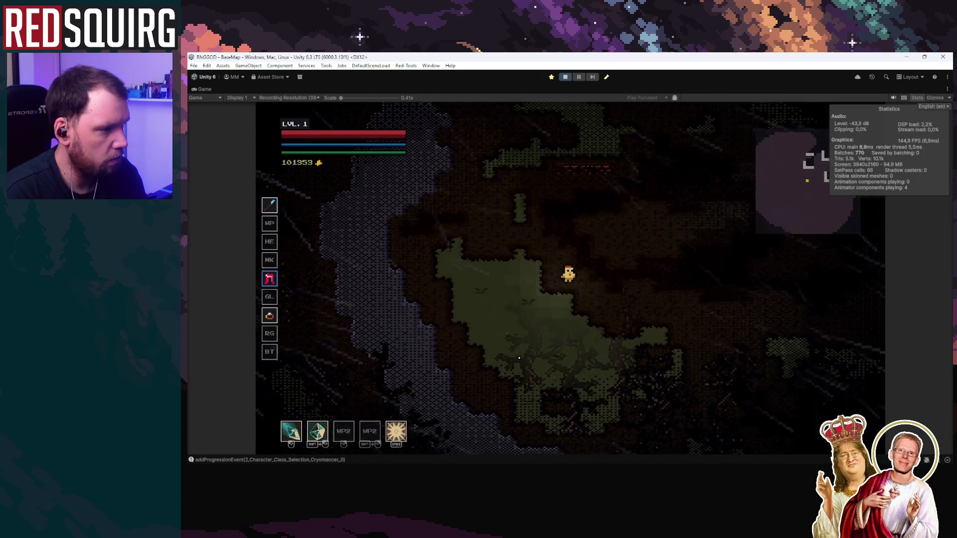
key(w)
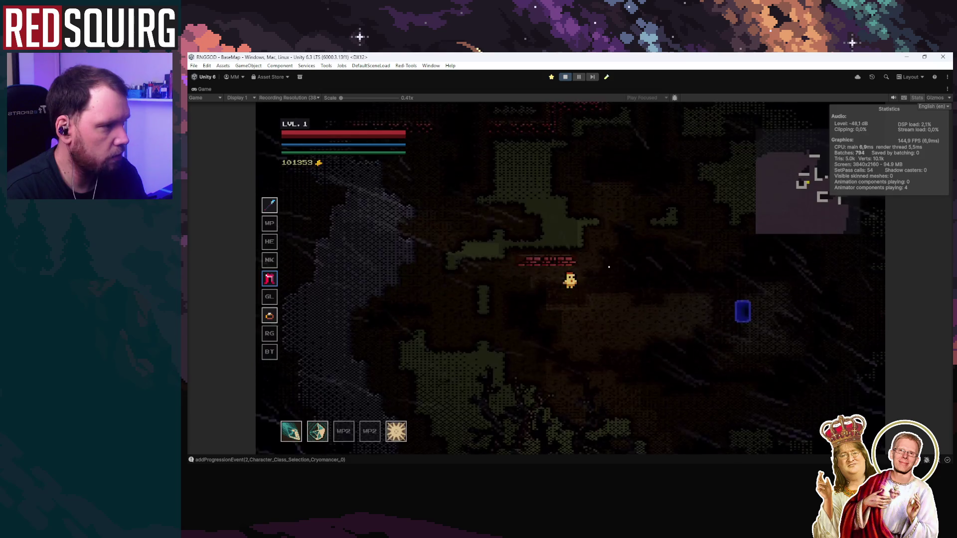
key(s)
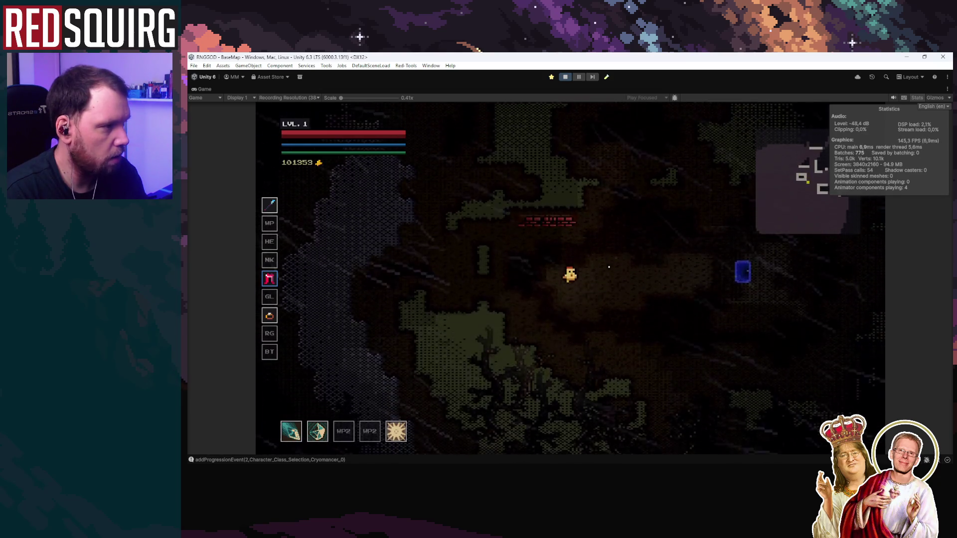
key(w)
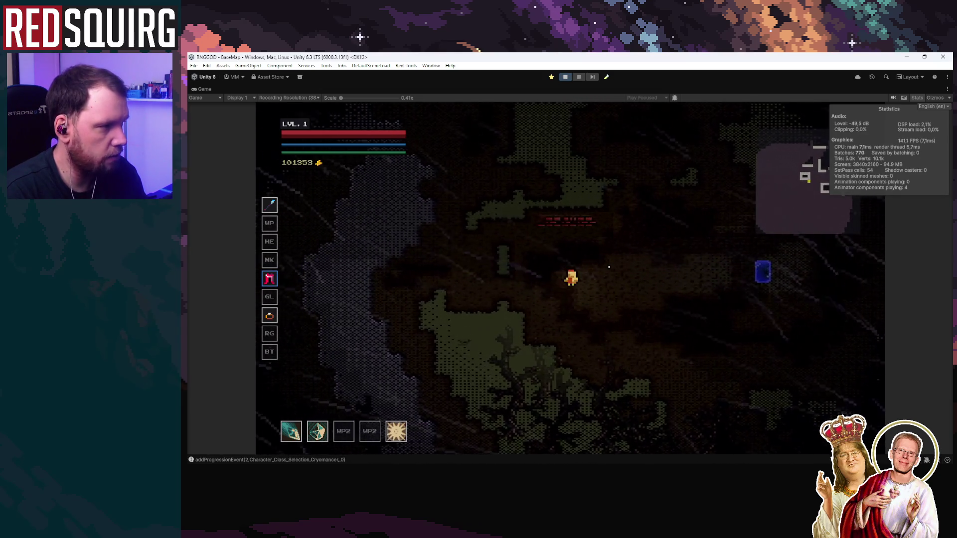
key(w)
key(a)
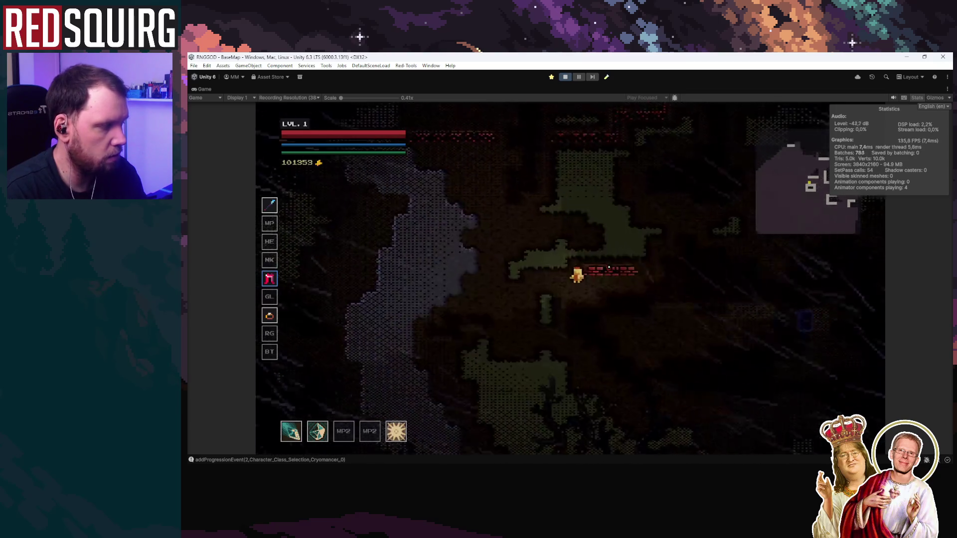
key(d)
key(w)
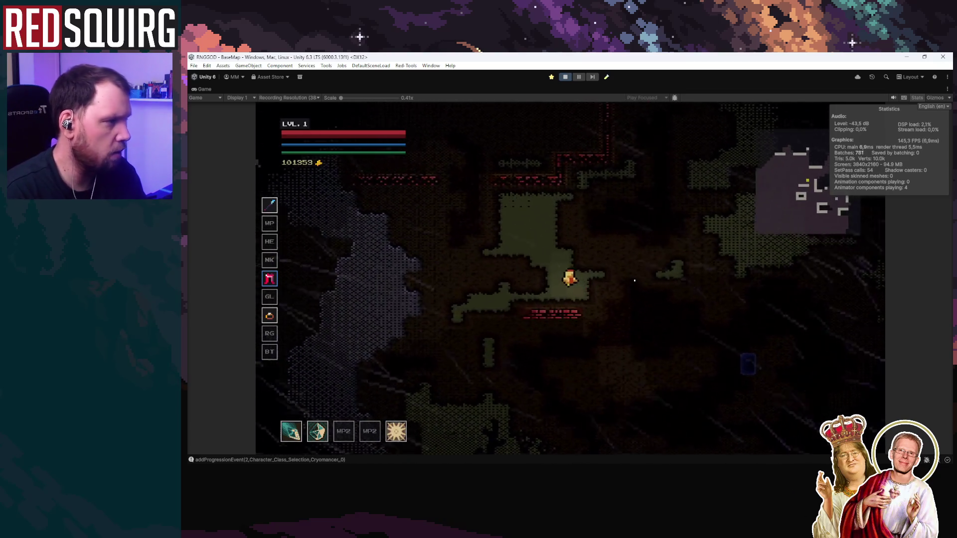
key(d)
key(w)
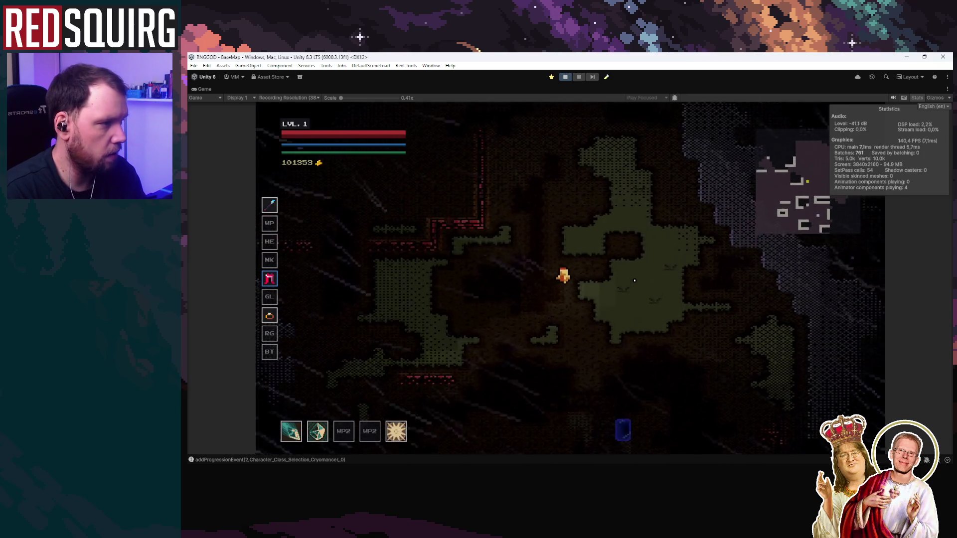
key(a)
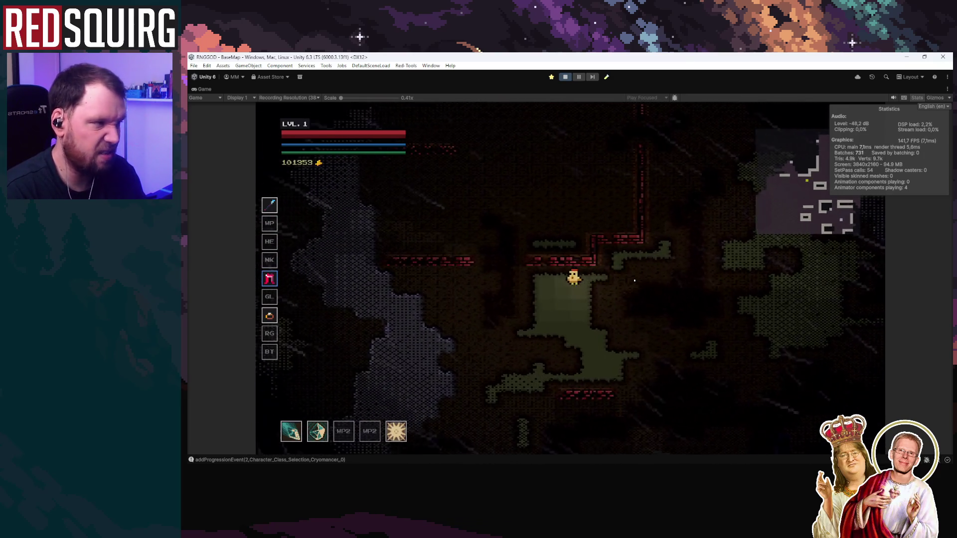
key(a)
key(w)
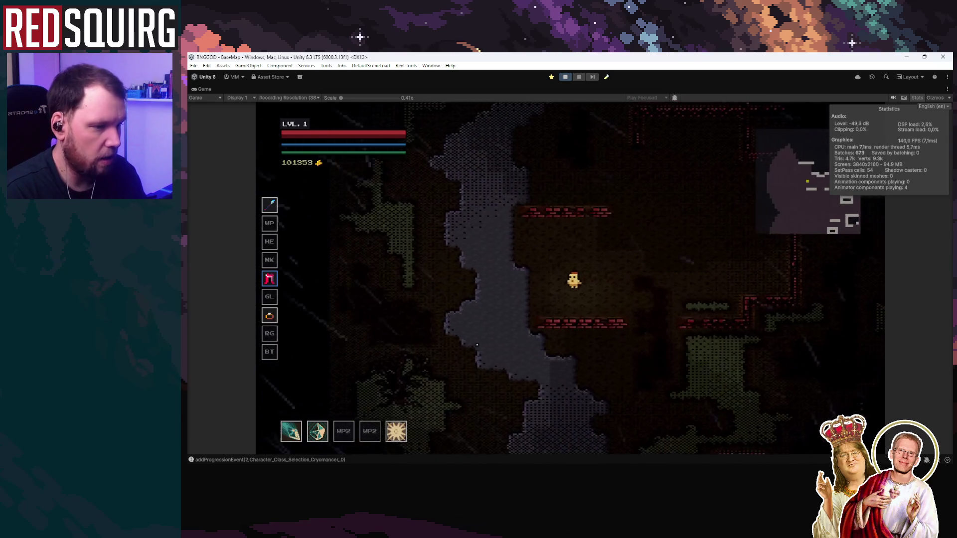
key(a)
key(s)
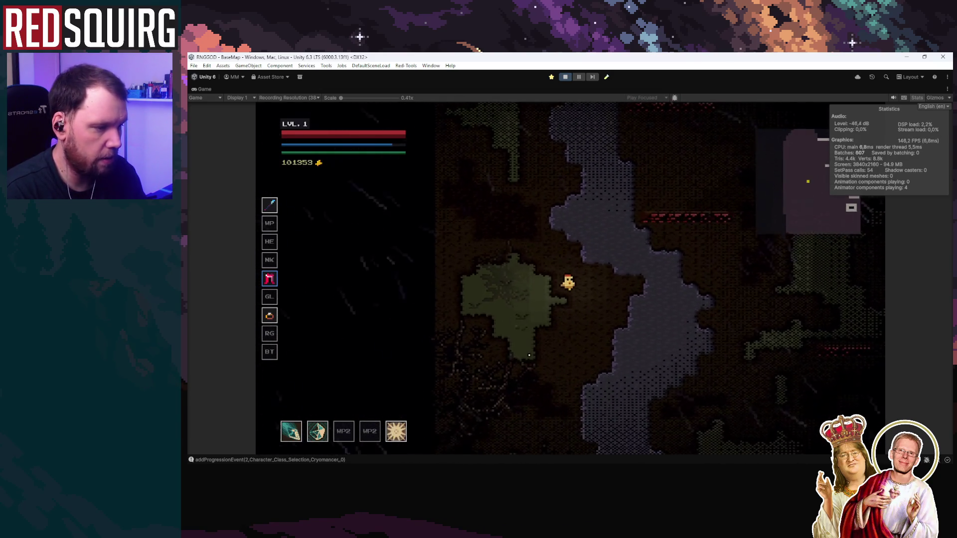
key(s)
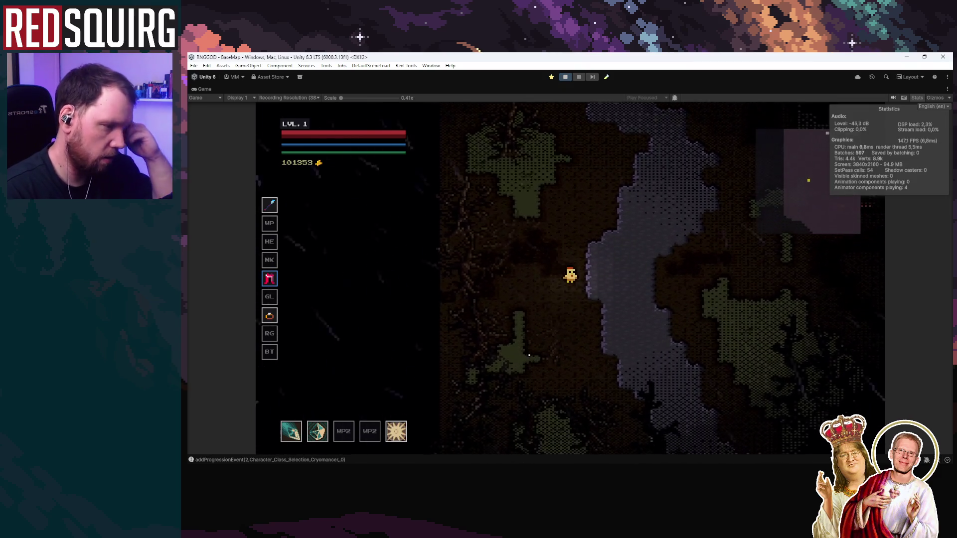
key(s)
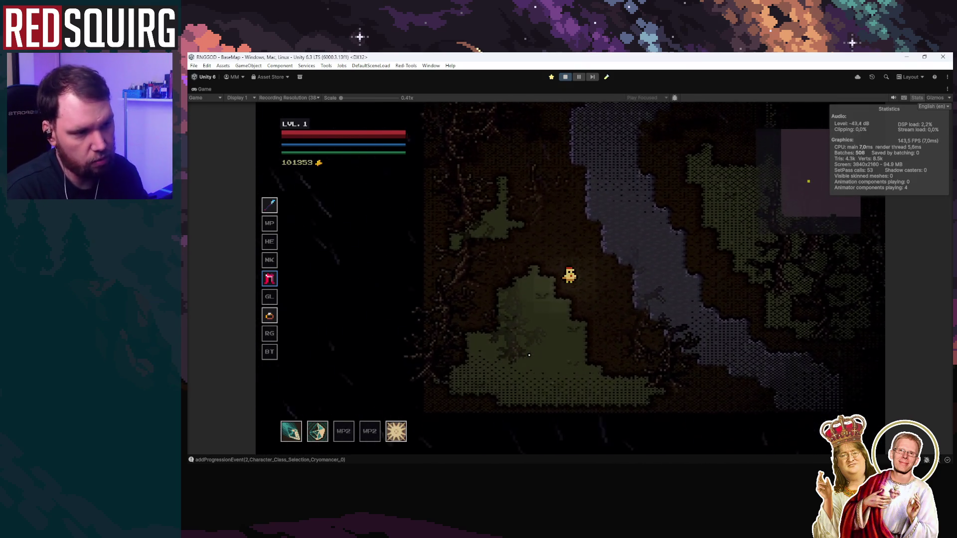
key(s)
key(d)
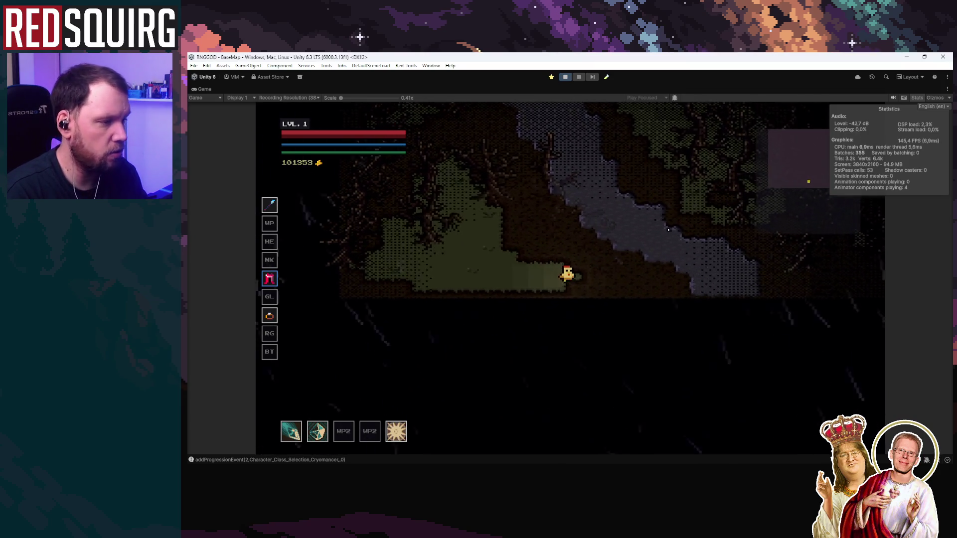
key(w)
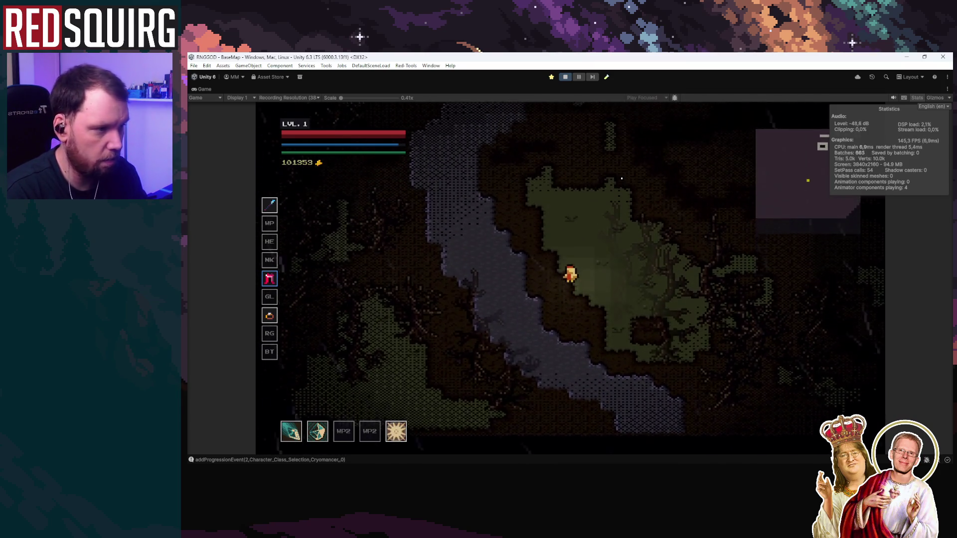
key(w)
key(d)
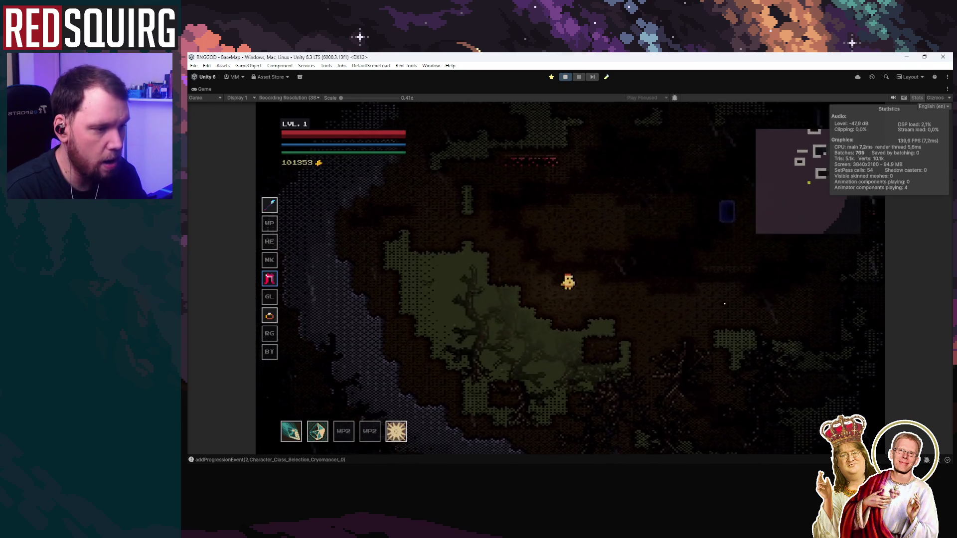
key(d)
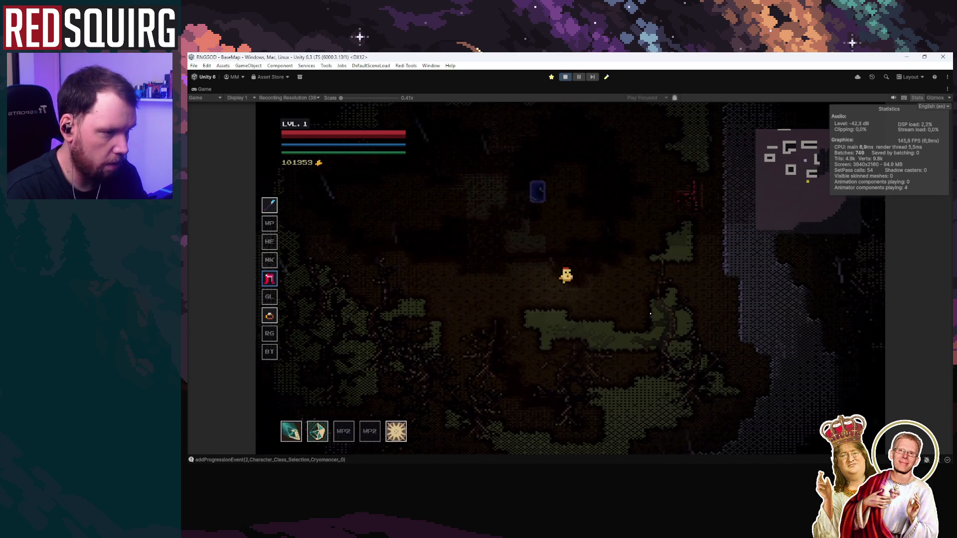
key(d)
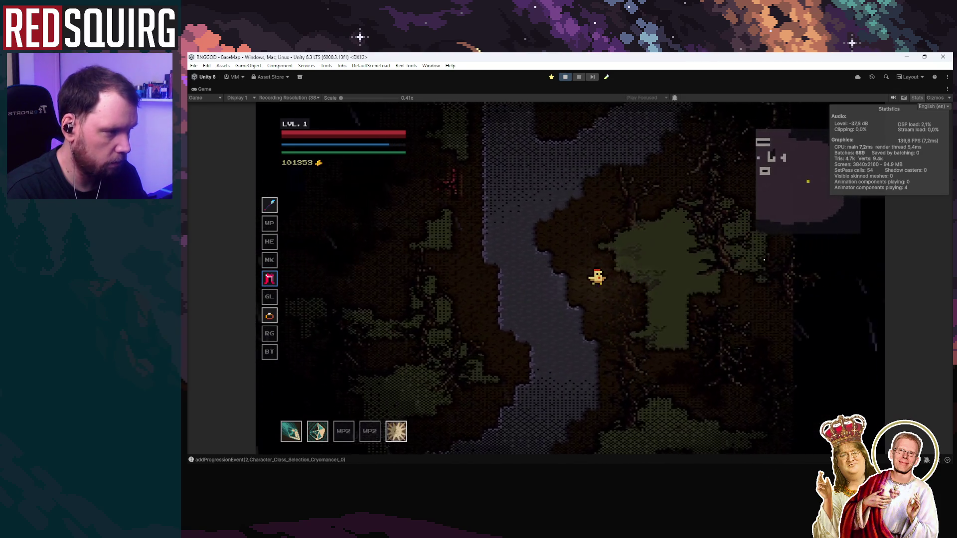
key(w)
key(d)
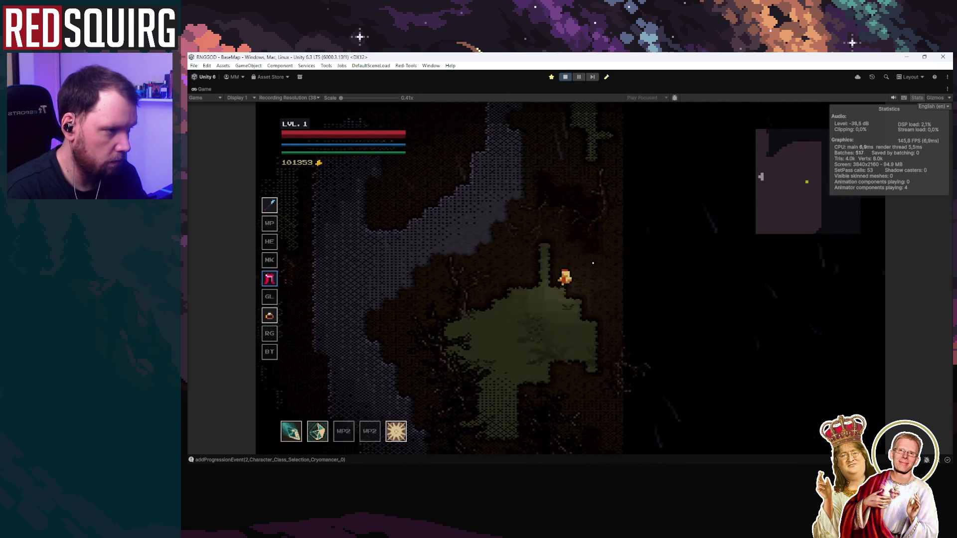
key(w)
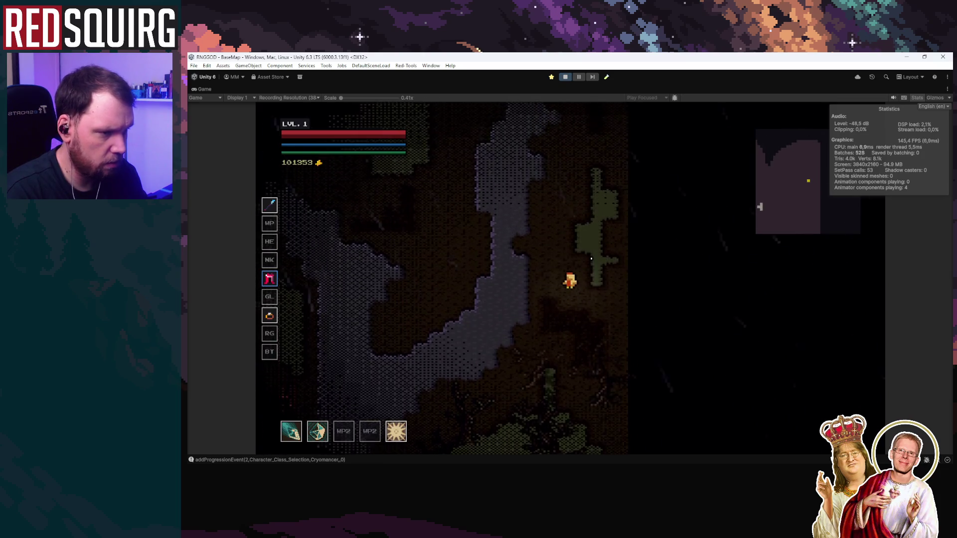
key(w)
key(d)
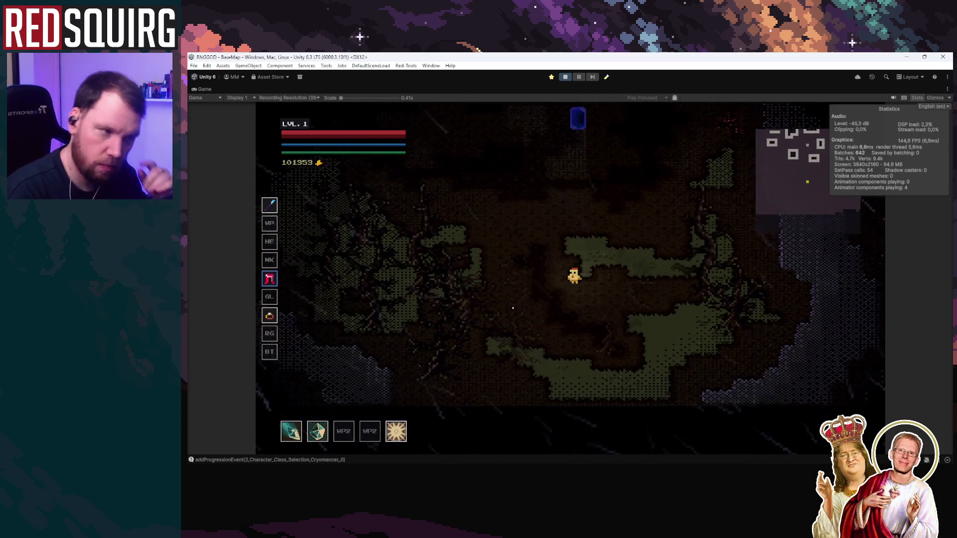
key(a)
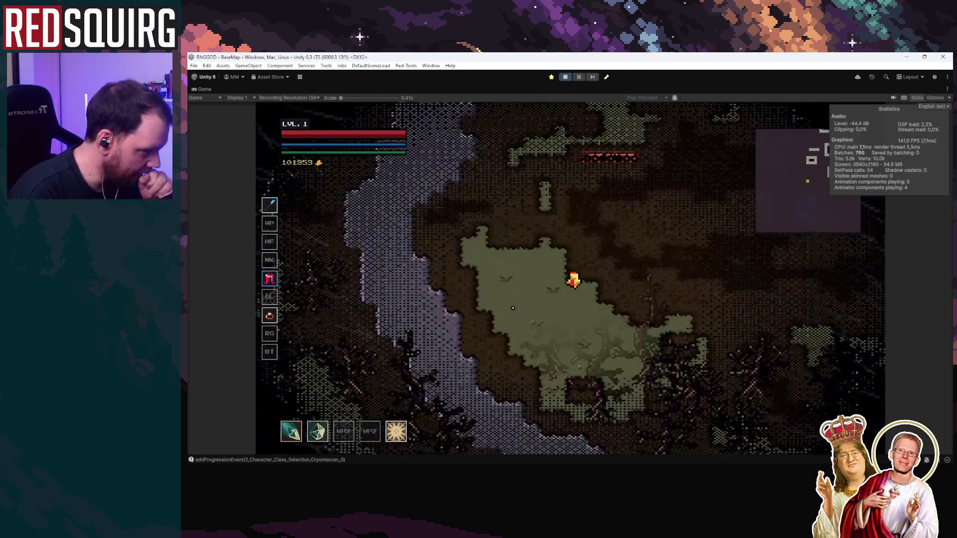
key(d)
key(a)
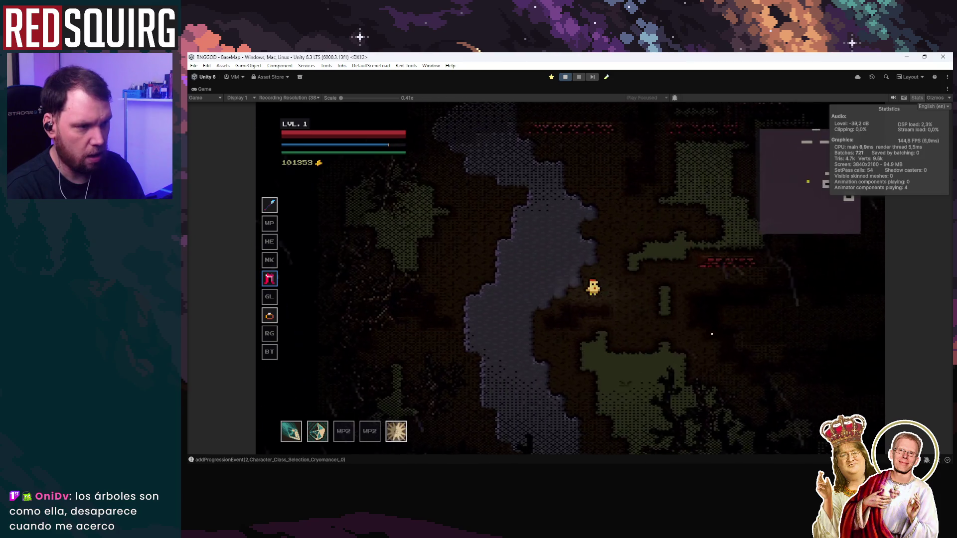
Walk the character down and right through the cave with S and D, then pause the game
key(s)
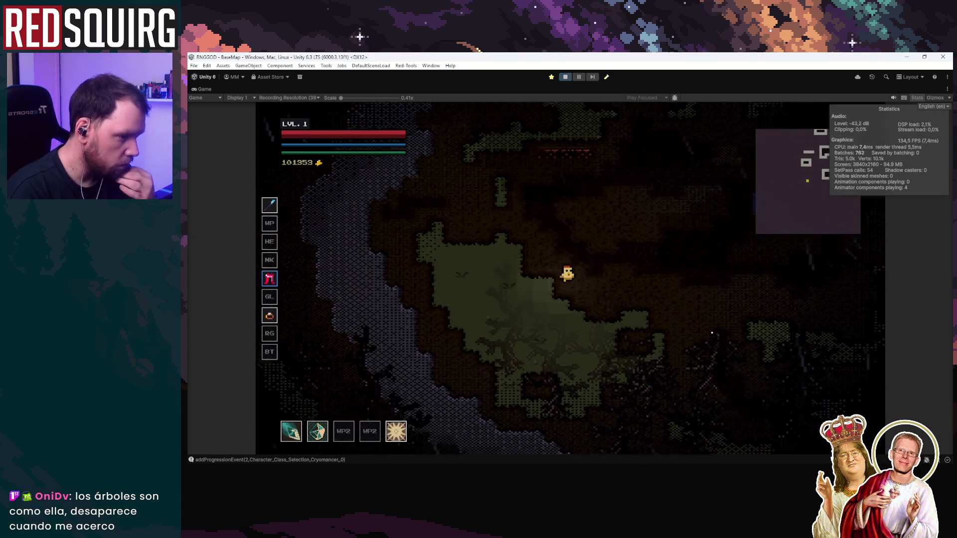
key(s)
key(d)
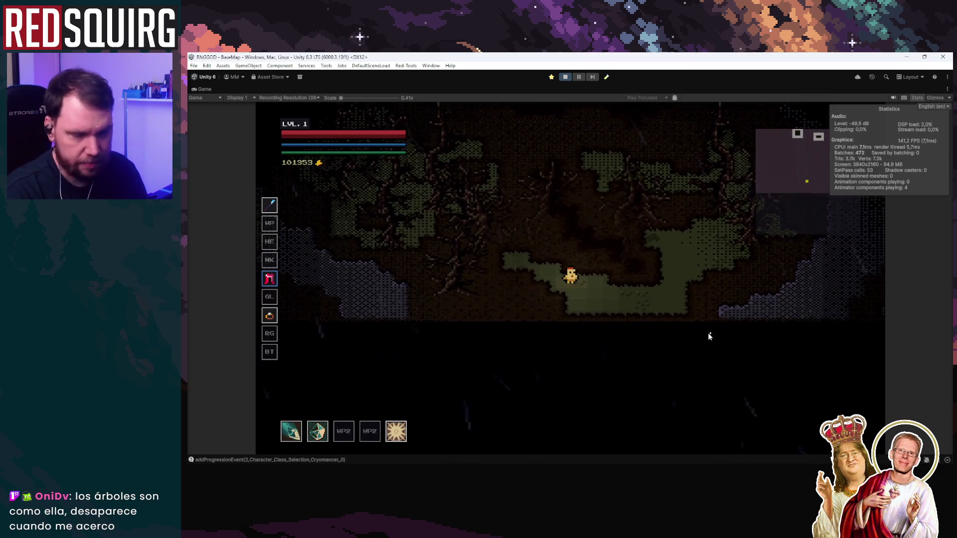
click(582, 77)
Stop Play mode, return to LDtk, and paint stacked rows of red prop cells down along the path
click(565, 77)
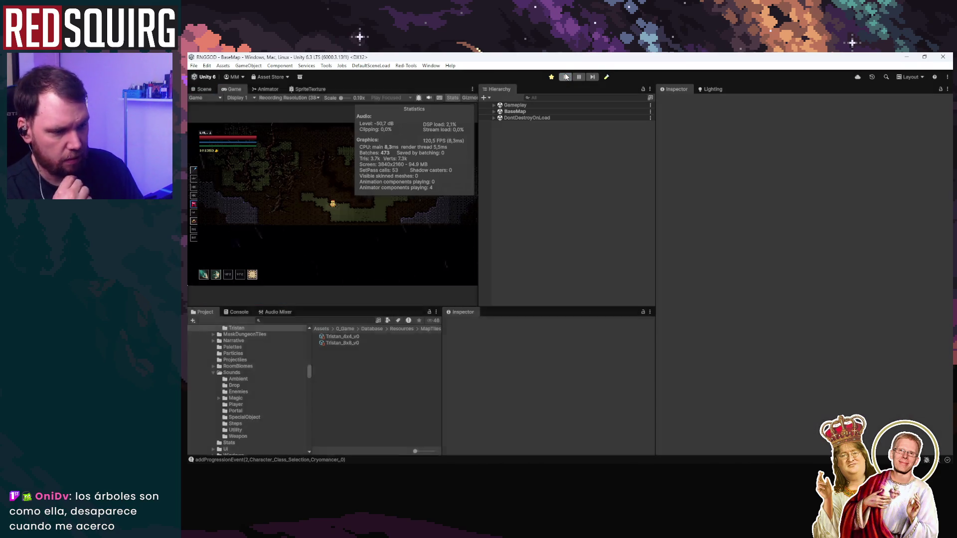
key(alt+Tab)
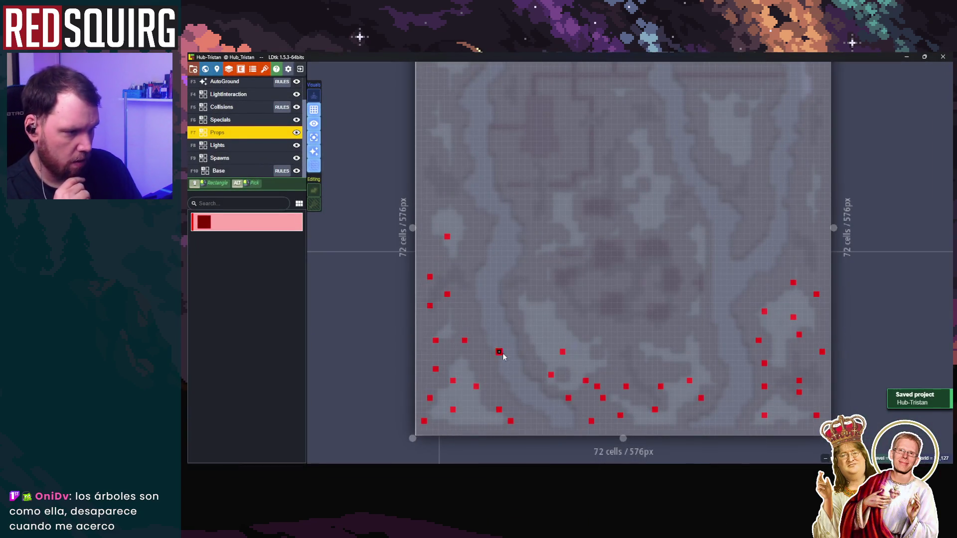
scroll(532, 260, up, 4)
mouse_move(419, 248)
mouse_down()
mouse_move(395, 243)
mouse_move(476, 244)
mouse_up()
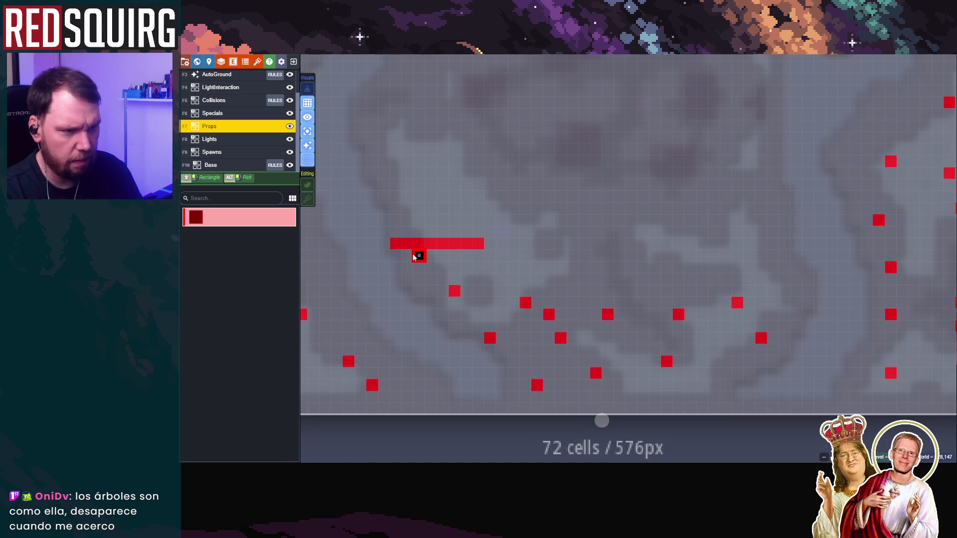
drag(405, 254, 480, 255)
drag(419, 269, 478, 267)
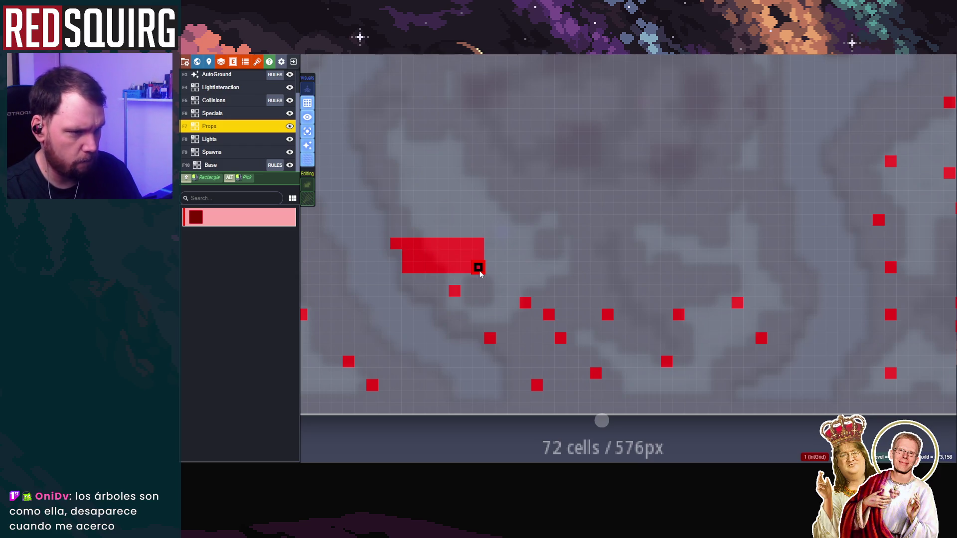
mouse_move(406, 278)
mouse_down()
mouse_move(529, 278)
mouse_move(489, 254)
mouse_move(453, 288)
mouse_move(522, 293)
mouse_up()
mouse_move(454, 302)
mouse_down()
mouse_move(545, 316)
mouse_move(465, 316)
mouse_move(547, 300)
mouse_move(559, 289)
mouse_move(488, 315)
mouse_move(740, 314)
mouse_up()
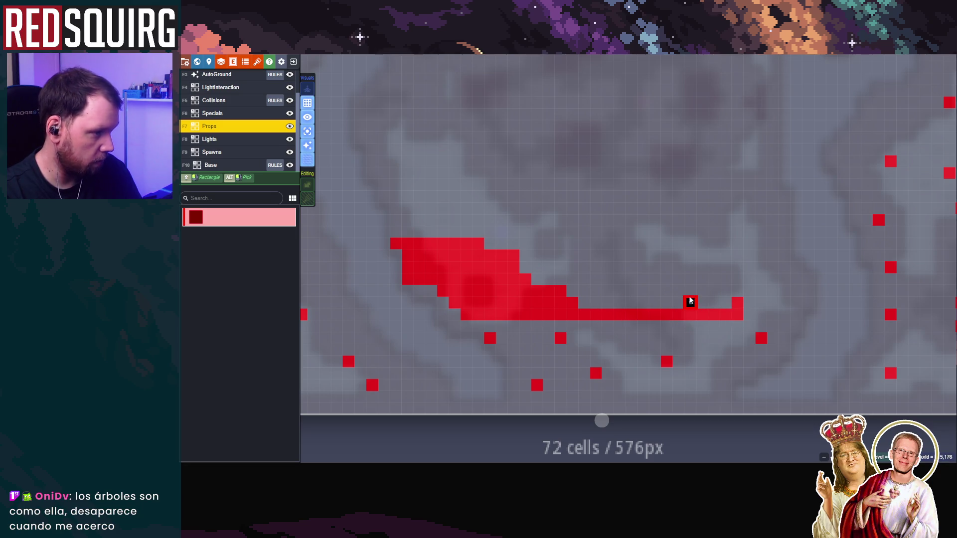
Start a second prop patch further right and grow it up and left
mouse_move(654, 290)
mouse_down()
mouse_move(747, 293)
mouse_move(739, 308)
mouse_up()
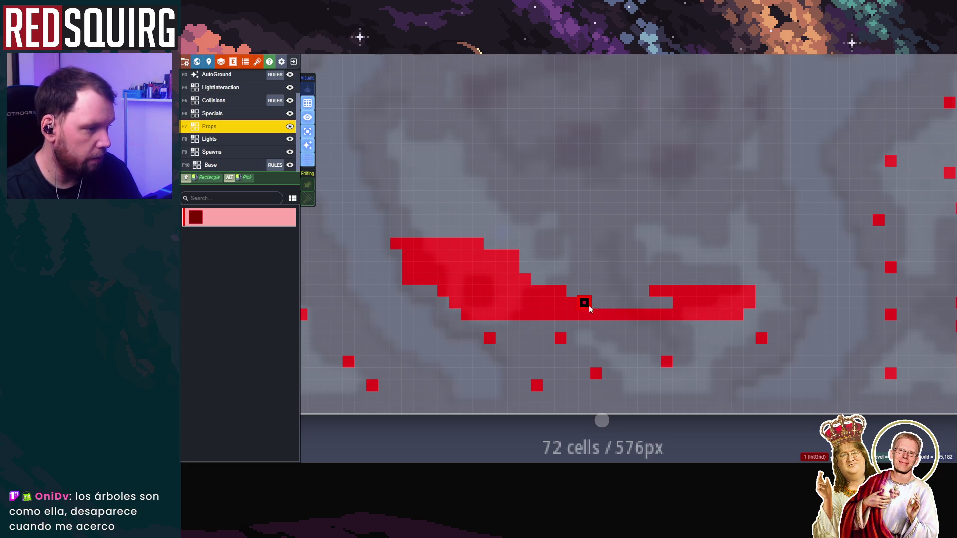
scroll(596, 292, up, 4)
mouse_move(518, 311)
mouse_down()
mouse_move(581, 312)
mouse_move(666, 288)
mouse_up()
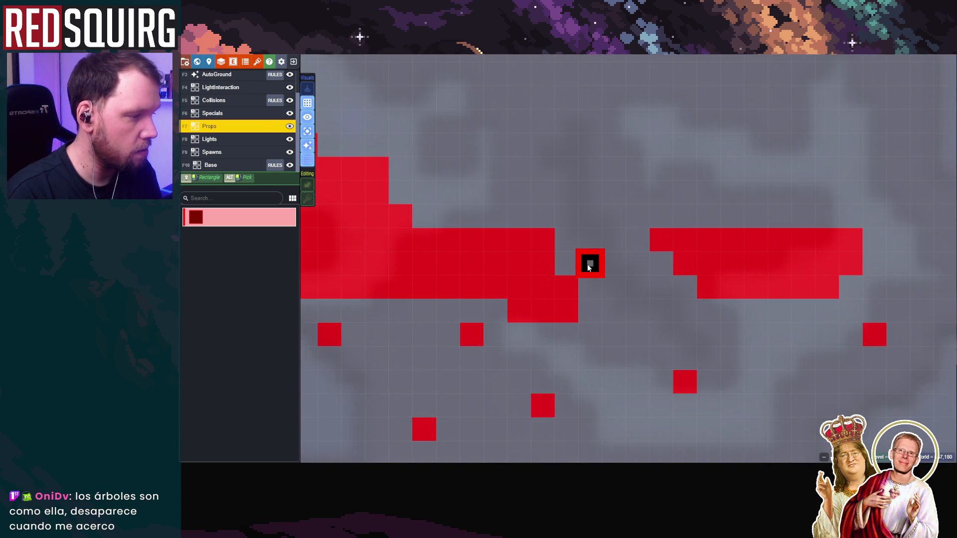
scroll(643, 349, down, 4)
scroll(700, 336, up, 1)
mouse_move(577, 259)
mouse_down()
mouse_move(642, 244)
mouse_move(581, 232)
mouse_move(587, 216)
mouse_move(685, 215)
mouse_move(734, 251)
mouse_move(677, 284)
mouse_move(621, 229)
mouse_move(674, 346)
mouse_move(646, 283)
mouse_move(617, 360)
mouse_move(677, 274)
mouse_move(620, 370)
mouse_move(626, 332)
mouse_move(517, 371)
mouse_move(414, 321)
mouse_move(463, 324)
mouse_move(455, 352)
mouse_move(440, 312)
mouse_move(558, 343)
mouse_move(468, 297)
mouse_move(550, 344)
mouse_move(508, 330)
mouse_up()
Touch up the cluster: erase stray cells, add a diagonal line and cells above the right patch
scroll(470, 289, down, 3)
scroll(585, 295, up, 2)
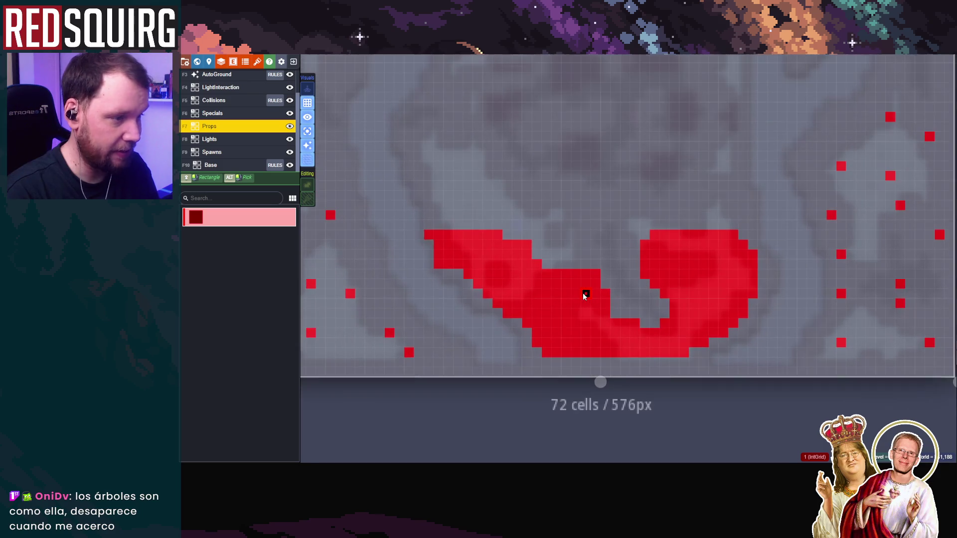
right_click(496, 273)
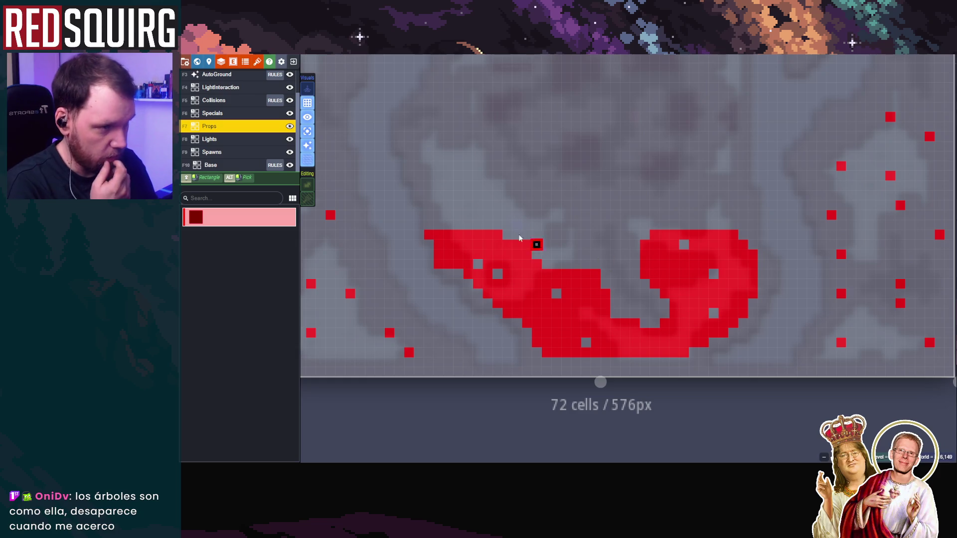
scroll(498, 207, up, 1)
mouse_move(431, 230)
mouse_down()
mouse_move(461, 188)
mouse_move(518, 225)
mouse_move(521, 241)
mouse_up()
mouse_move(733, 239)
mouse_down()
mouse_move(800, 237)
mouse_move(728, 241)
mouse_up()
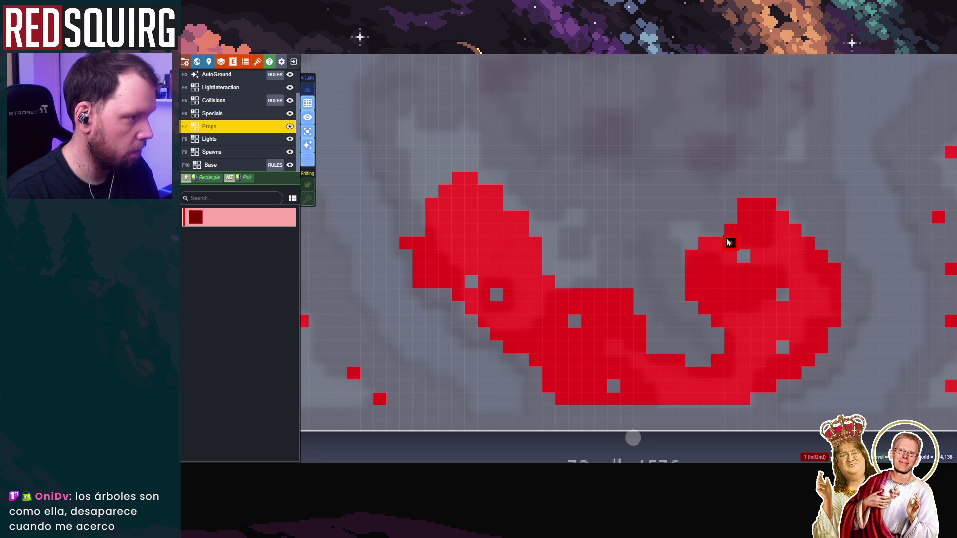
scroll(613, 269, down, 1)
mouse_move(513, 216)
mouse_down()
mouse_move(538, 219)
mouse_move(523, 235)
mouse_move(493, 235)
mouse_move(562, 244)
mouse_up()
mouse_move(611, 284)
mouse_down()
mouse_move(604, 274)
mouse_move(623, 301)
mouse_up()
drag(667, 278, 657, 269)
click(612, 284)
click(611, 284)
Add a prop cell between the patches, then check spawn points by toggling Props visibility and the Spawns layer
click(580, 260)
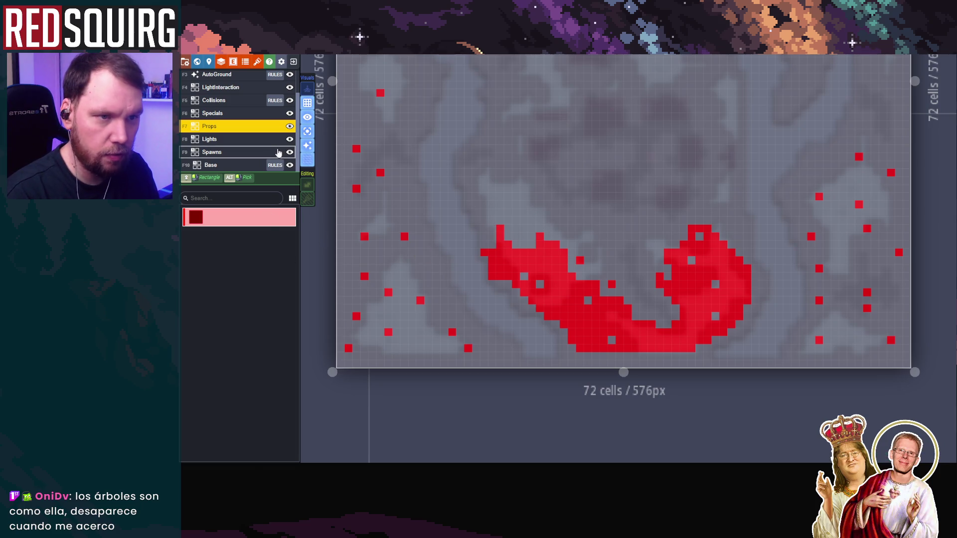
click(290, 126)
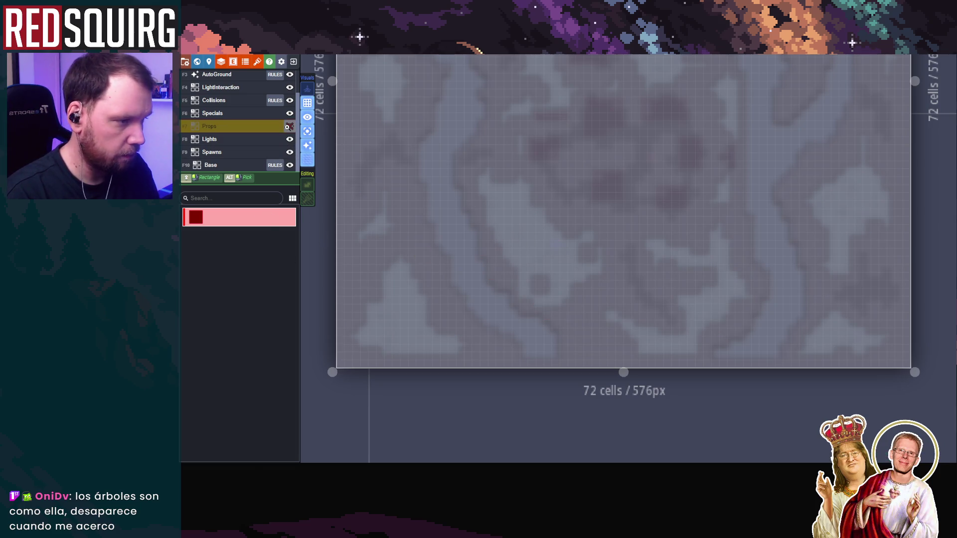
click(268, 153)
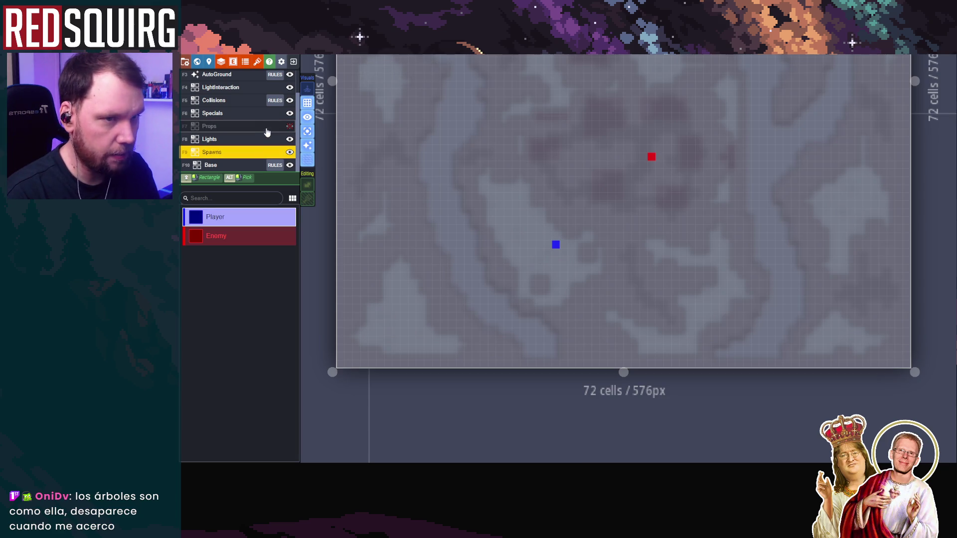
click(268, 129)
click(290, 127)
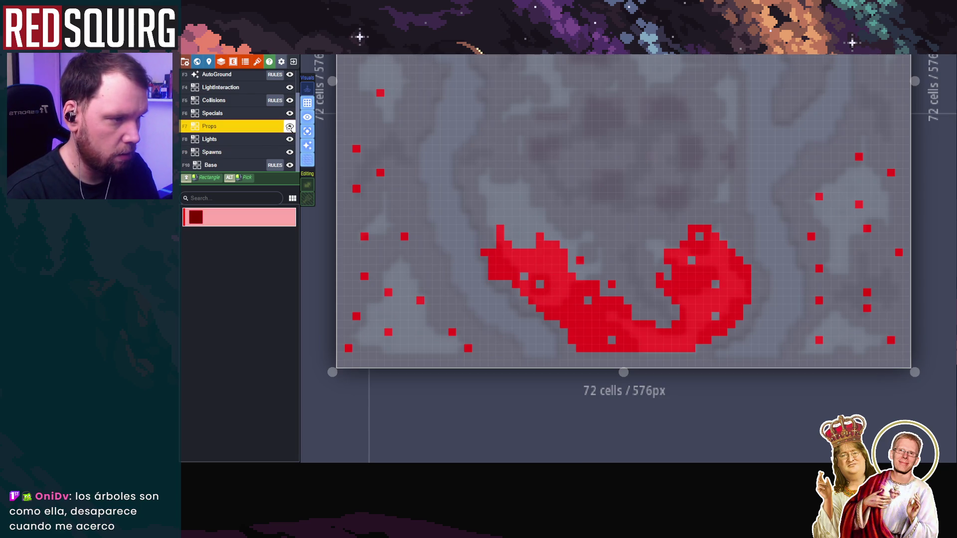
click(256, 152)
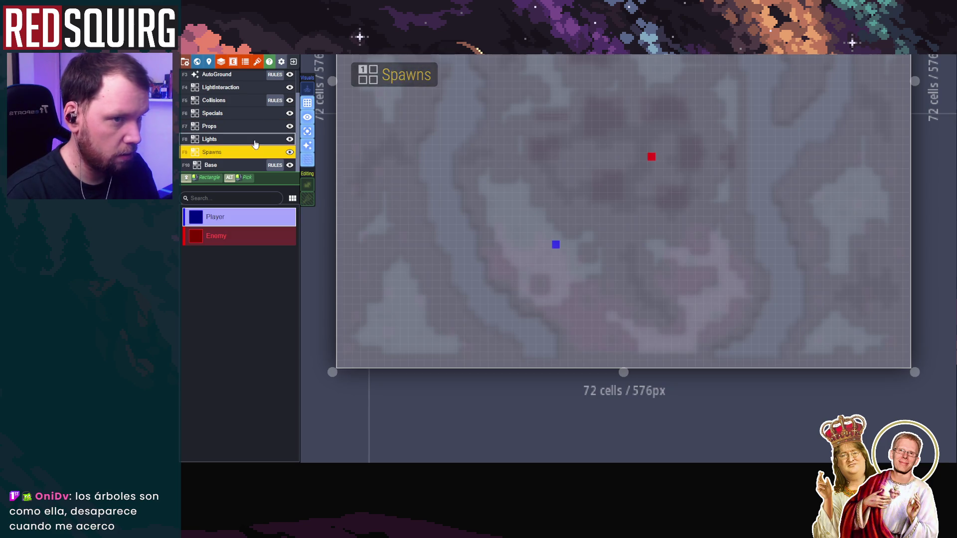
click(255, 132)
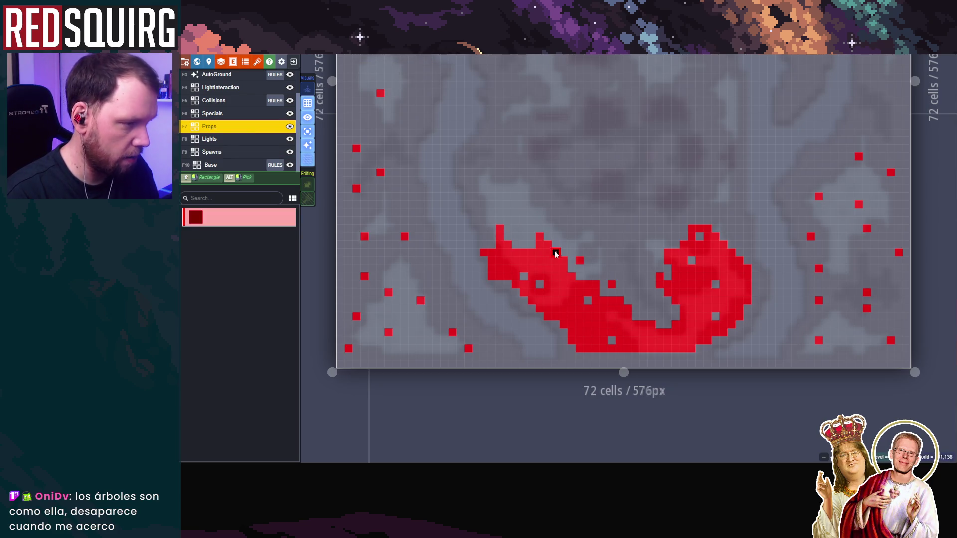
Erase stray cells in the central cluster and add a prop row along its bottom edge
mouse_move(553, 256)
mouse_down()
mouse_move(572, 252)
mouse_move(548, 238)
mouse_move(498, 249)
mouse_move(494, 235)
mouse_up()
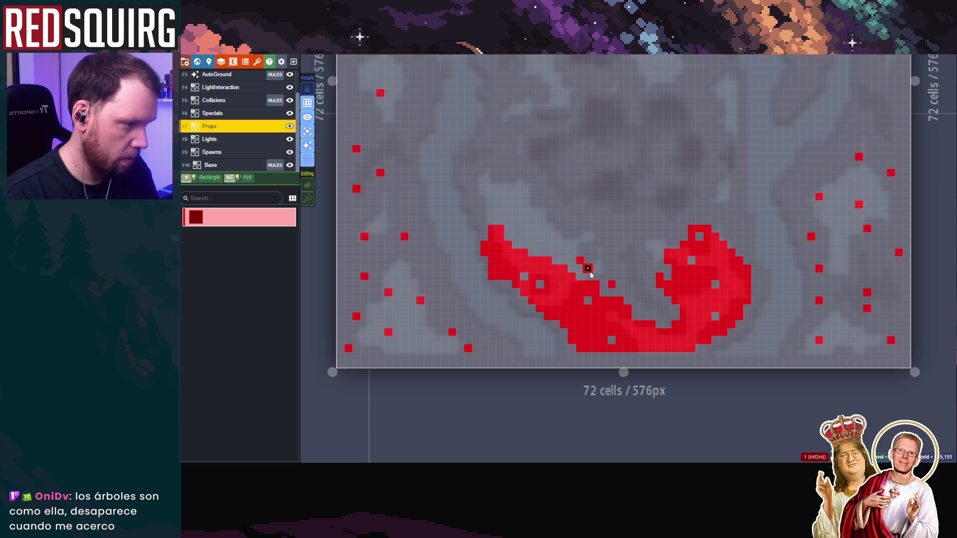
mouse_move(723, 269)
mouse_down()
mouse_move(680, 275)
mouse_move(674, 250)
mouse_move(698, 284)
mouse_move(740, 262)
mouse_move(642, 209)
mouse_up()
scroll(747, 277, down, 2)
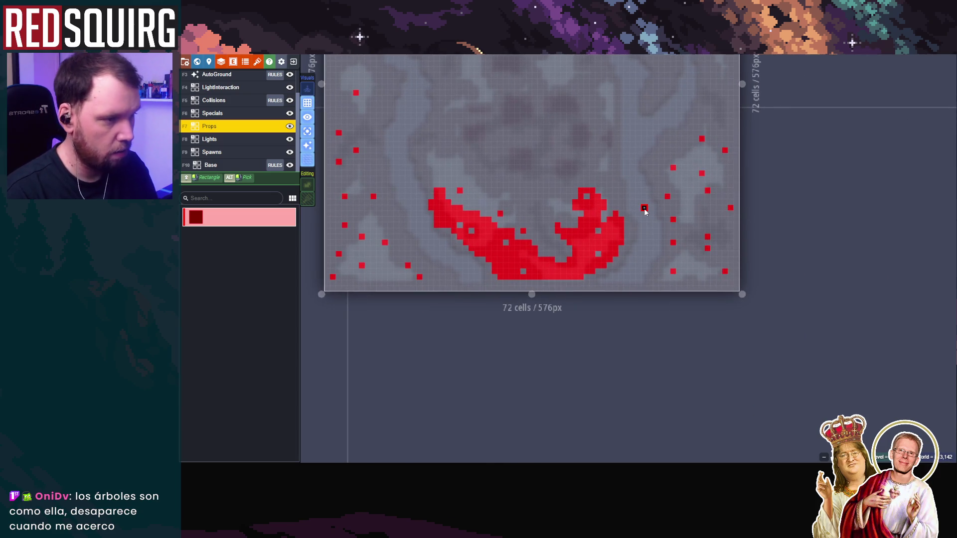
scroll(643, 209, up, 2)
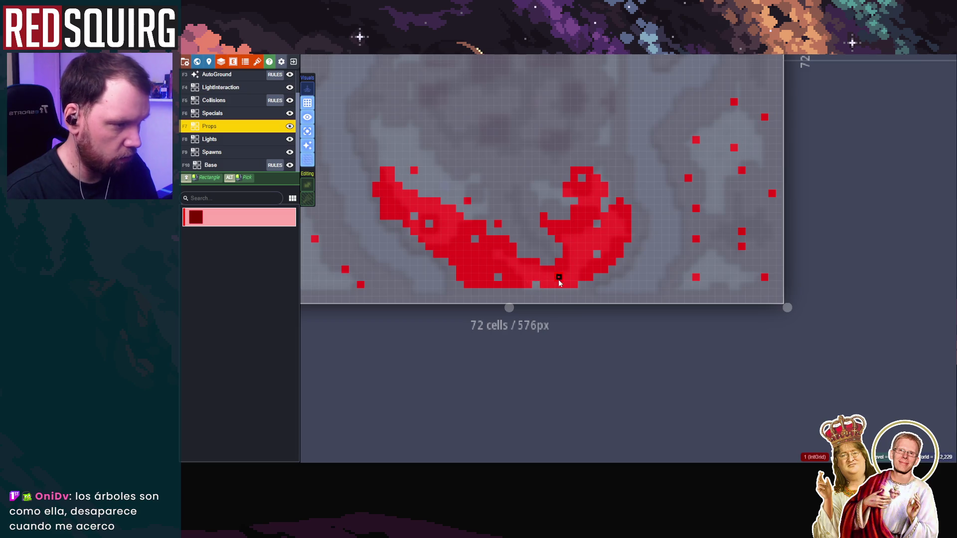
scroll(553, 299, up, 1)
mouse_move(422, 288)
mouse_down()
mouse_move(596, 288)
mouse_move(596, 277)
mouse_up()
right_click(604, 288)
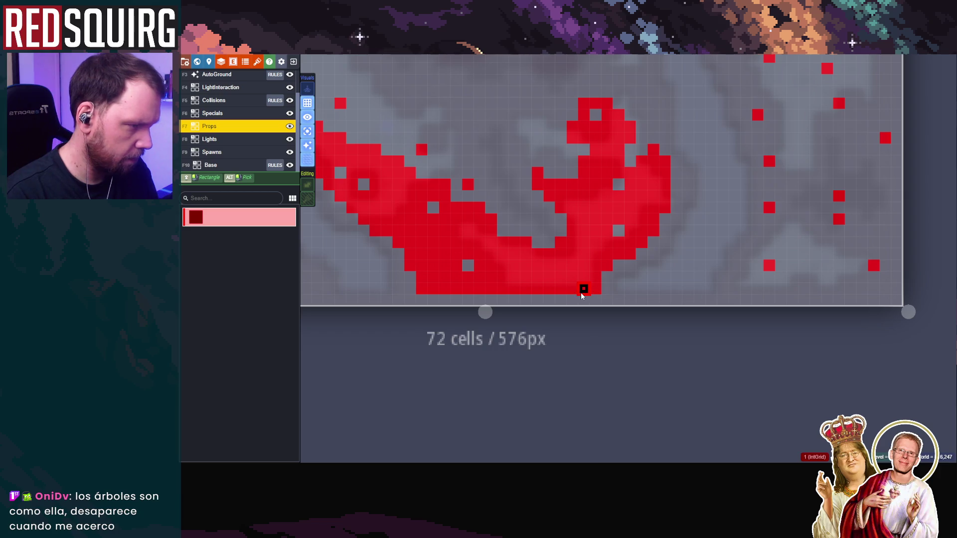
scroll(590, 287, down, 1)
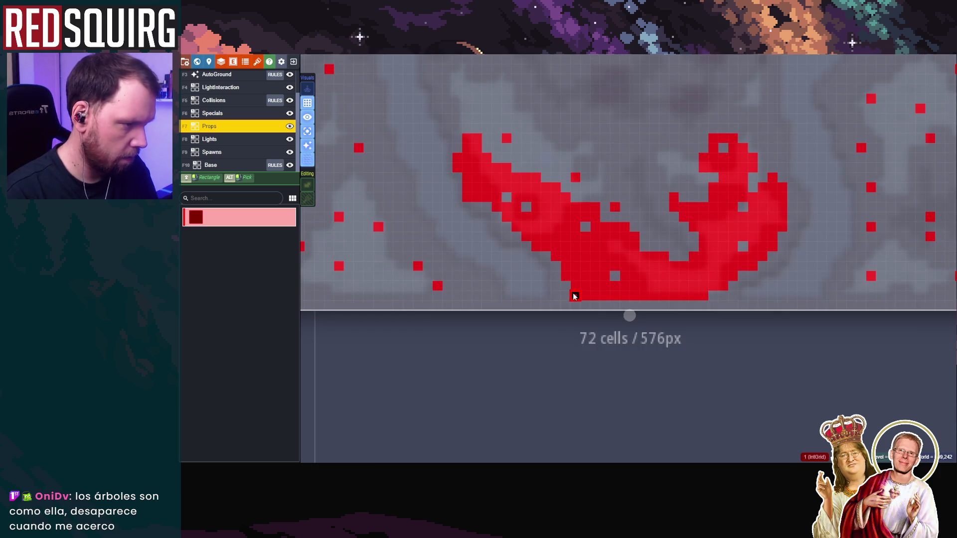
Zoom out and paint a red prop cluster rising from the level's lower-left corner
scroll(614, 245, down, 1)
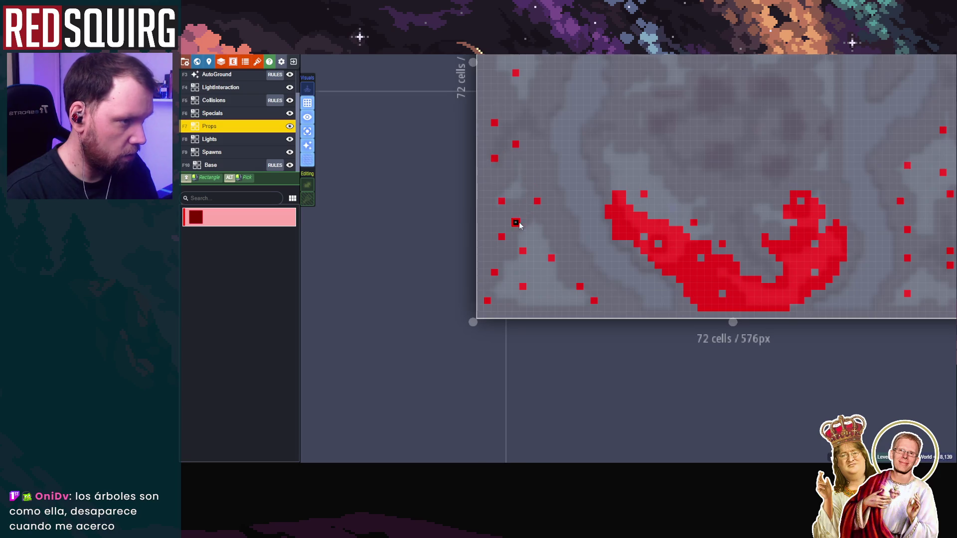
scroll(519, 224, down, 1)
mouse_move(454, 175)
mouse_down()
mouse_move(464, 287)
mouse_move(481, 301)
mouse_move(518, 299)
mouse_move(467, 306)
mouse_move(518, 313)
mouse_up()
mouse_move(450, 316)
mouse_down()
mouse_move(503, 289)
mouse_move(466, 274)
mouse_move(511, 297)
mouse_up()
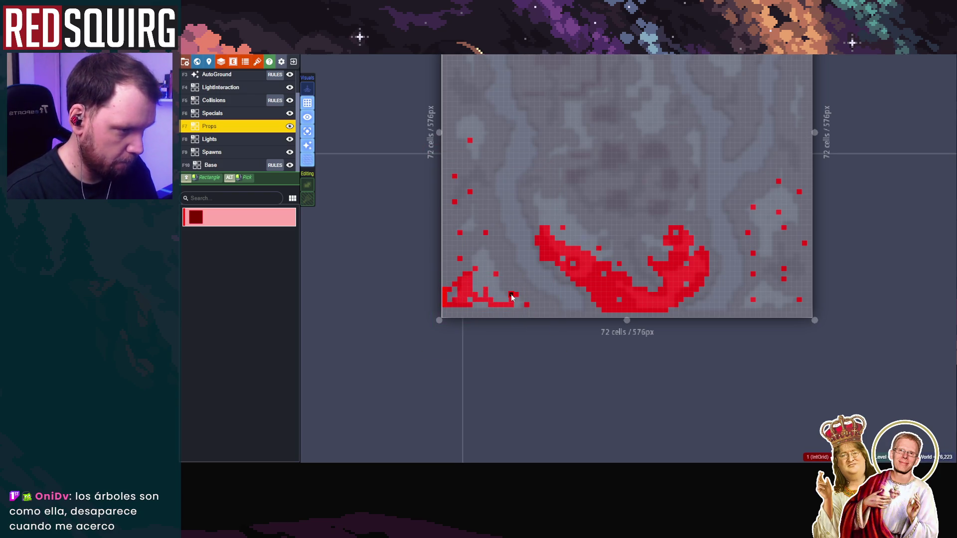
mouse_move(453, 303)
mouse_down()
mouse_move(467, 274)
mouse_move(524, 303)
mouse_move(486, 294)
mouse_move(463, 192)
mouse_move(454, 187)
mouse_move(469, 220)
mouse_up()
drag(461, 286, 456, 185)
drag(495, 259, 515, 292)
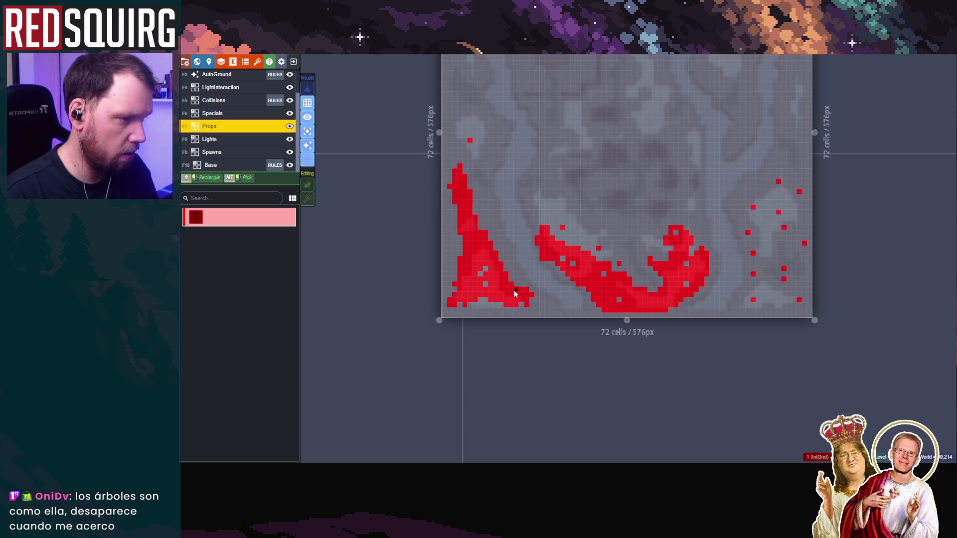
Paint a prop cluster down the right side, then undo that stroke
scroll(676, 215, down, 1)
mouse_move(649, 216)
mouse_down()
mouse_move(623, 271)
mouse_move(627, 319)
mouse_move(664, 314)
mouse_move(654, 215)
mouse_move(635, 249)
mouse_move(624, 231)
mouse_move(674, 243)
mouse_up()
key(ctrl+z)
Repaint the right-hand prop plume, erase a few cells inside it, and add one on its left edge
mouse_move(654, 209)
mouse_down()
mouse_move(660, 277)
mouse_move(634, 237)
mouse_move(645, 266)
mouse_move(632, 286)
mouse_move(648, 295)
mouse_move(643, 308)
mouse_move(661, 297)
mouse_move(623, 313)
mouse_up()
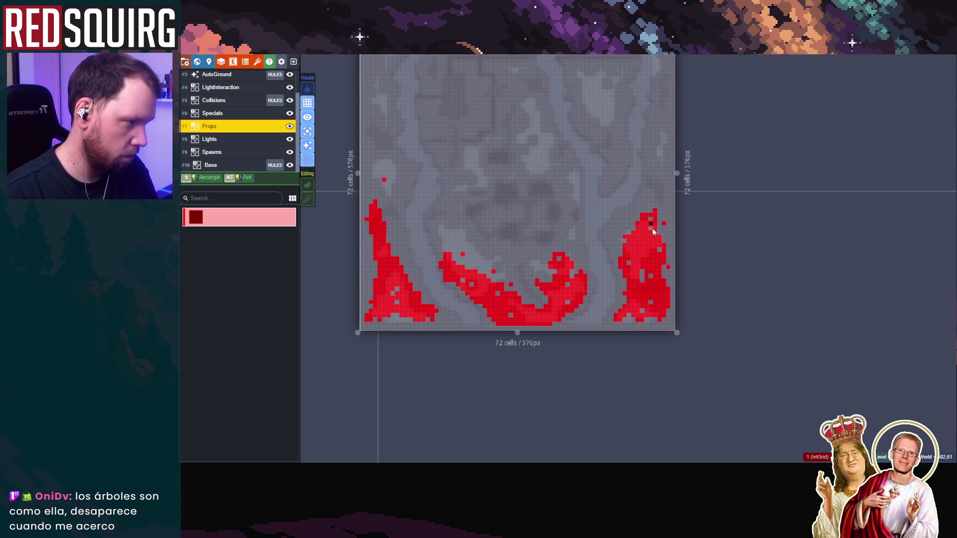
drag(647, 258, 643, 234)
click(616, 245)
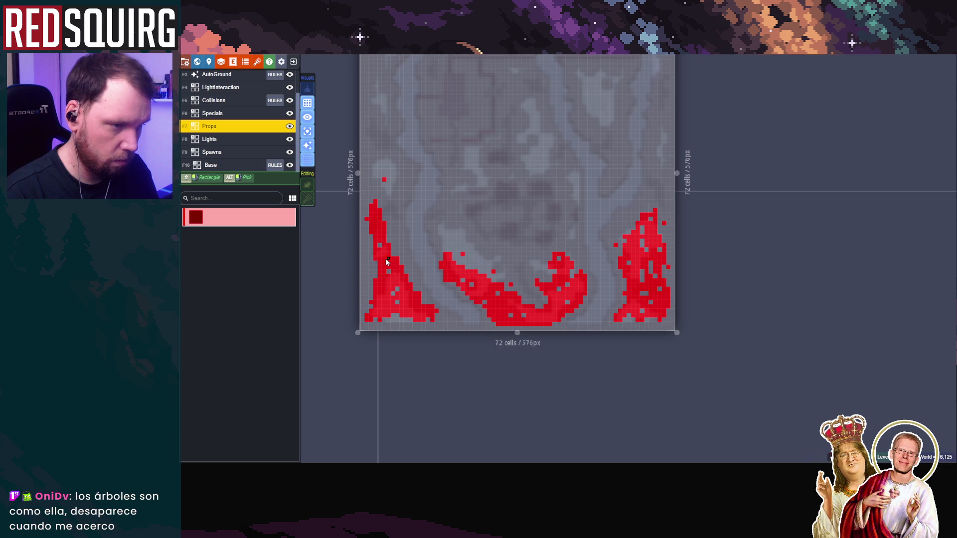
scroll(418, 251, down, 2)
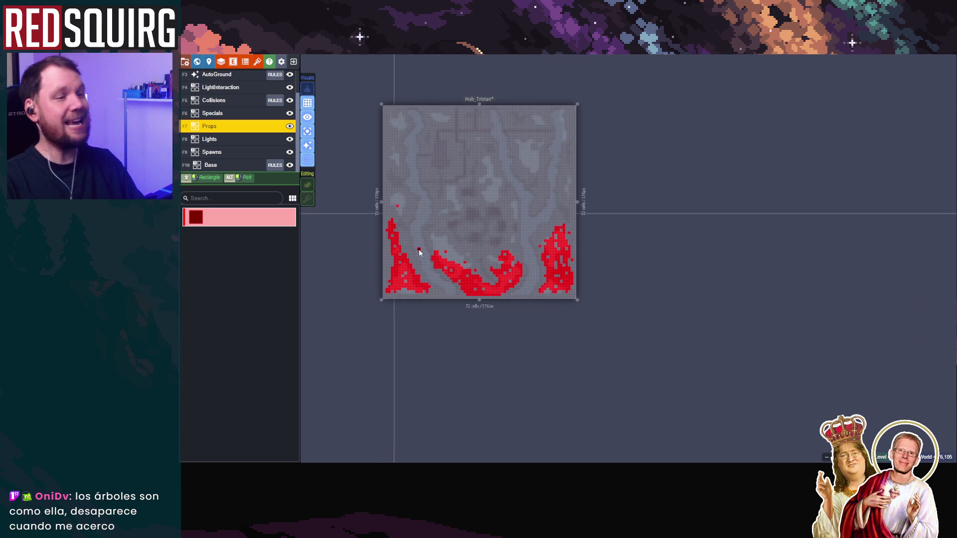
Place three lone prop cells near the left cluster and in the open middle area
scroll(451, 208, up, 4)
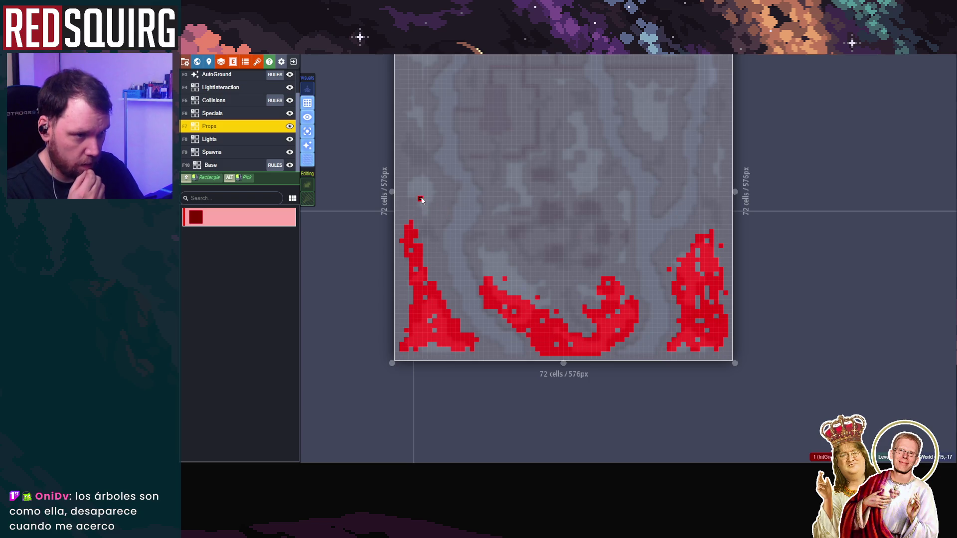
click(444, 270)
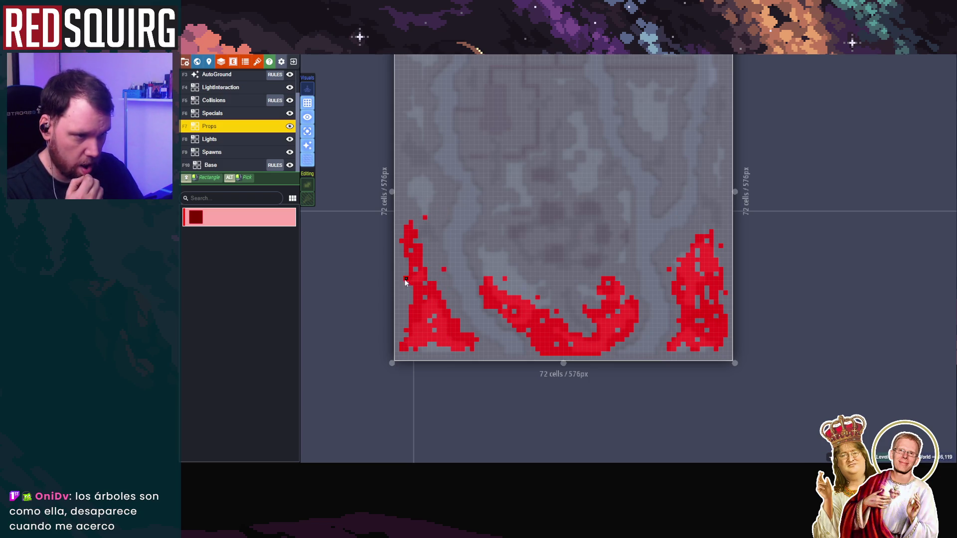
click(434, 259)
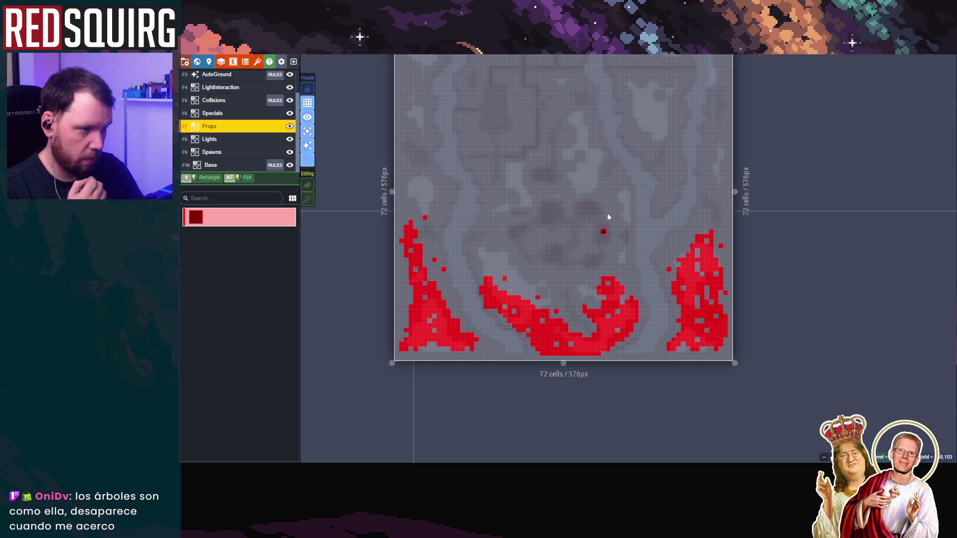
scroll(623, 209, down, 2)
scroll(548, 299, up, 3)
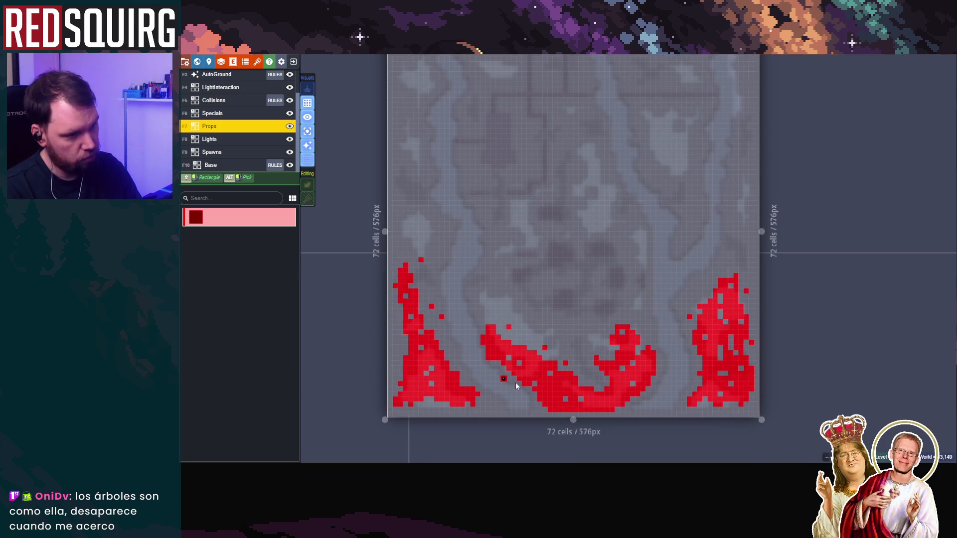
click(478, 289)
Pan and zoom across the whole level to review it, then save the Hub_Tristan project
scroll(482, 299, up, 2)
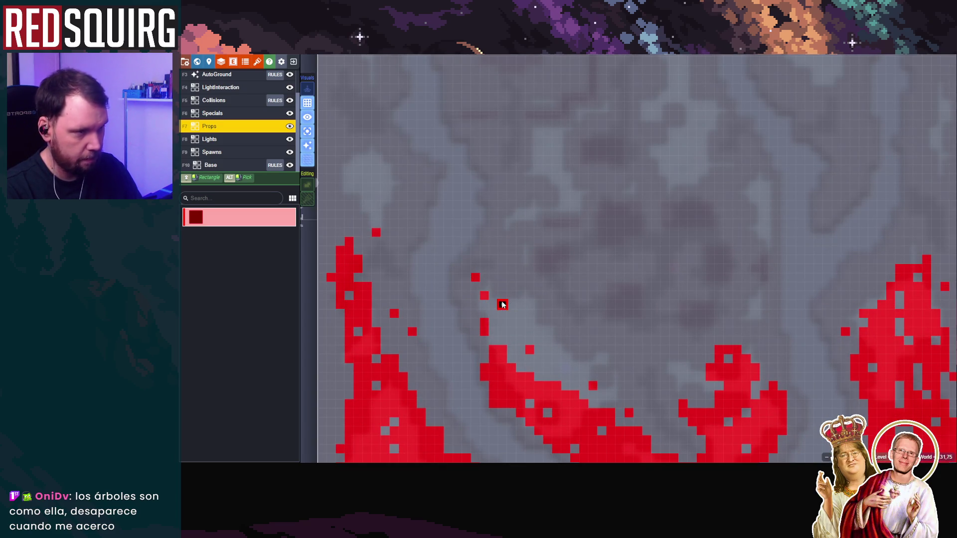
scroll(643, 248, down, 3)
drag(595, 285, 562, 327)
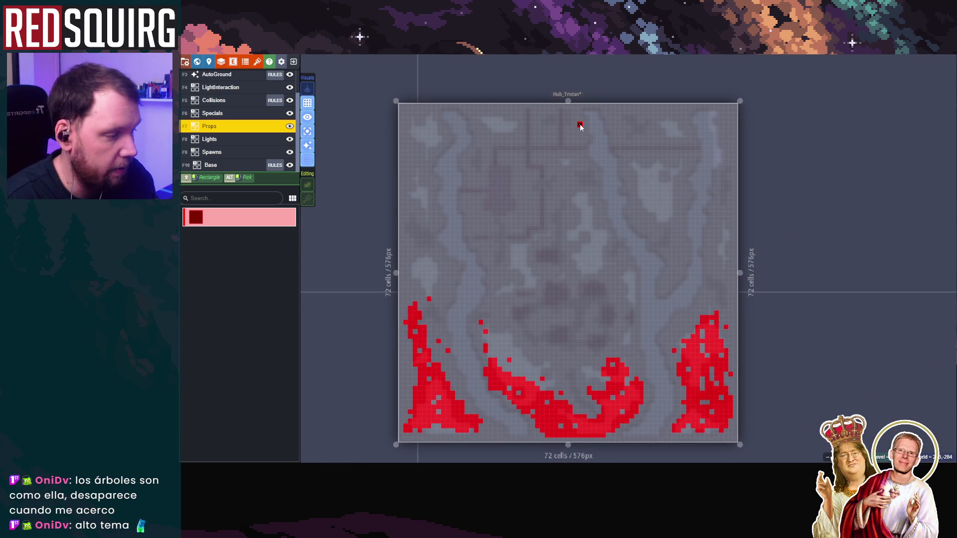
scroll(651, 268, up, 3)
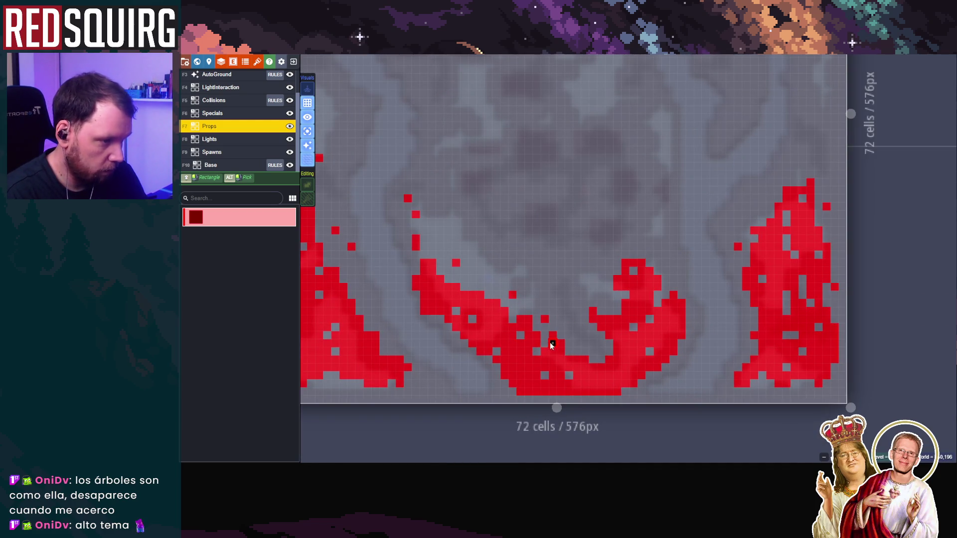
scroll(480, 328, down, 1)
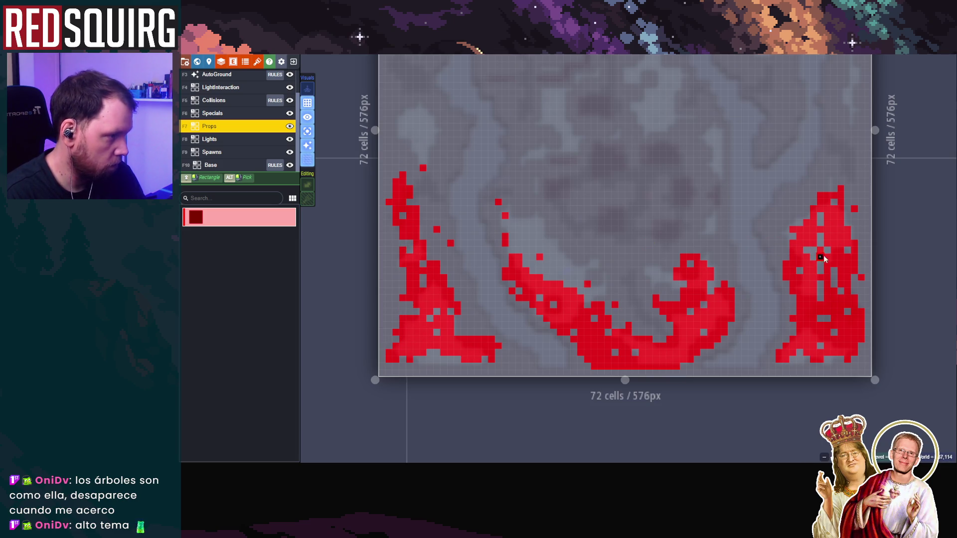
scroll(836, 265, down, 1)
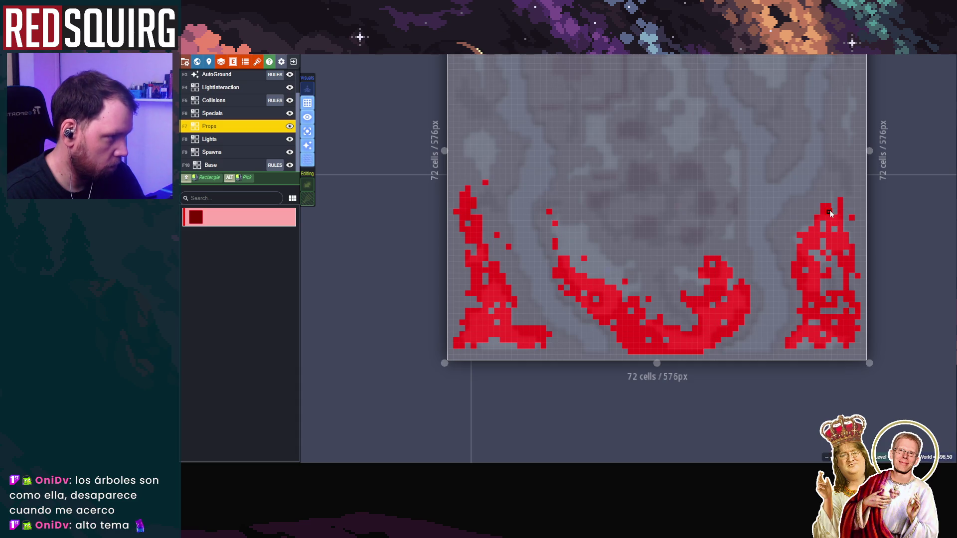
scroll(694, 296, down, 2)
scroll(694, 296, up, 1)
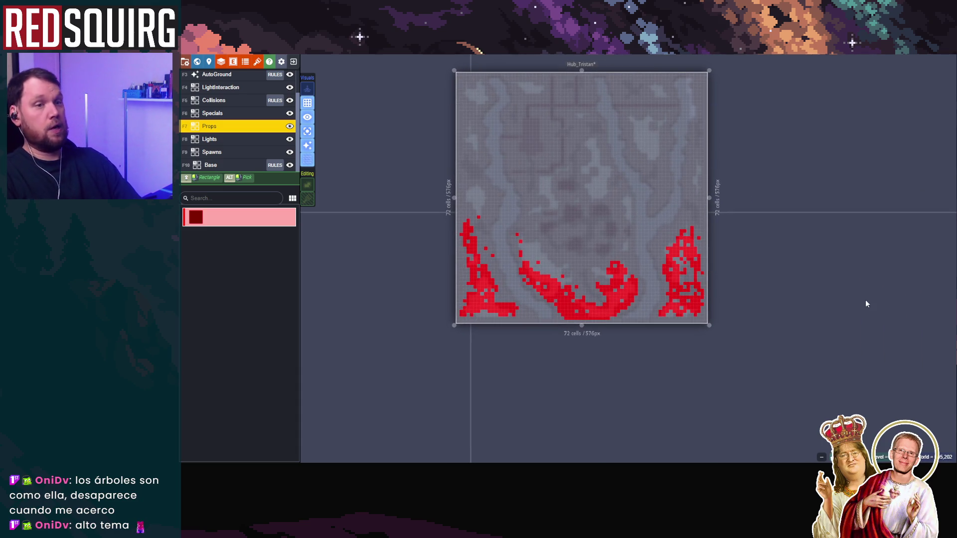
key(ctrl+s)
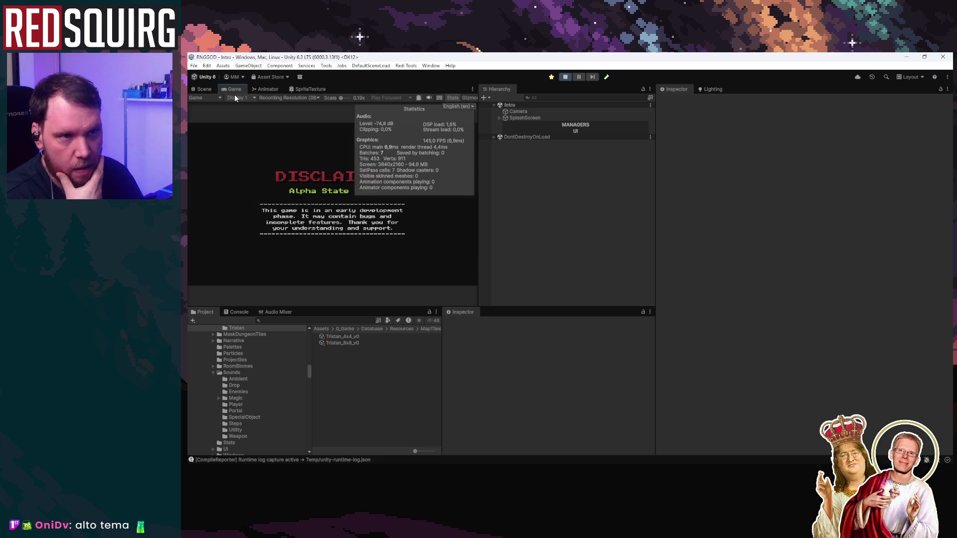
Maximize the Game view, continue the saved game and claim the Donina character
double_click(235, 90)
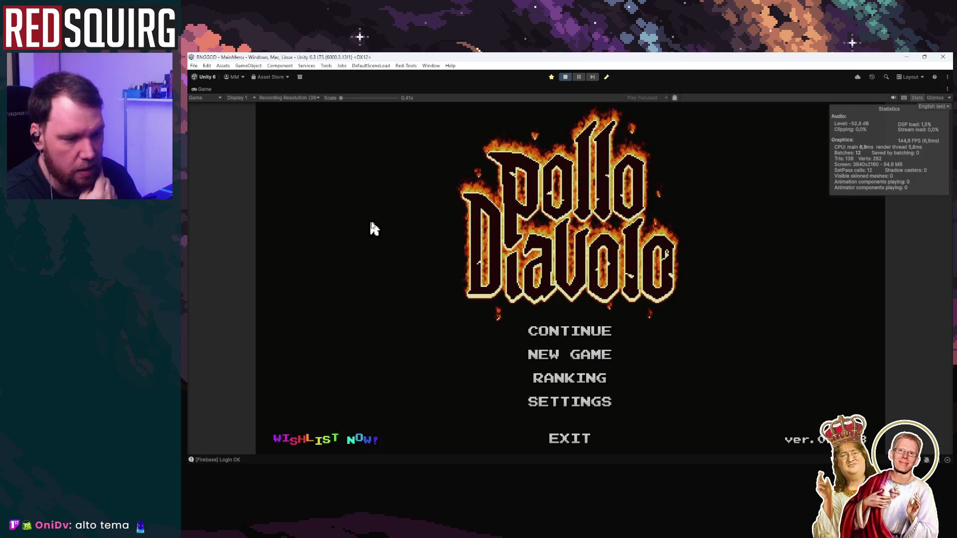
click(547, 331)
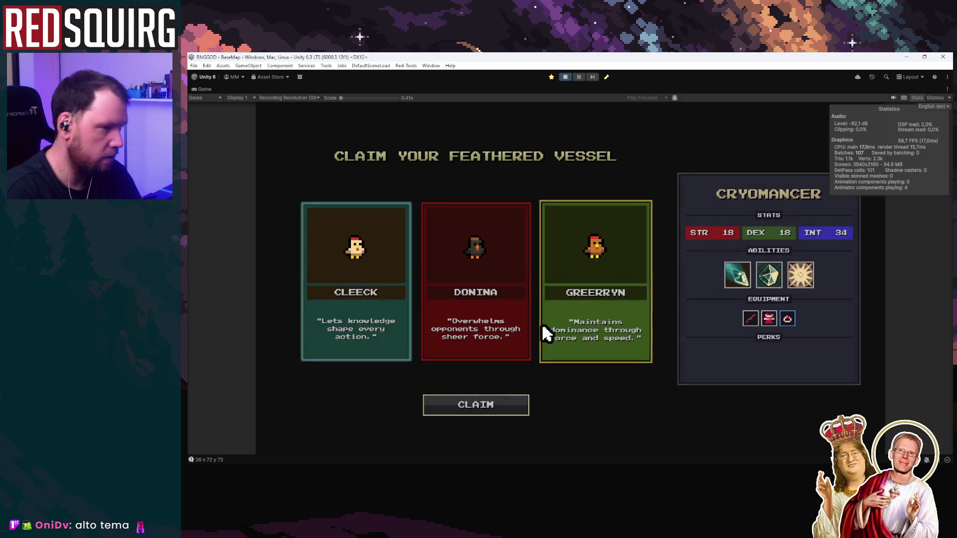
click(493, 317)
click(470, 401)
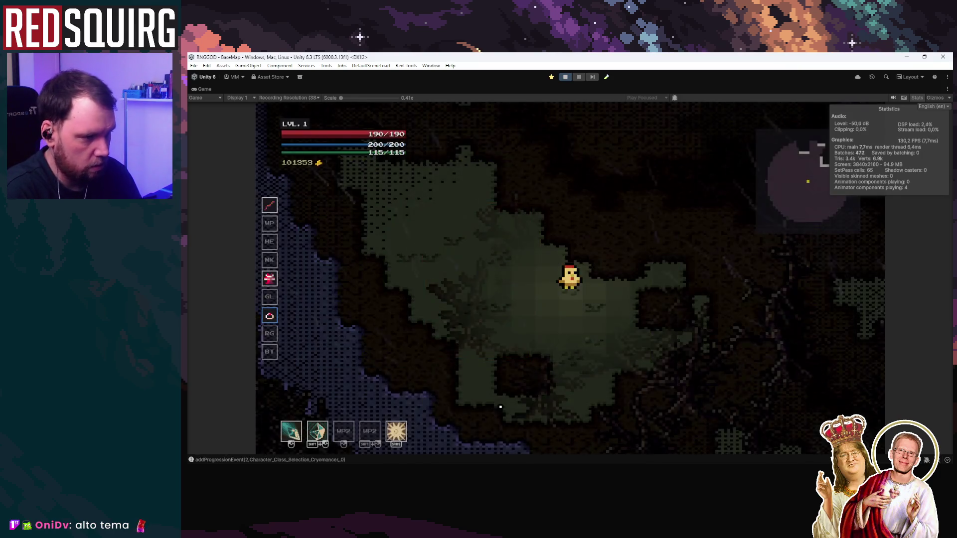
Walk Donina east and south across the map, then stop play mode
key(d)
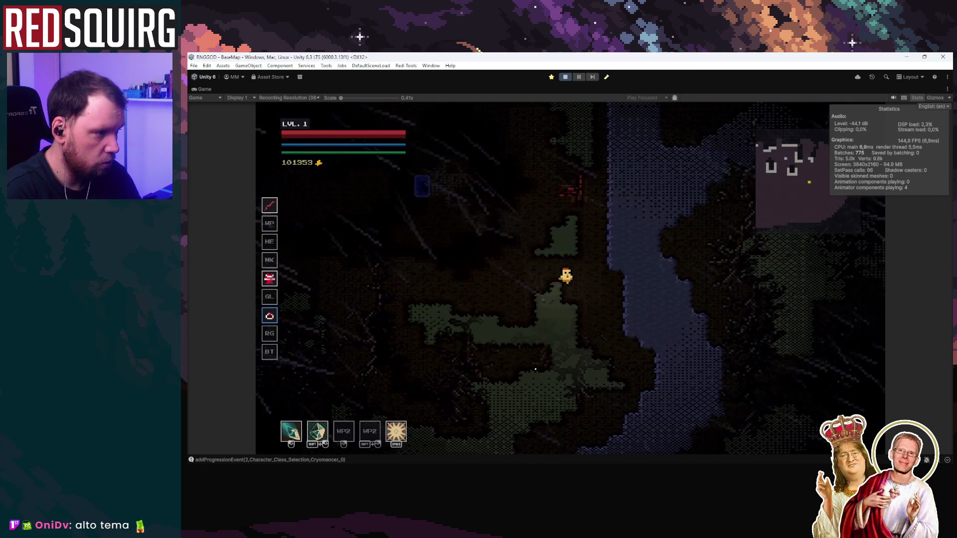
key(s)
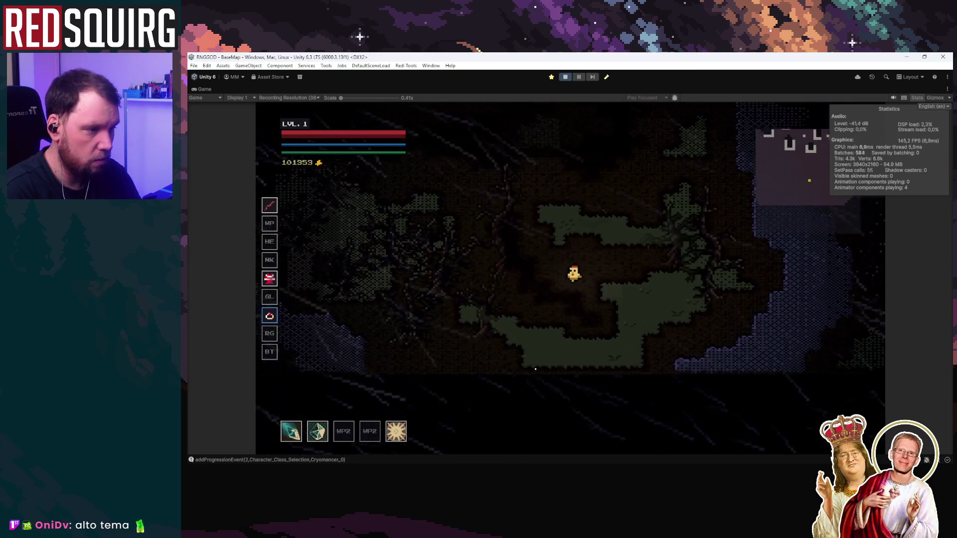
click(565, 76)
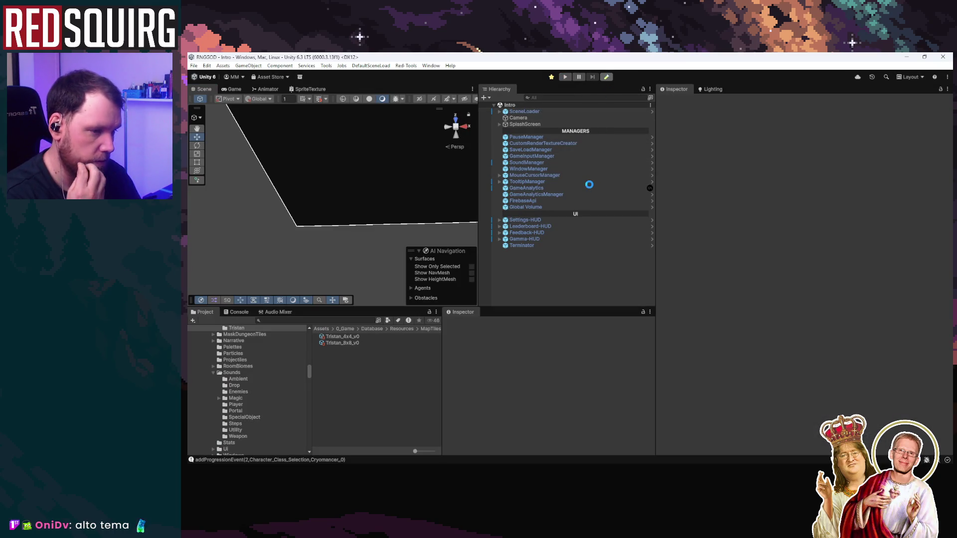
Select Room Tools and its RoomDataGenerator child in the Hierarchy
click(545, 125)
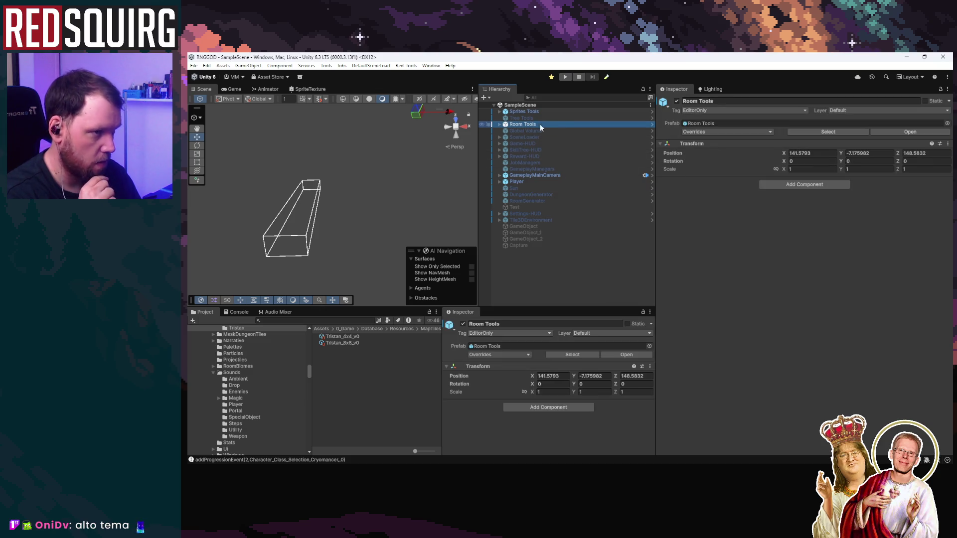
click(499, 124)
click(533, 130)
Restart play mode from the Intro scene with the full layout restored and the Game view shown
key(ctrl+p)
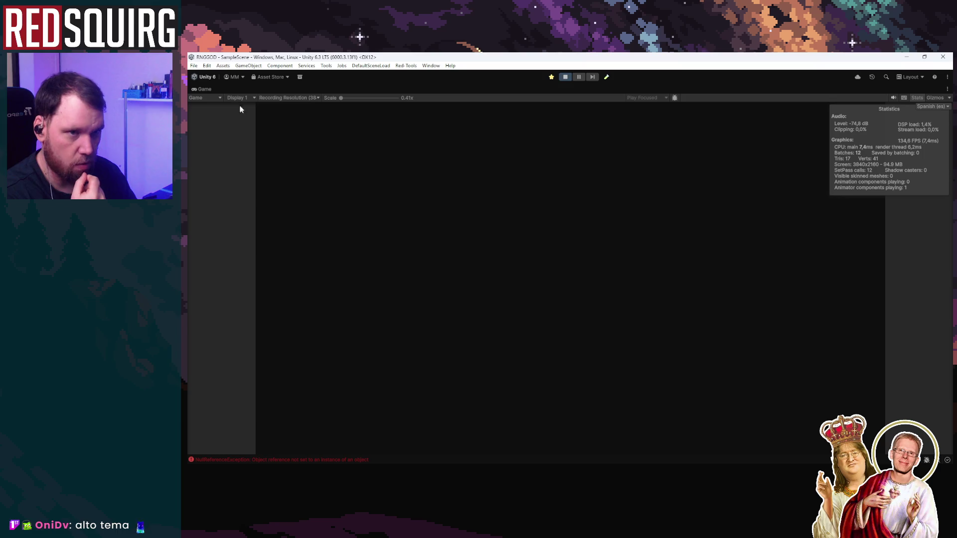
key(shift+space)
click(564, 77)
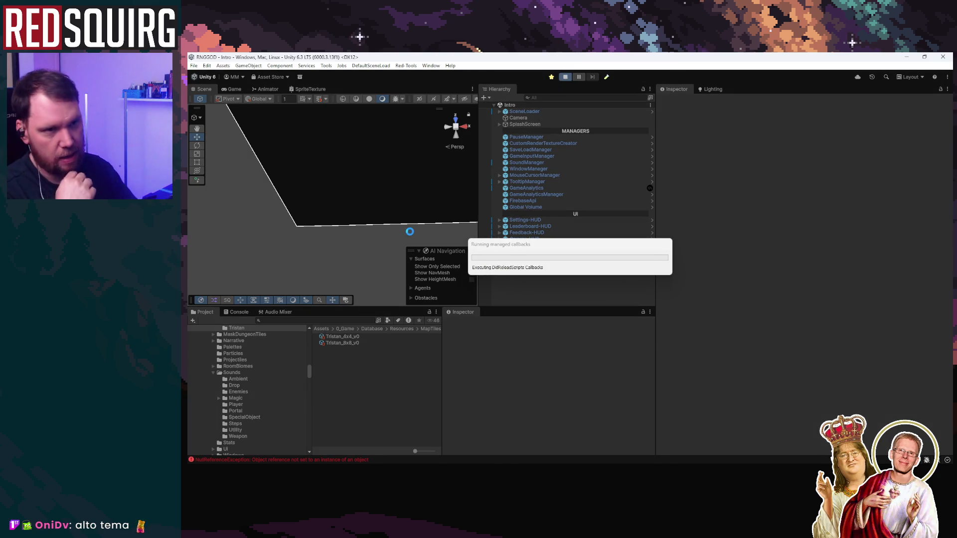
click(238, 91)
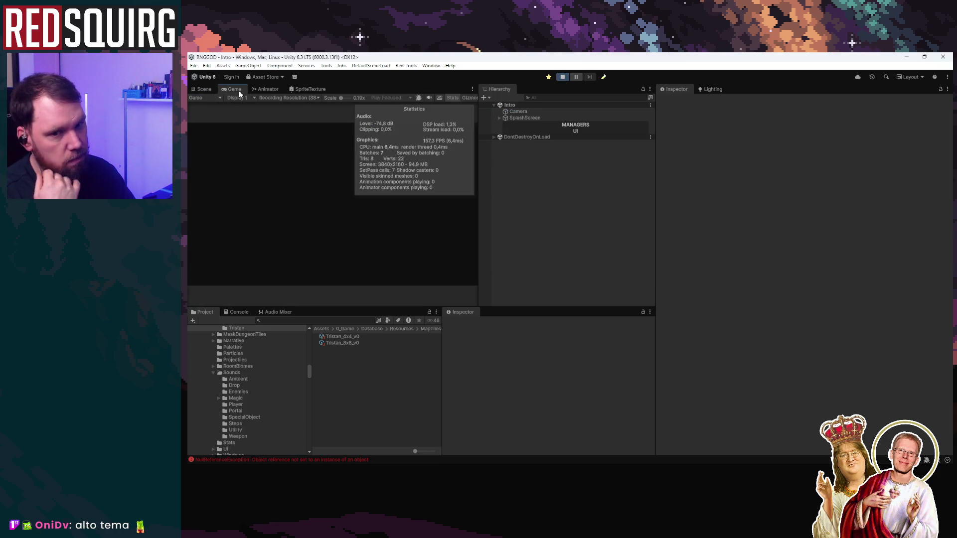
Maximize the Game view, continue the saved game and claim FESITA the Cryomancer
double_click(238, 91)
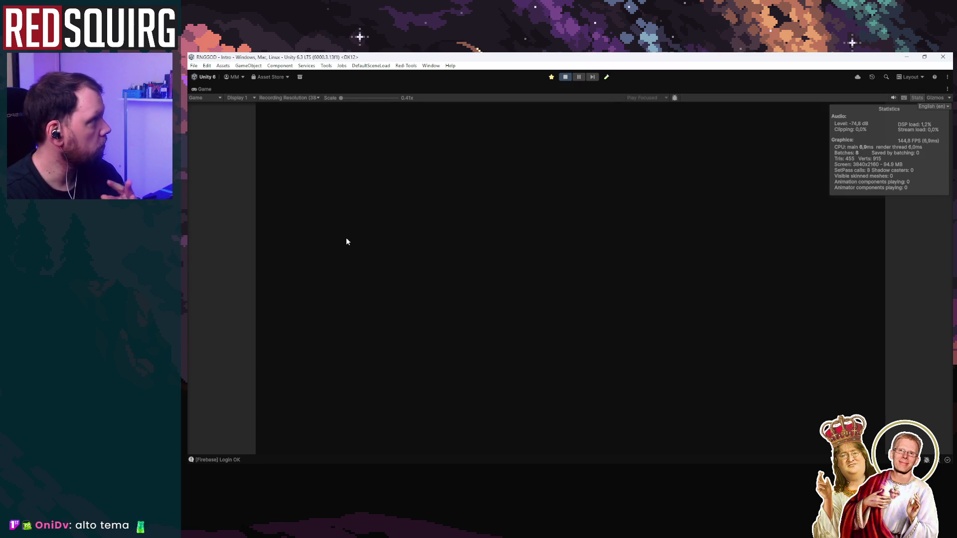
click(523, 329)
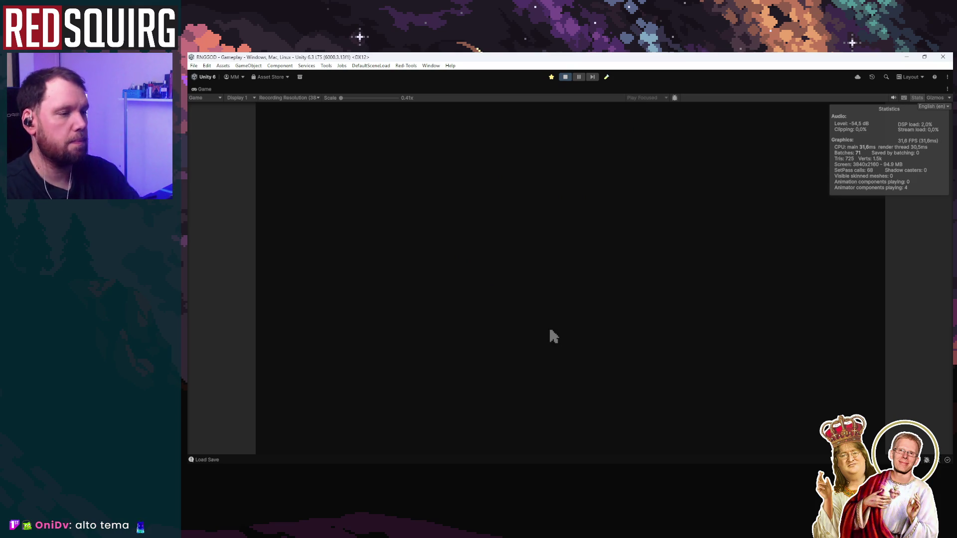
click(511, 324)
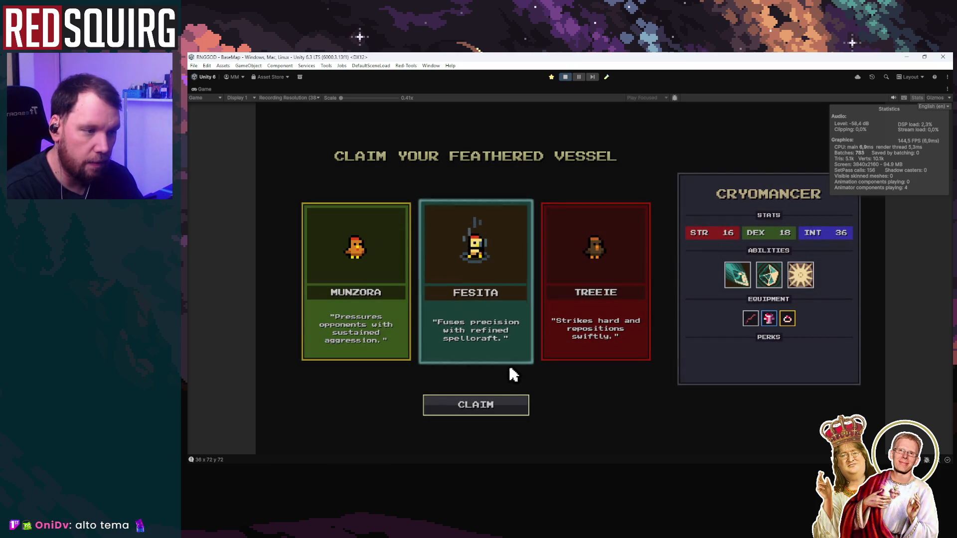
click(519, 406)
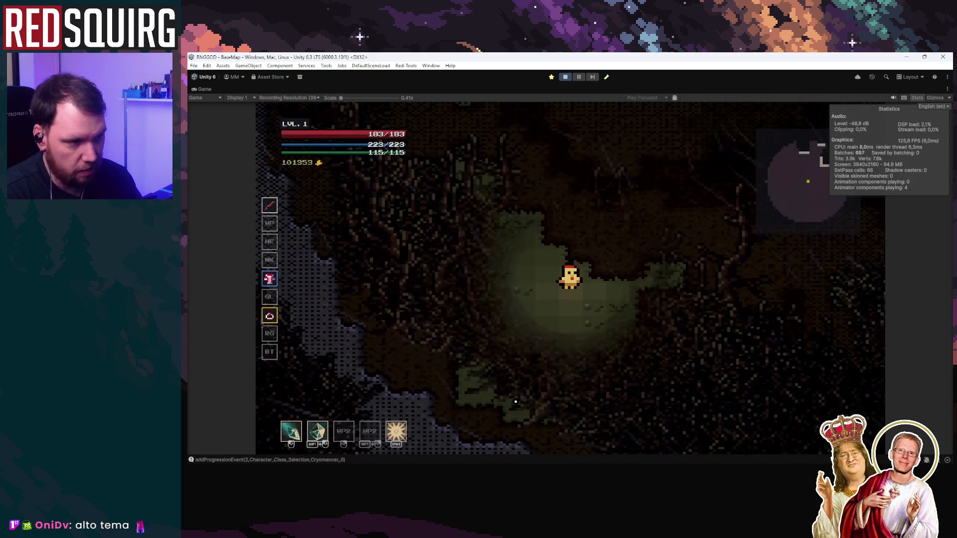
Walk the Cryomancer around the cave map past the river with WASD, then stop play mode
key(d)
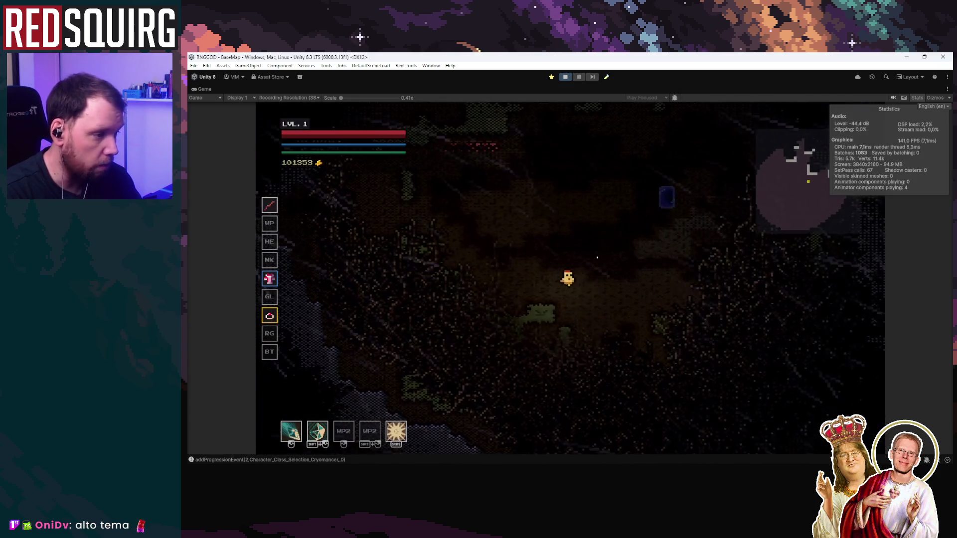
key(s)
key(w)
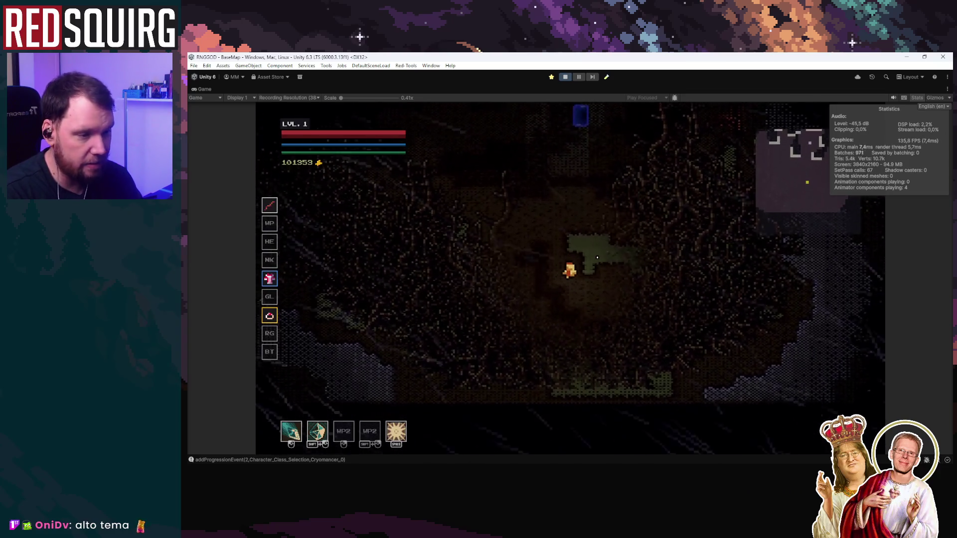
key(a)
key(a)
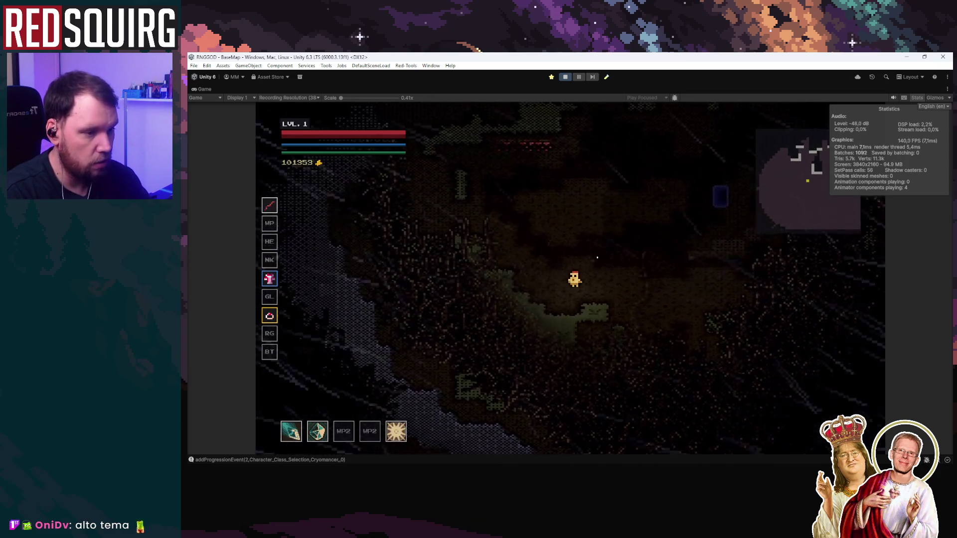
key(w)
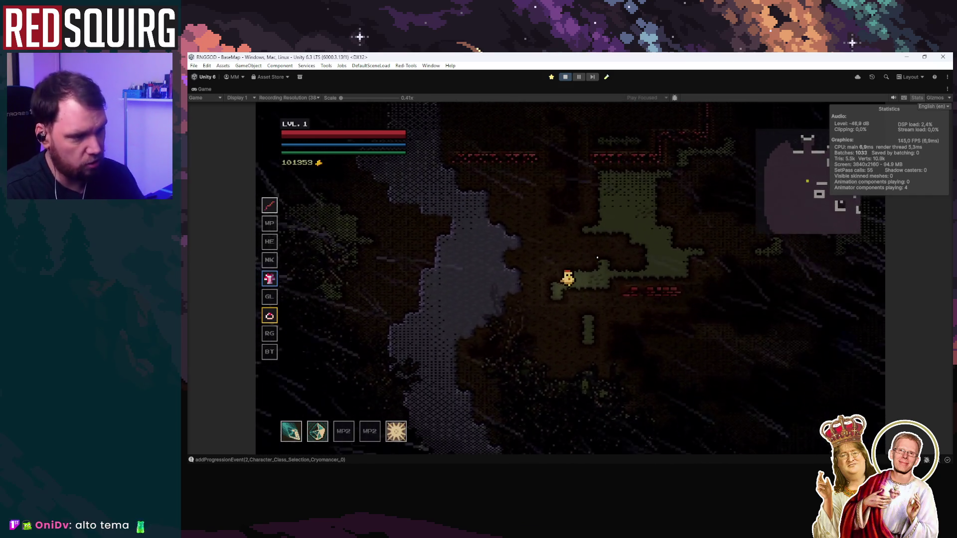
key(s)
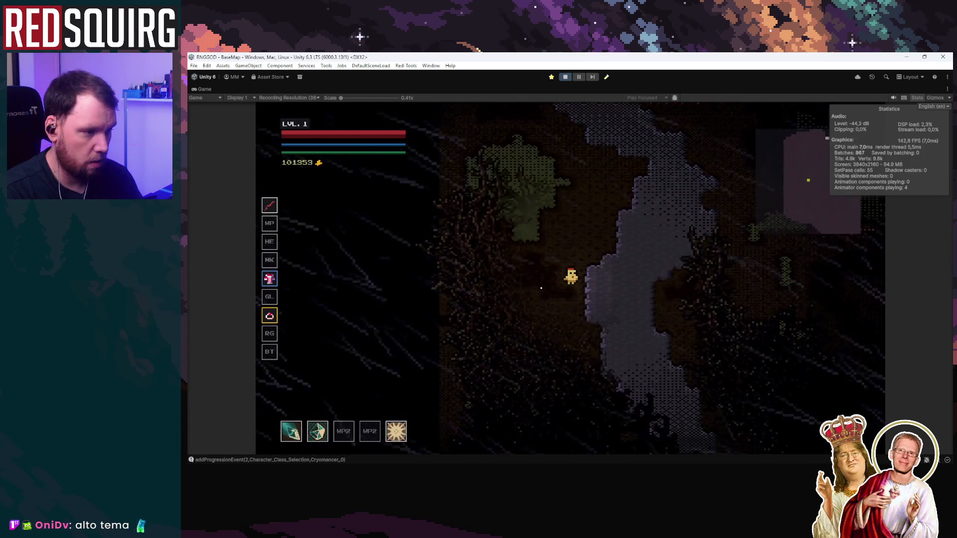
key(s)
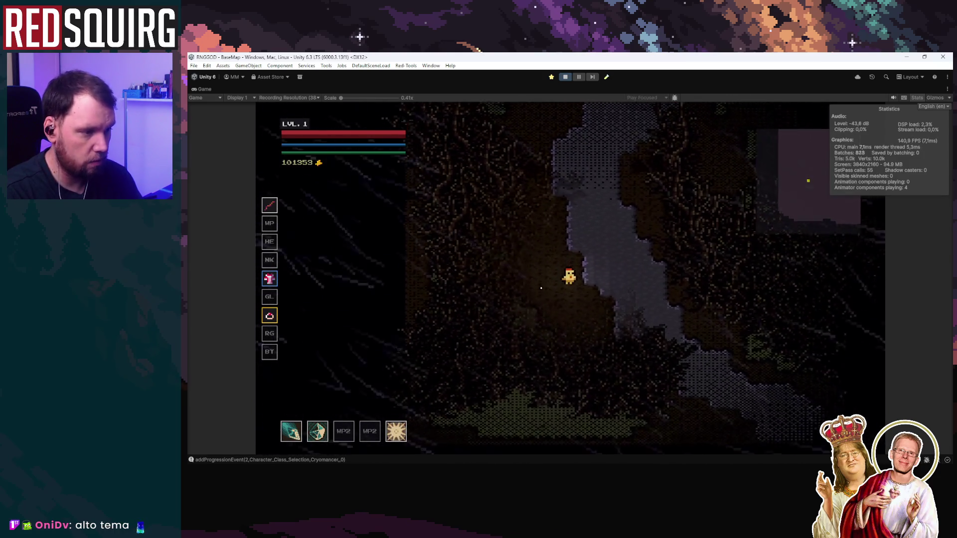
key(d)
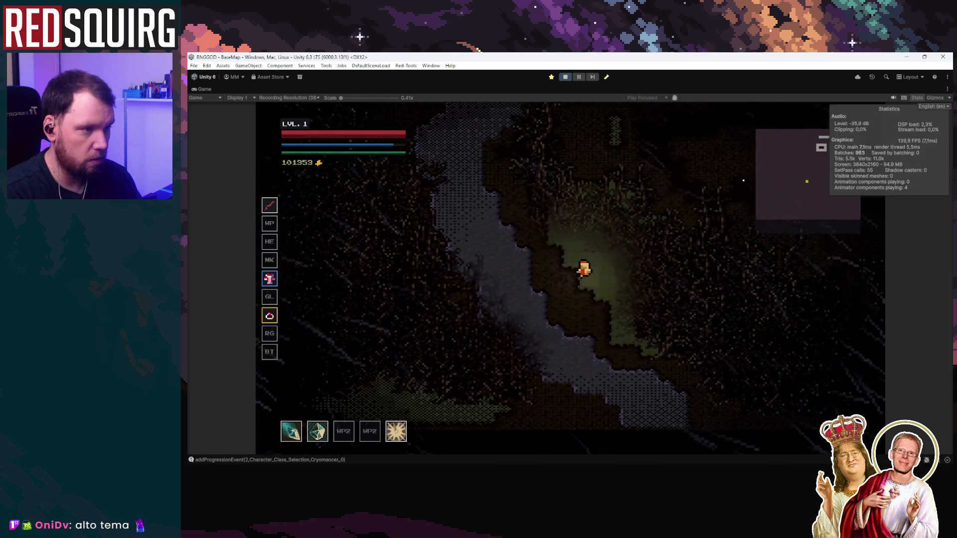
key(d)
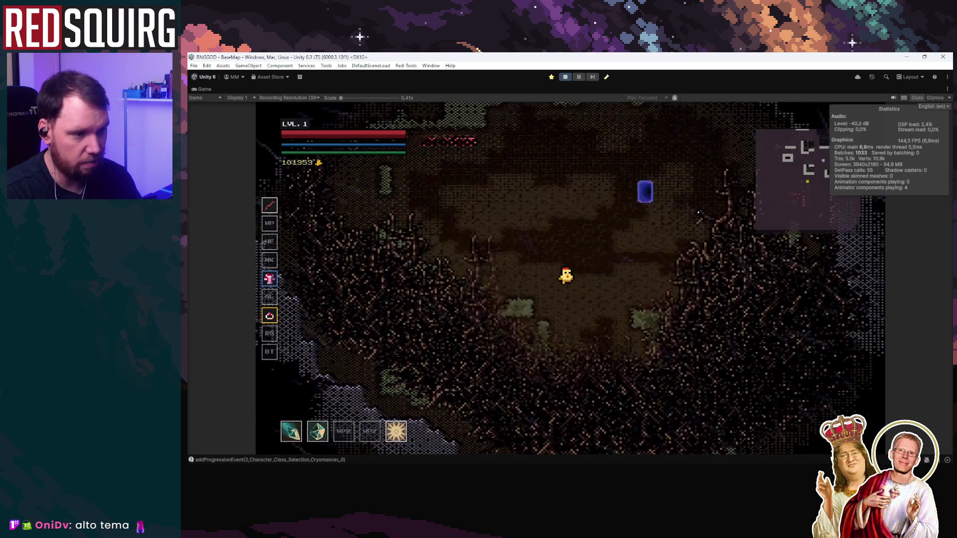
key(d)
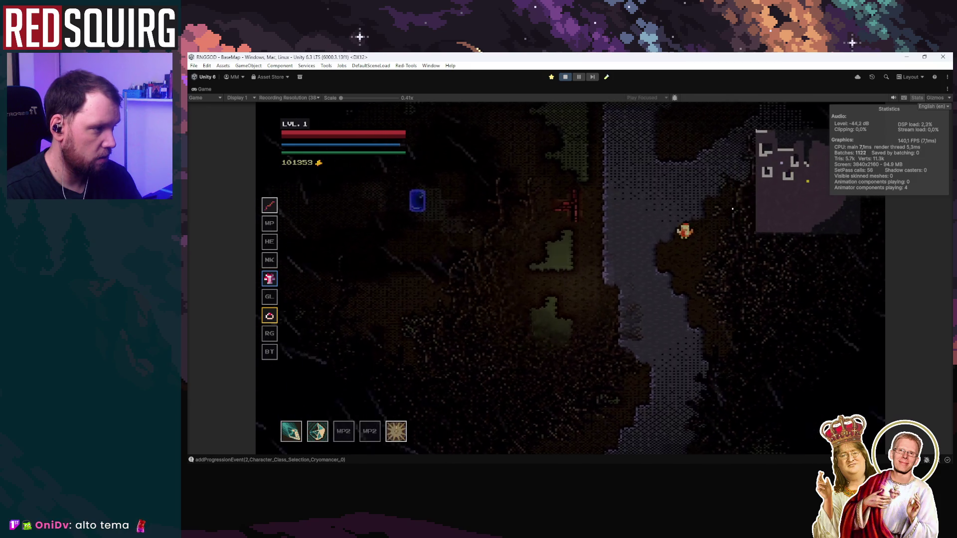
key(a)
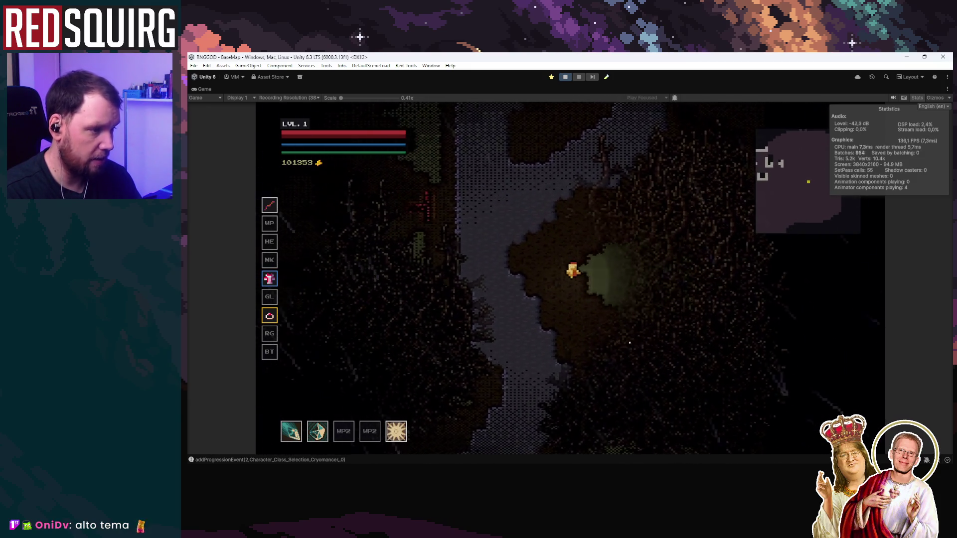
key(a)
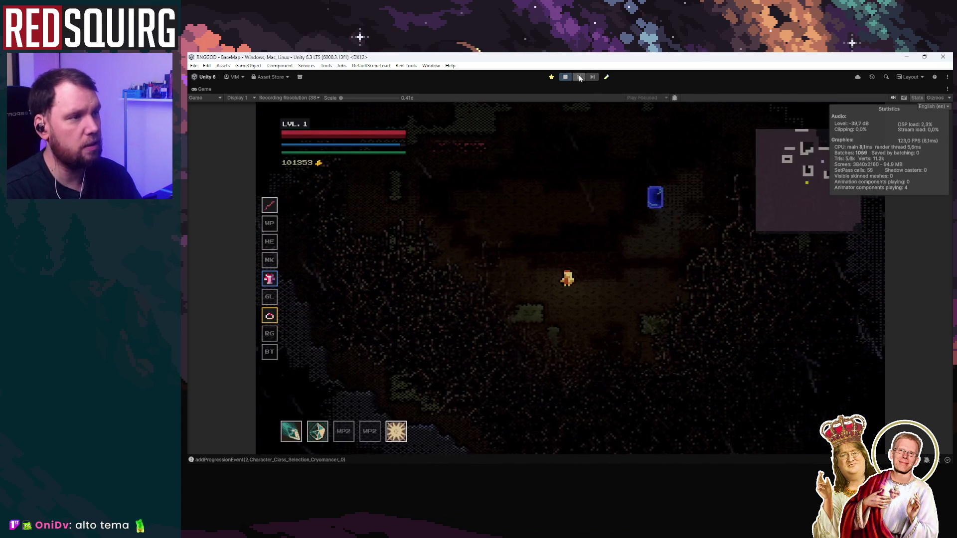
key(ctrl+p)
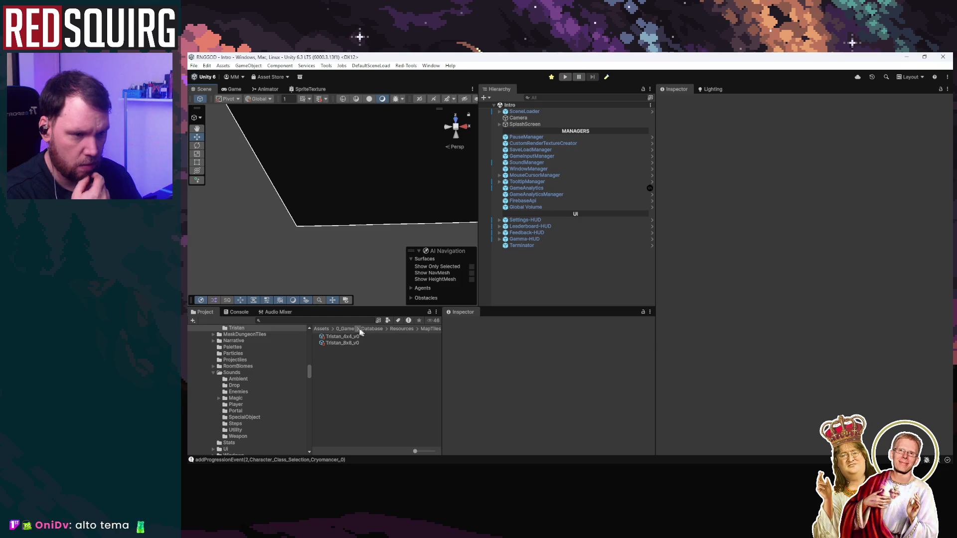
Search the Project window for 'IS' and browse the results
click(345, 321)
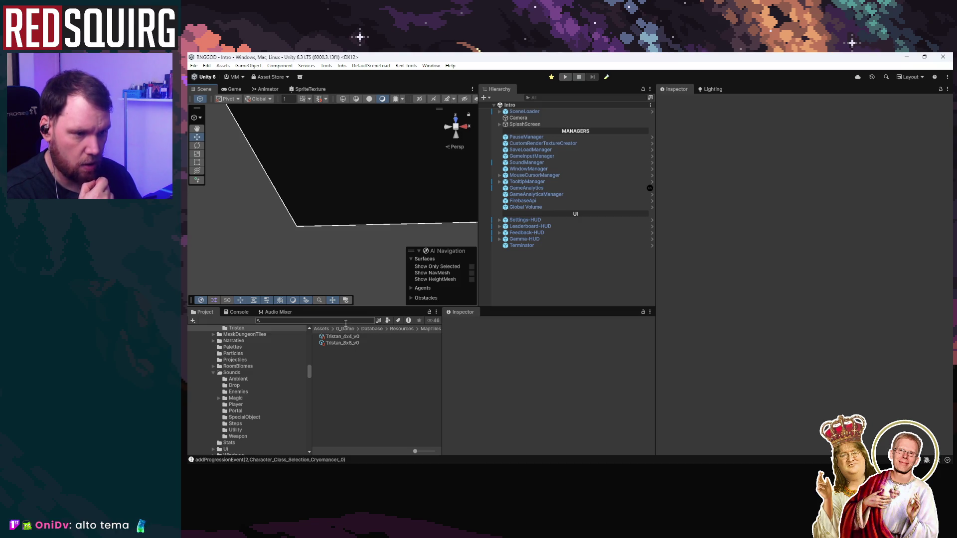
text(TilISTAN)
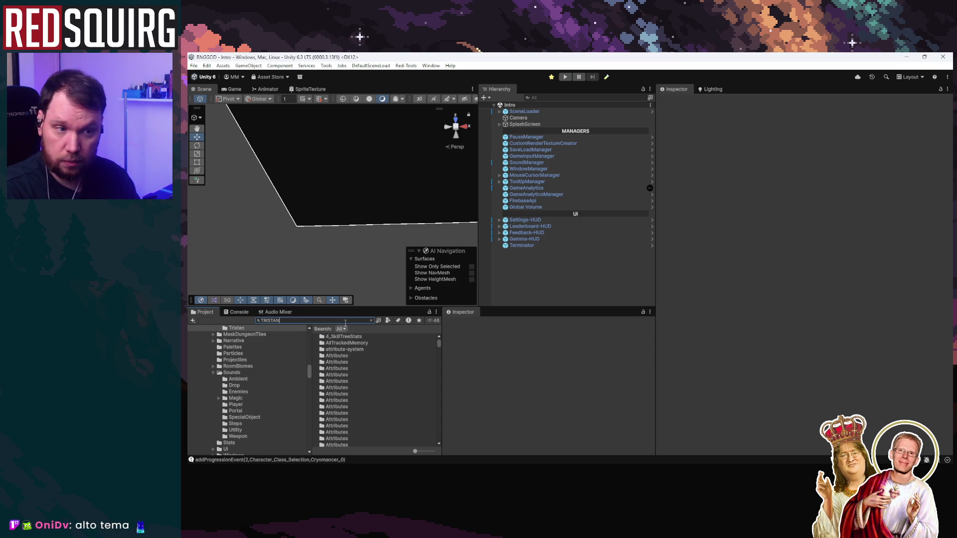
scroll(392, 395, down, 10)
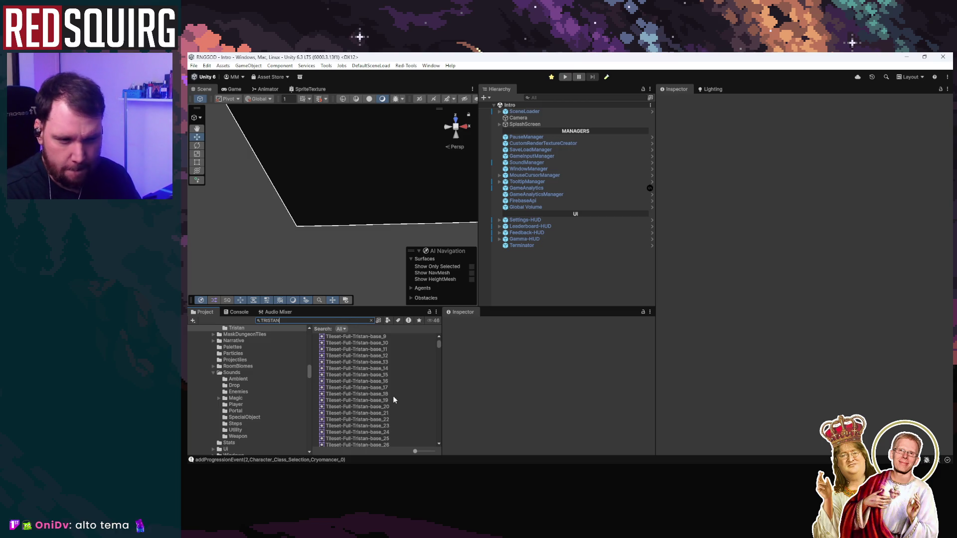
scroll(393, 395, up, 10)
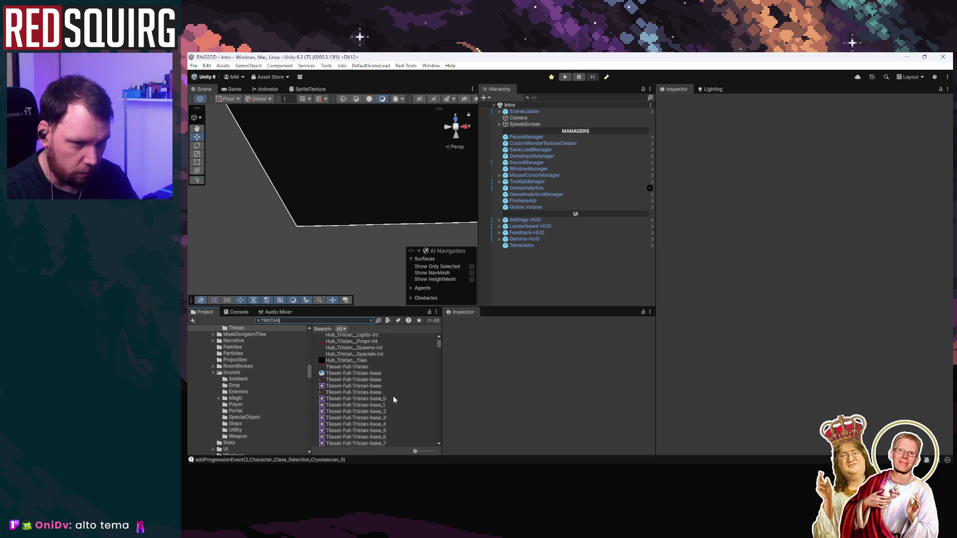
scroll(394, 399, up, 2)
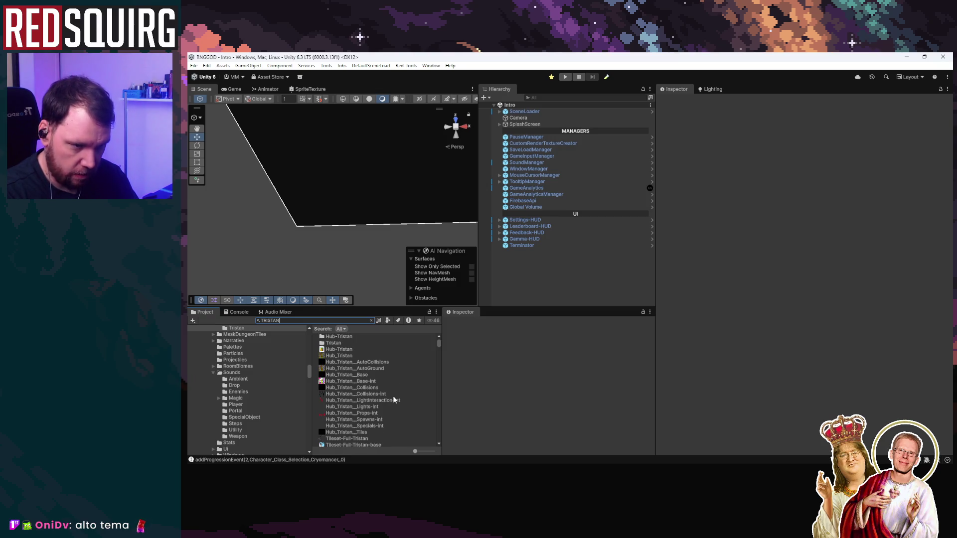
key(BackSpace)
key(BackSpace)
key(BackSpace)
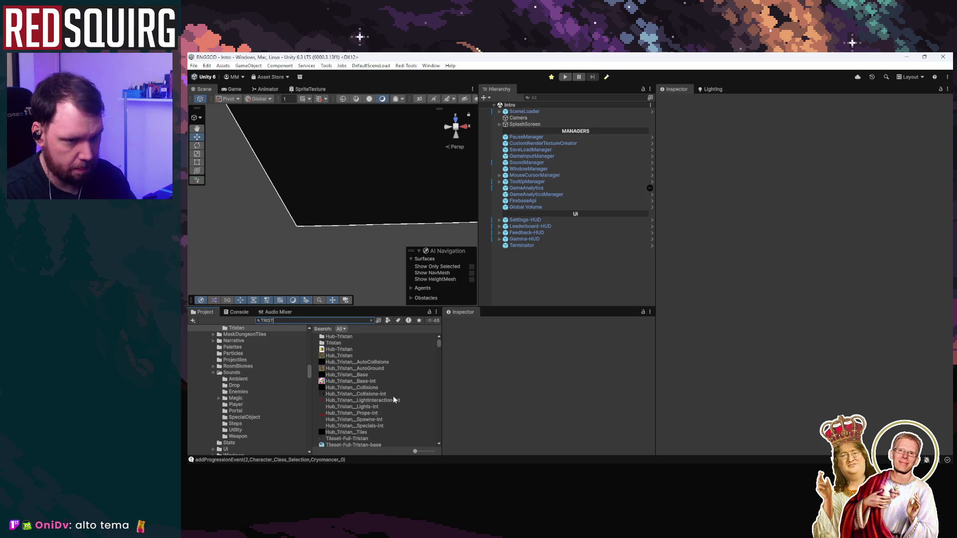
key(BackSpace)
key(BackSpace)
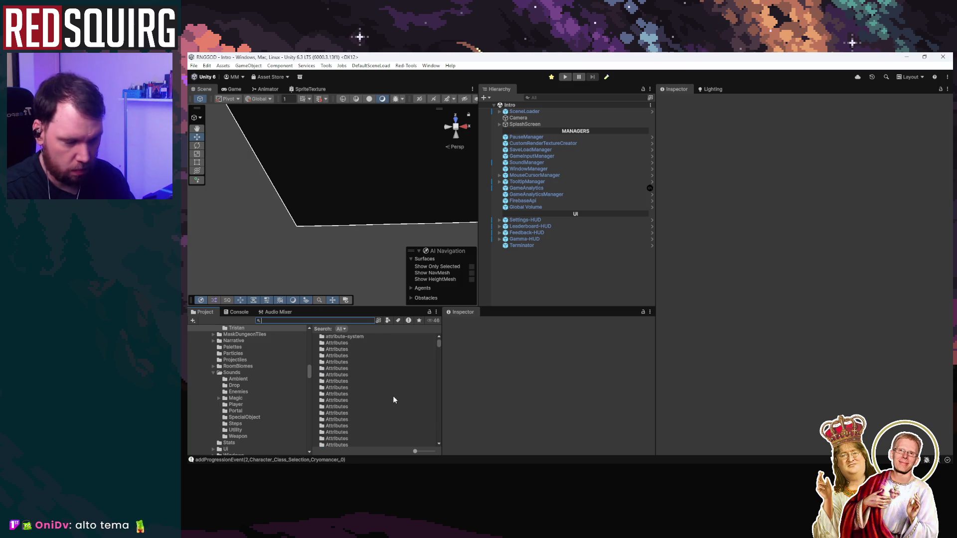
text(biome)
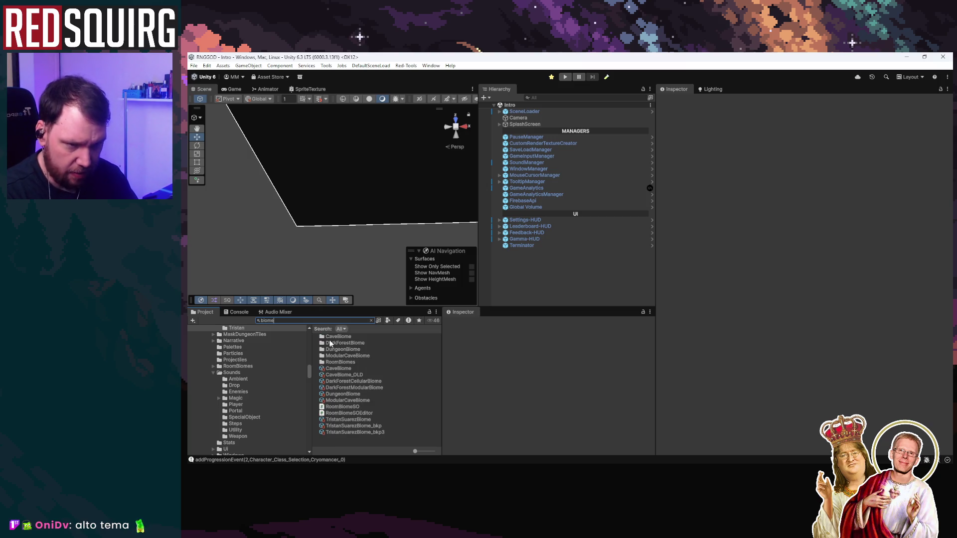
click(364, 420)
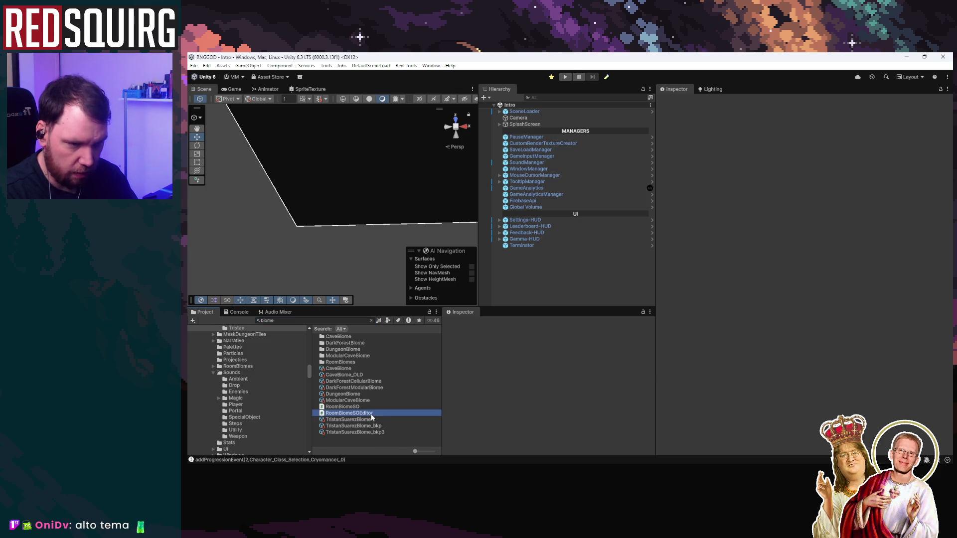
scroll(766, 389, down, 15)
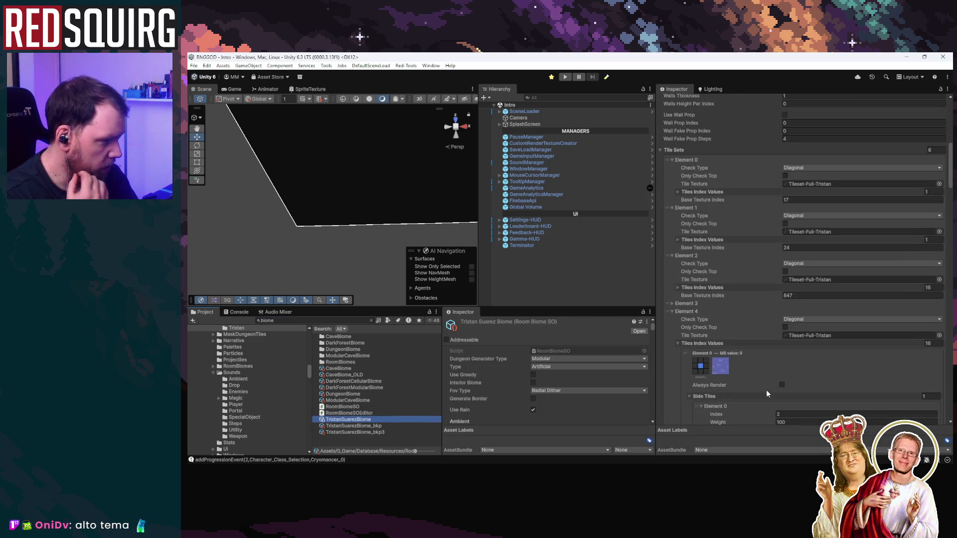
scroll(771, 394, down, 15)
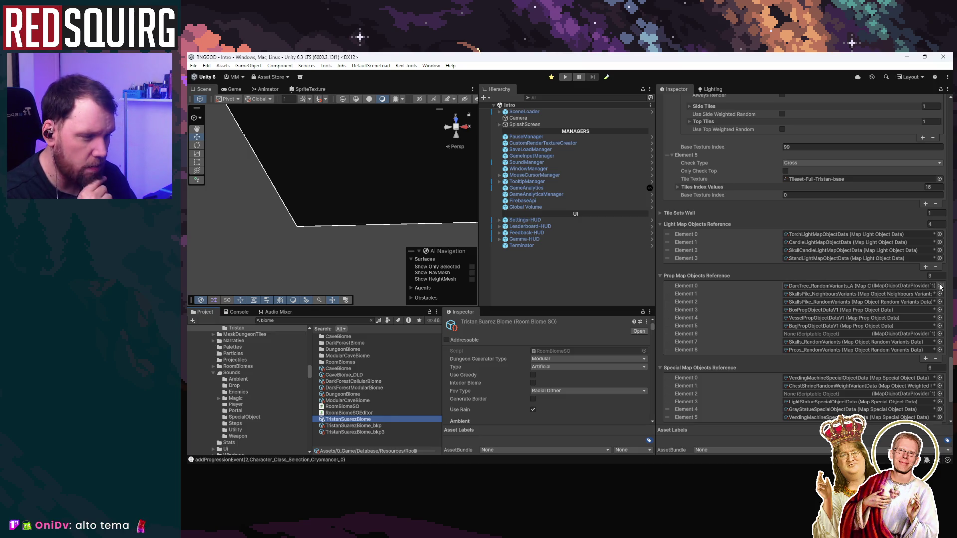
double_click(332, 320)
key(BackSpace)
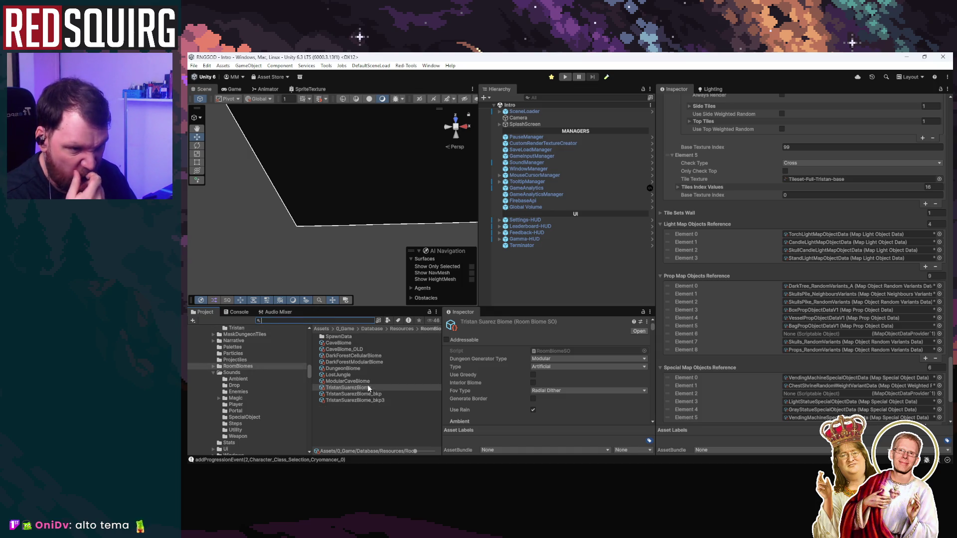
Open DarkForestCellularBiome and ping its DarkTree_NeighboursVariants prop reference
click(378, 357)
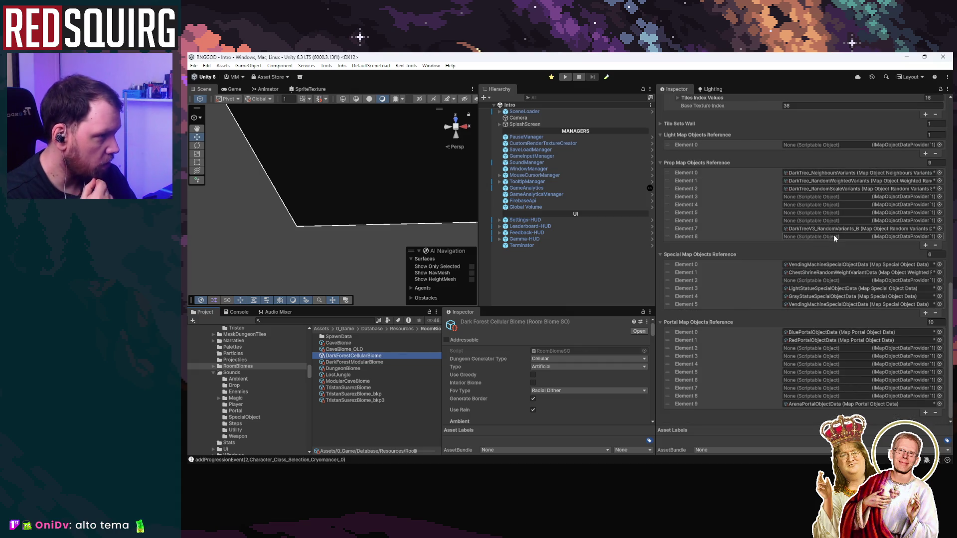
click(845, 173)
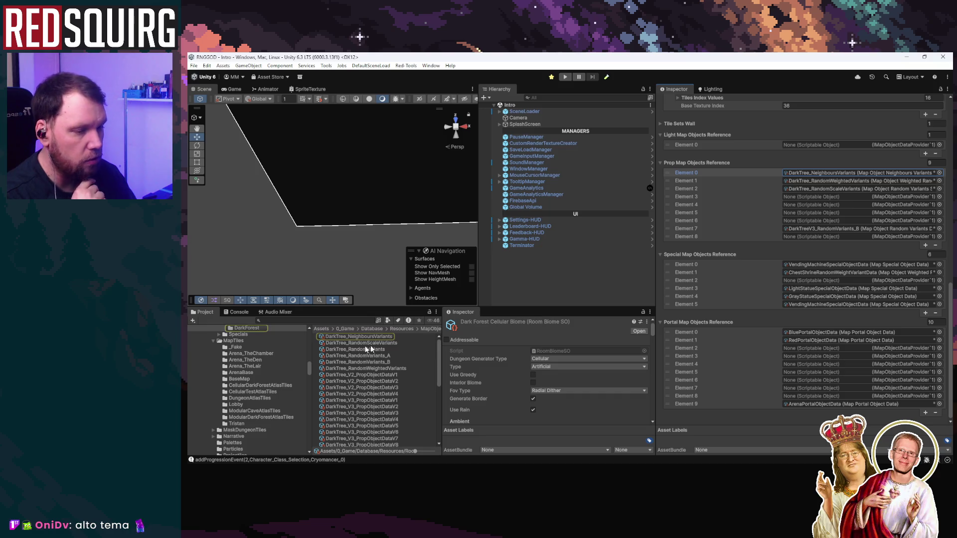
scroll(255, 360, up, 3)
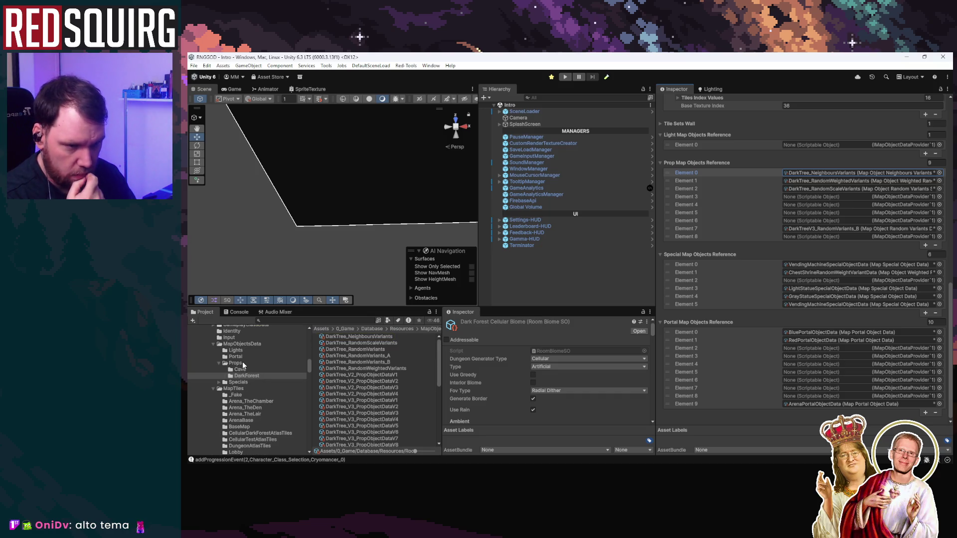
Browse the MapObjectsData > Props folder's map object data assets
click(236, 363)
click(249, 344)
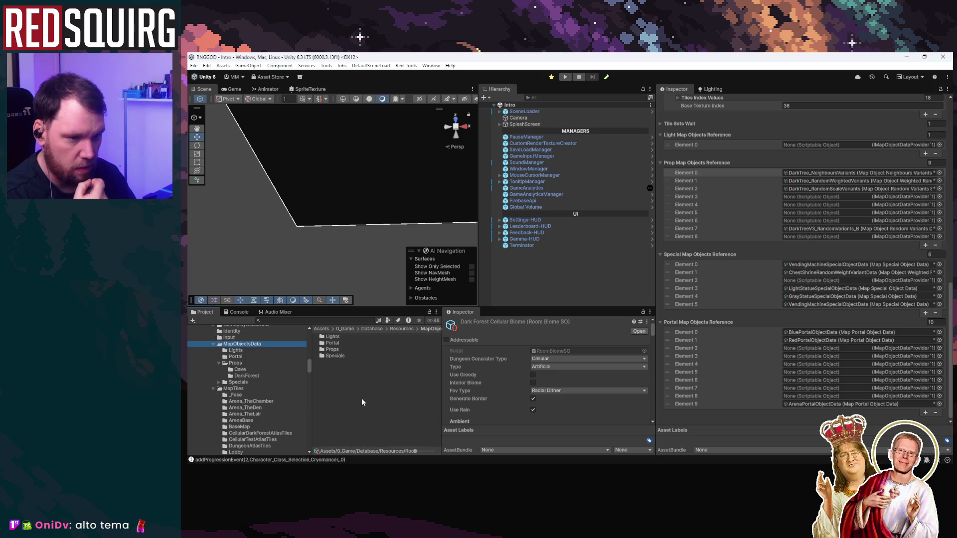
click(247, 362)
click(255, 343)
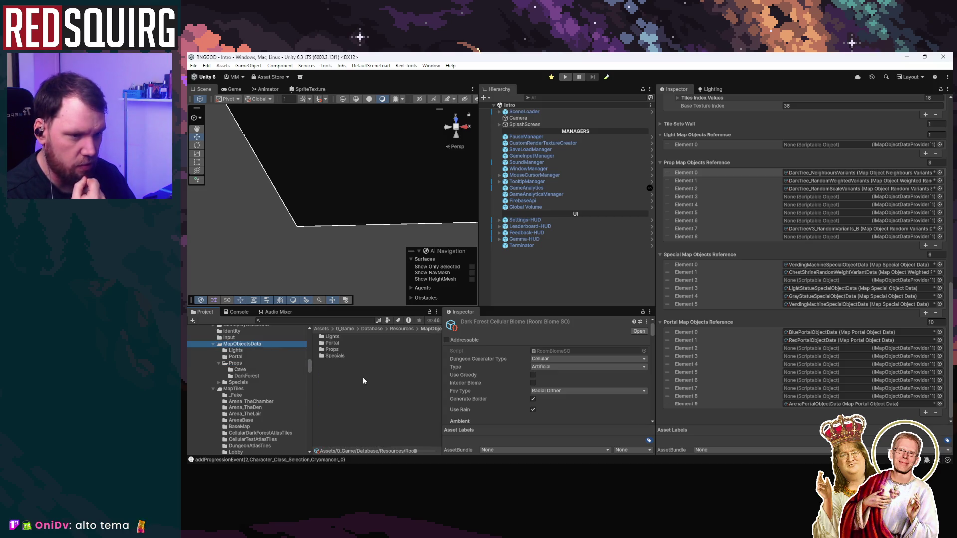
click(235, 364)
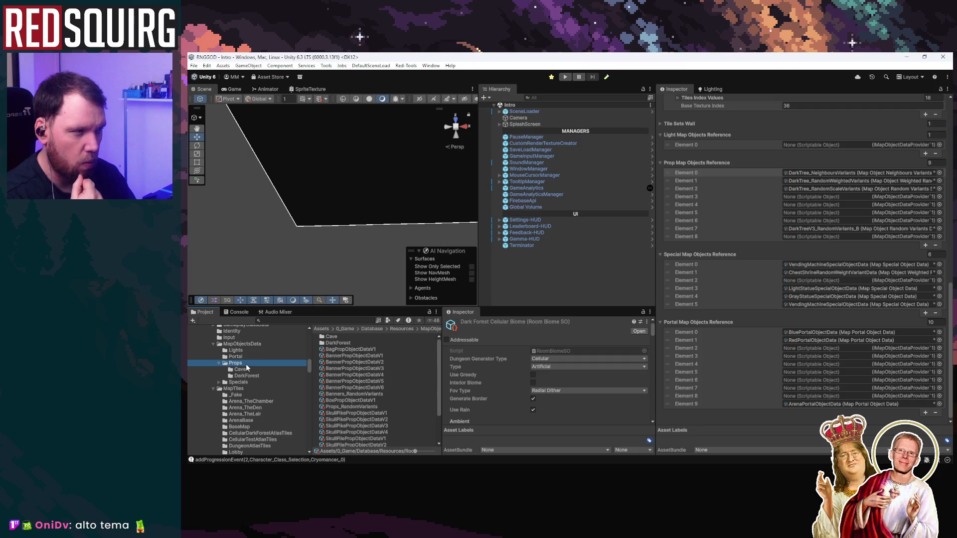
scroll(805, 305, up, 10)
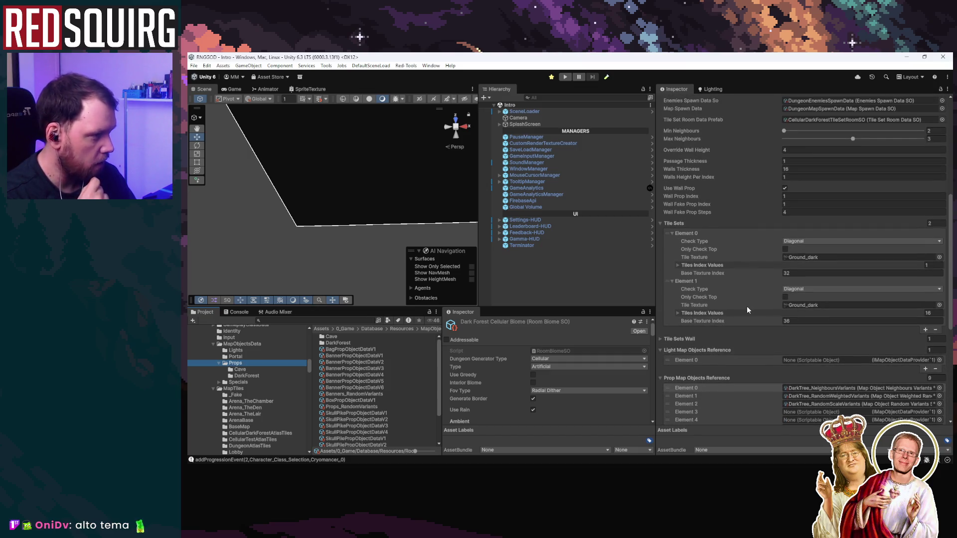
scroll(746, 309, up, 3)
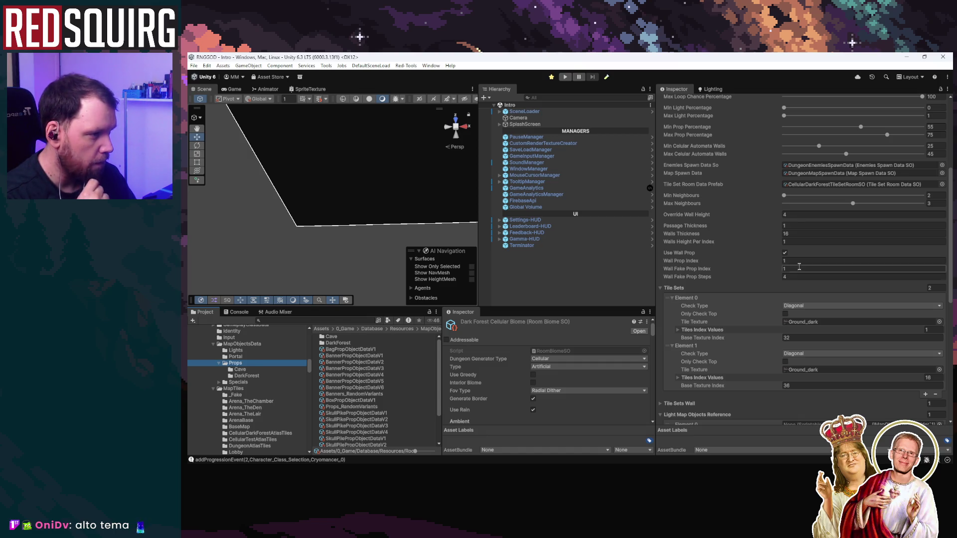
scroll(747, 359, down, 6)
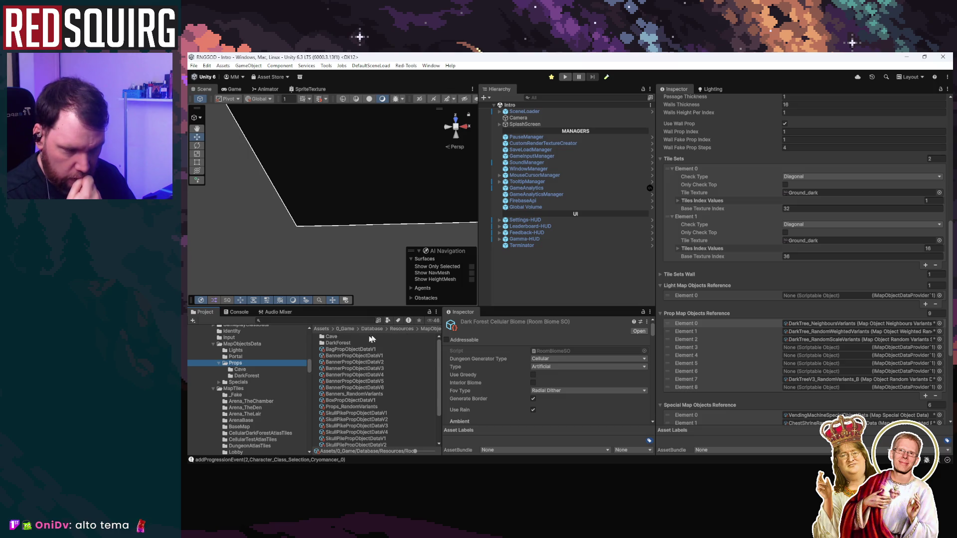
scroll(261, 361, up, 3)
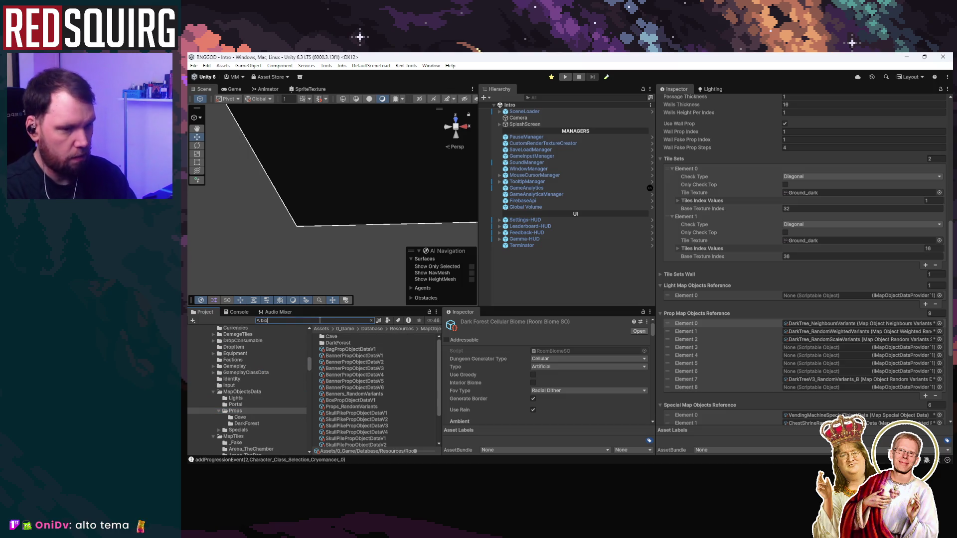
text(me)
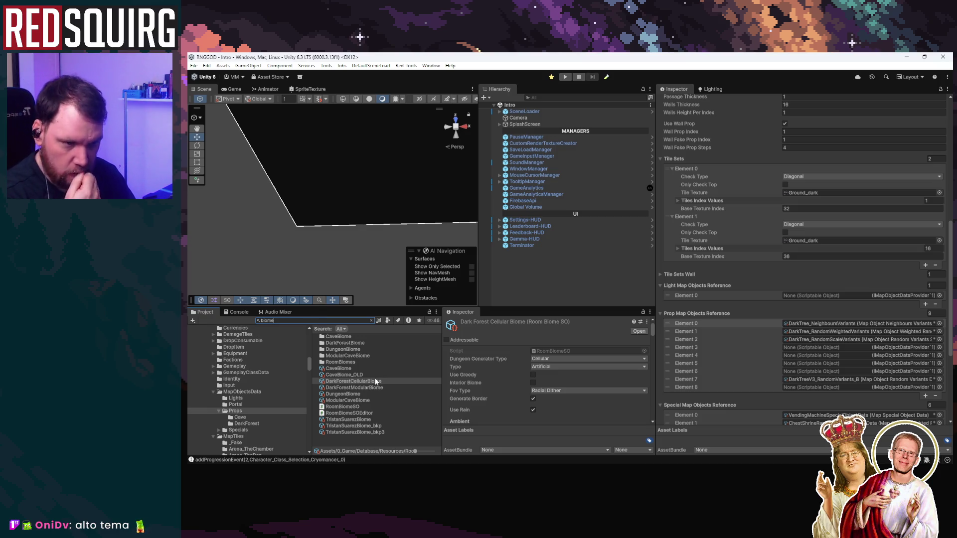
click(362, 394)
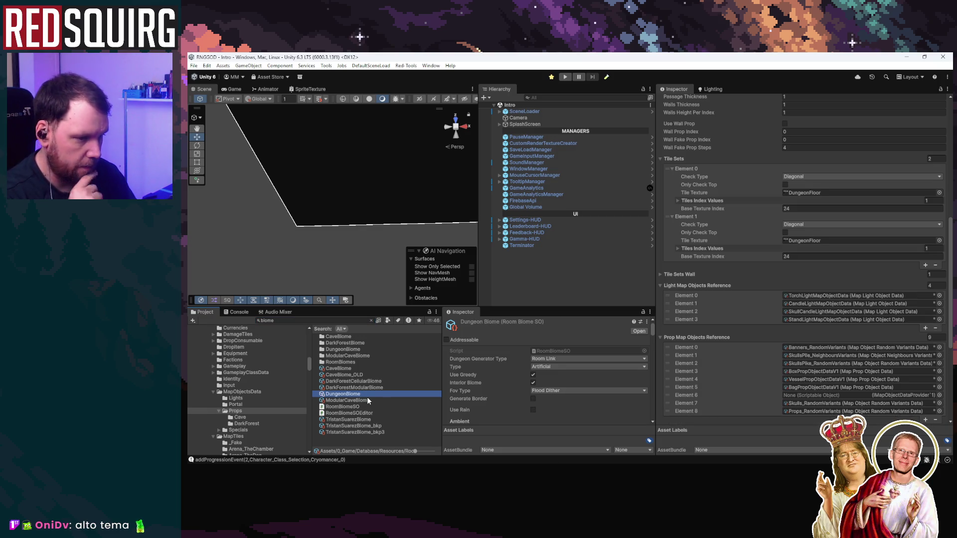
click(372, 420)
scroll(797, 370, down, 5)
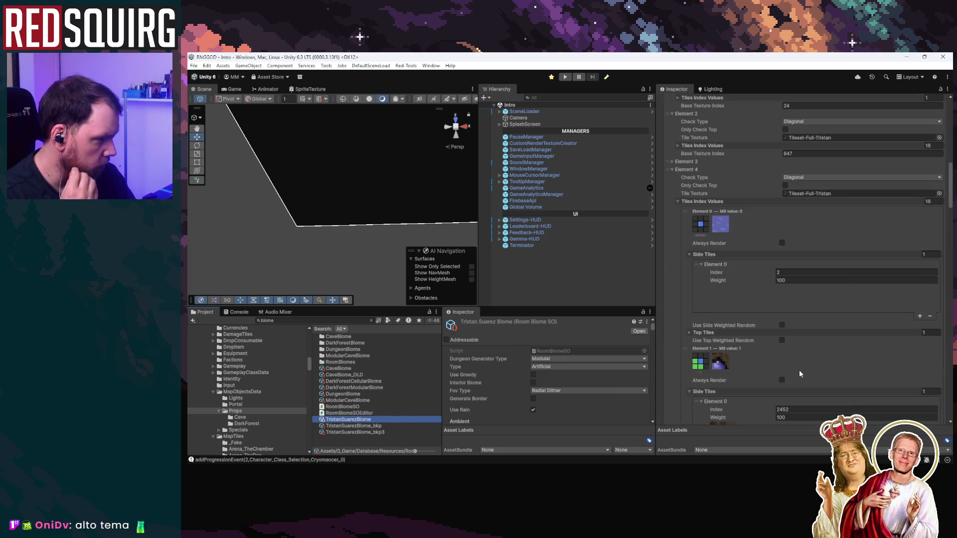
scroll(802, 374, down, 15)
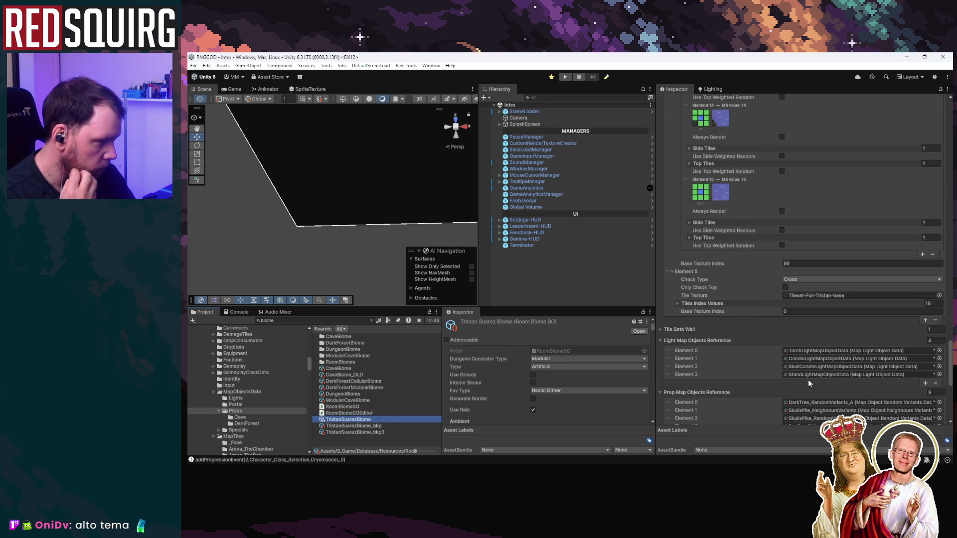
scroll(807, 379, down, 5)
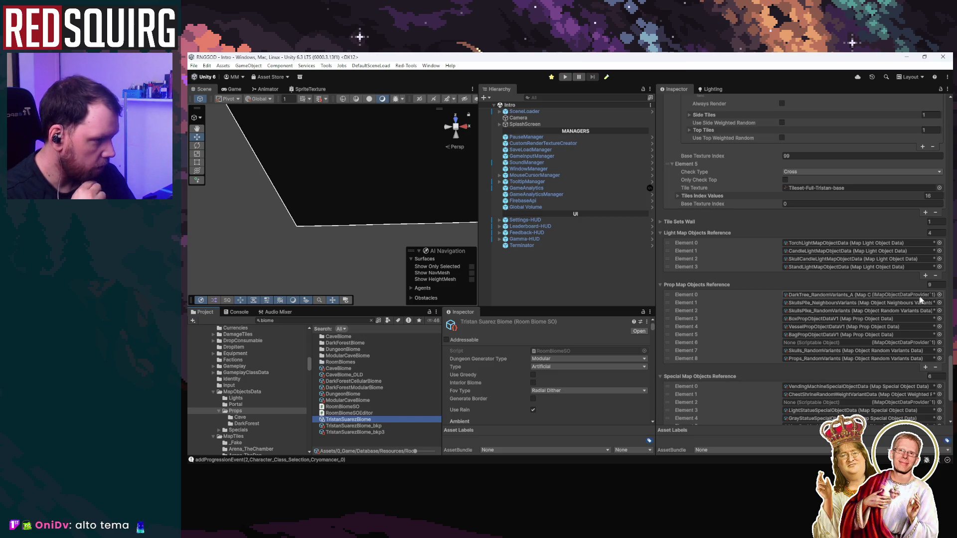
Set prop Element 0 to DarkTree_NeighboursVariants, found by searching 'darktree' in the picker
click(938, 295)
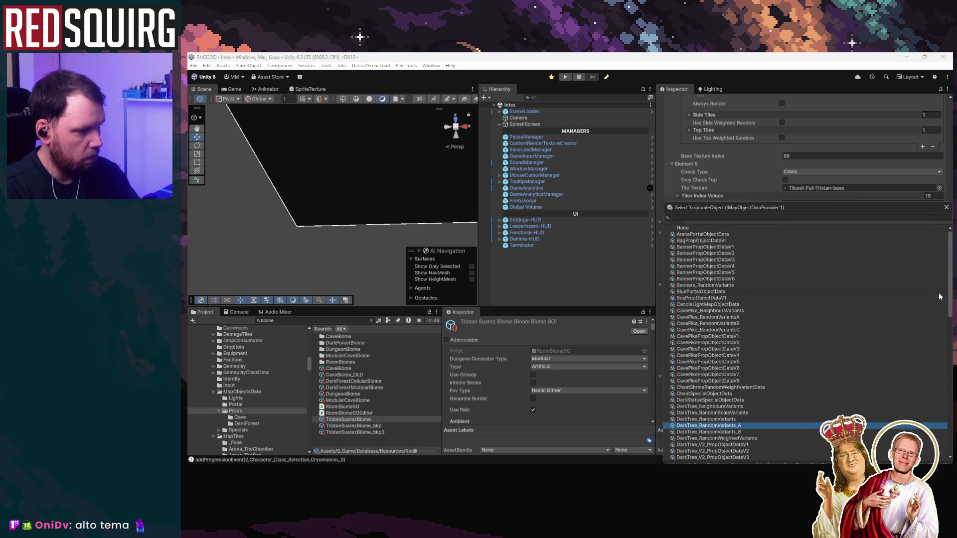
drag(765, 208, 585, 195)
click(562, 204)
text(darktree)
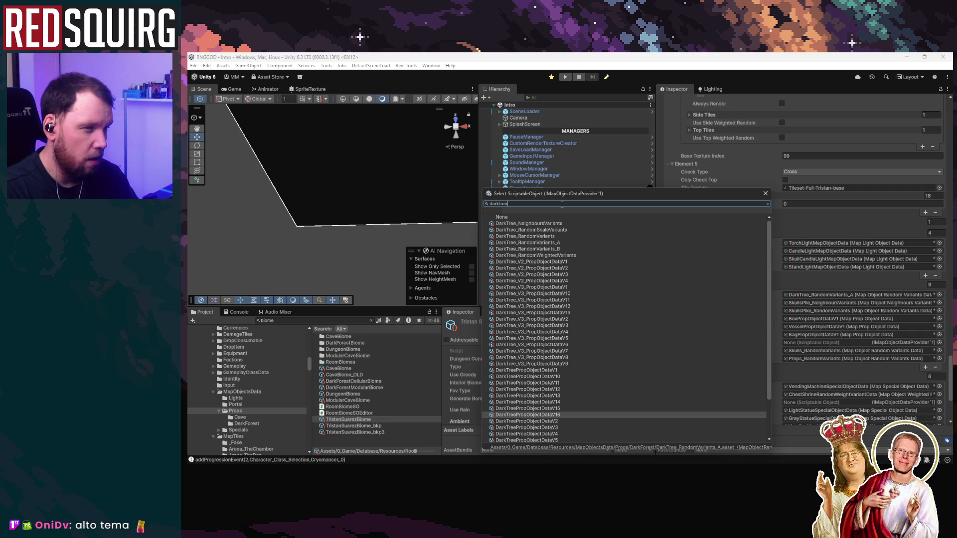
double_click(558, 224)
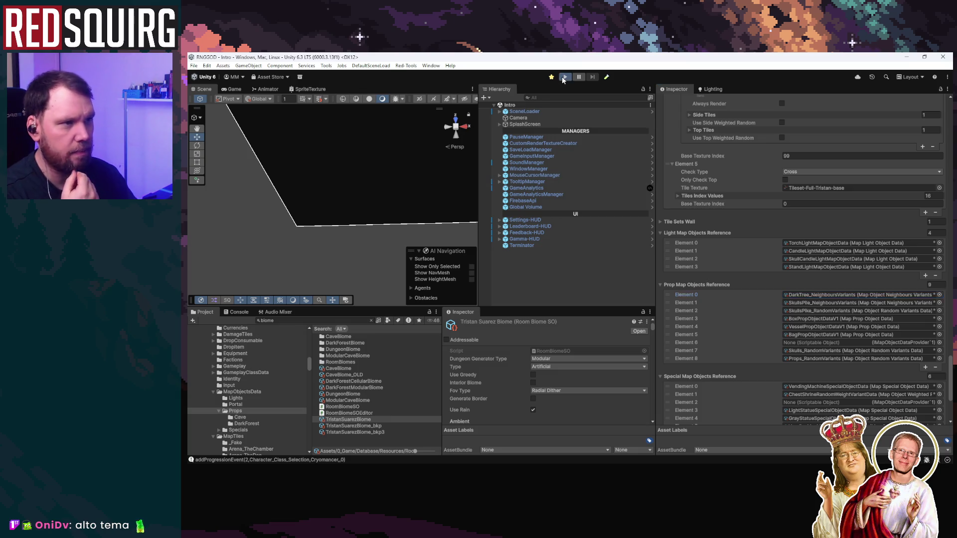
Start play mode, maximize the Game view, continue and claim Oockora the Cryomancer
click(563, 78)
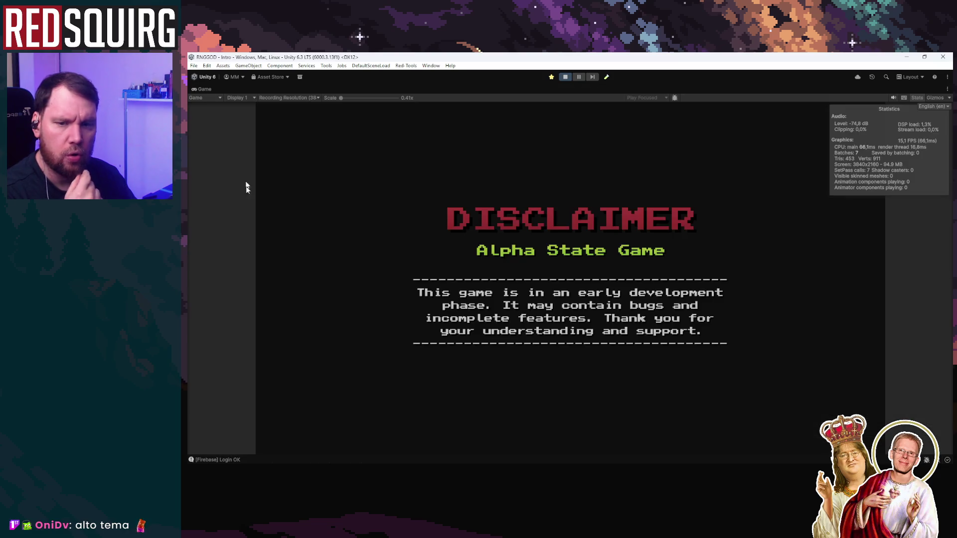
double_click(235, 89)
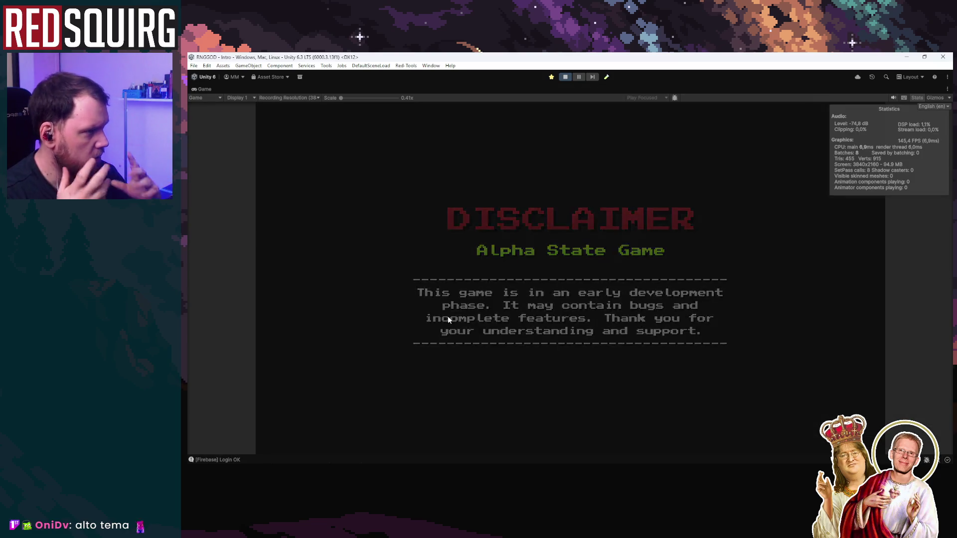
click(565, 329)
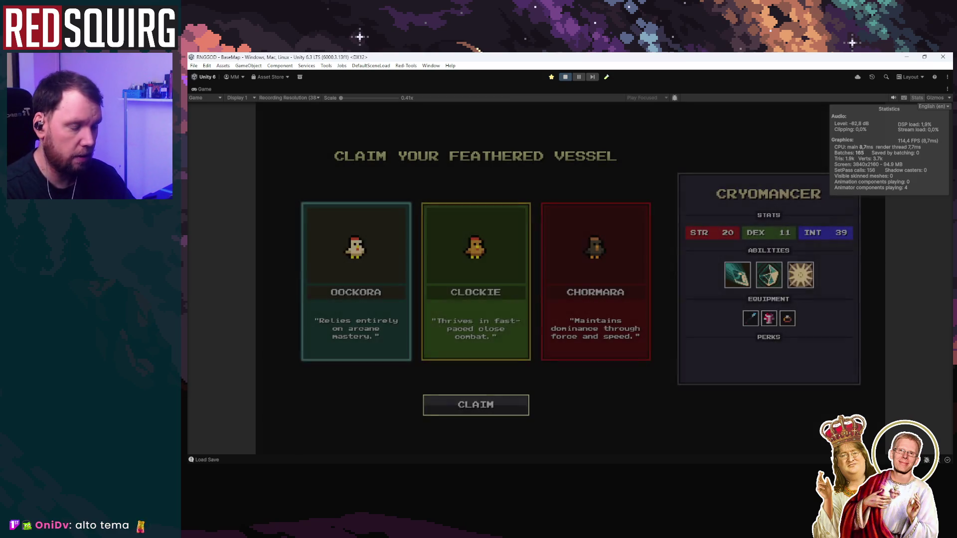
click(397, 342)
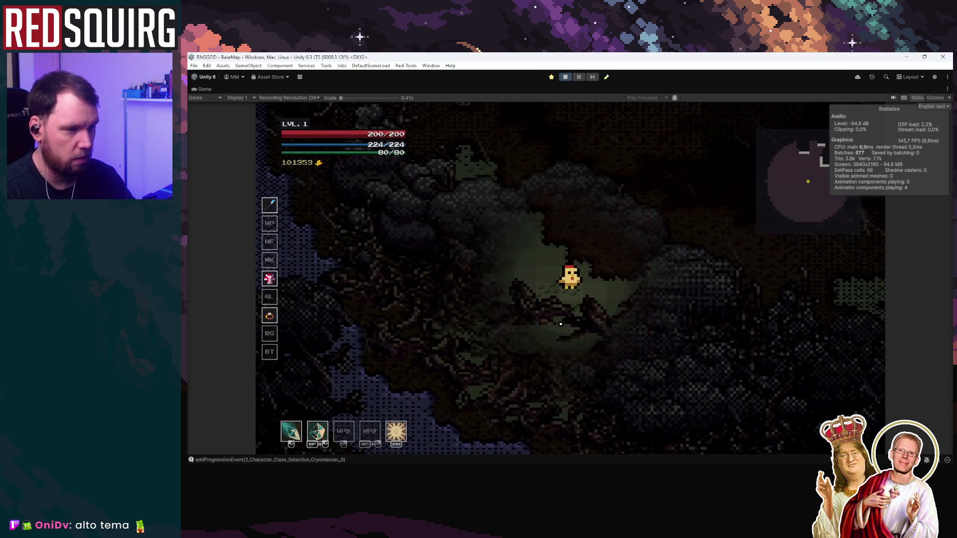
Walk the Cryomancer around the dark-tree-lined cave clearing with WASD
key(w)
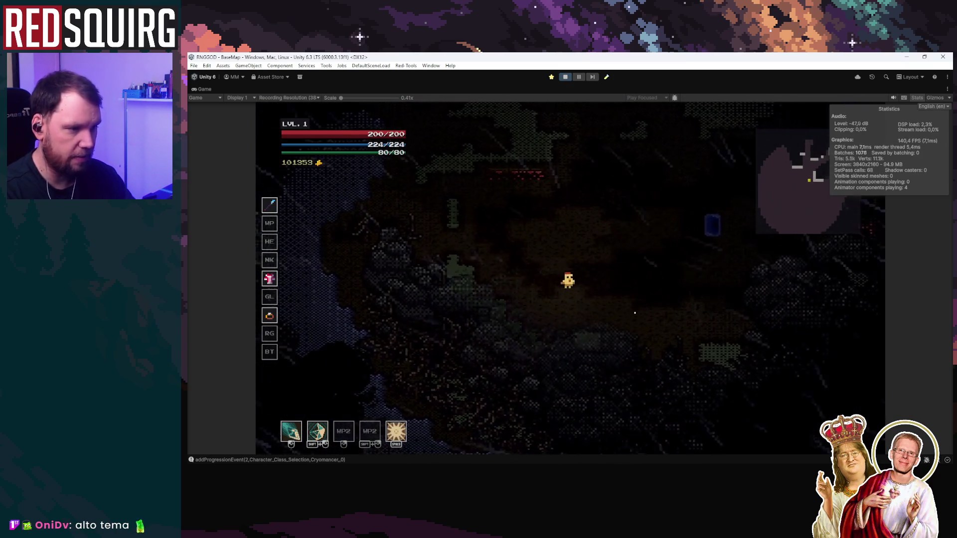
key(d)
key(s)
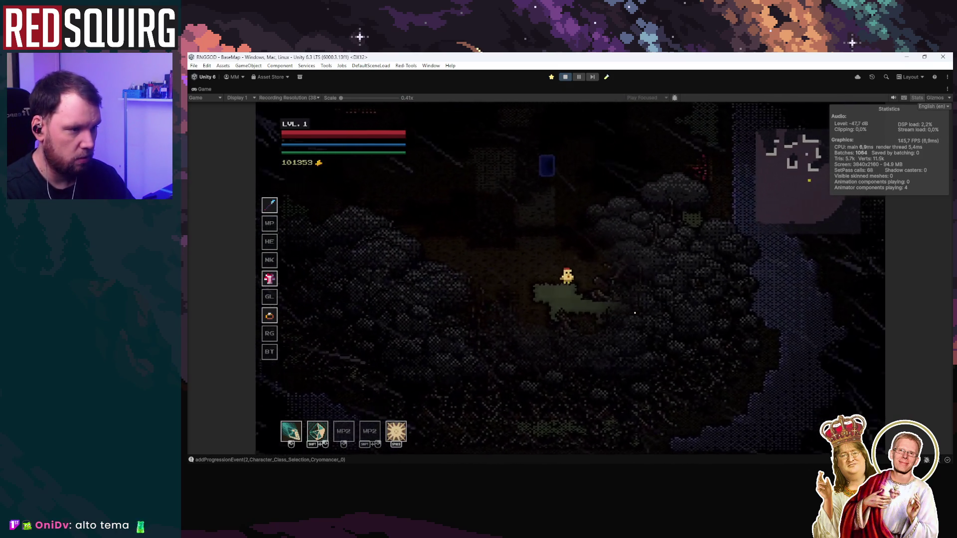
key(a)
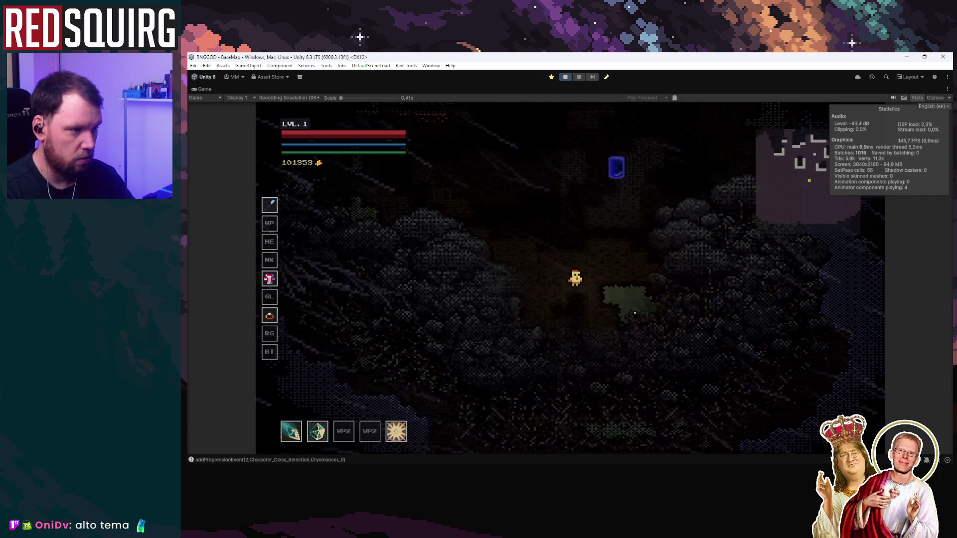
key(d)
key(s)
key(a)
key(w)
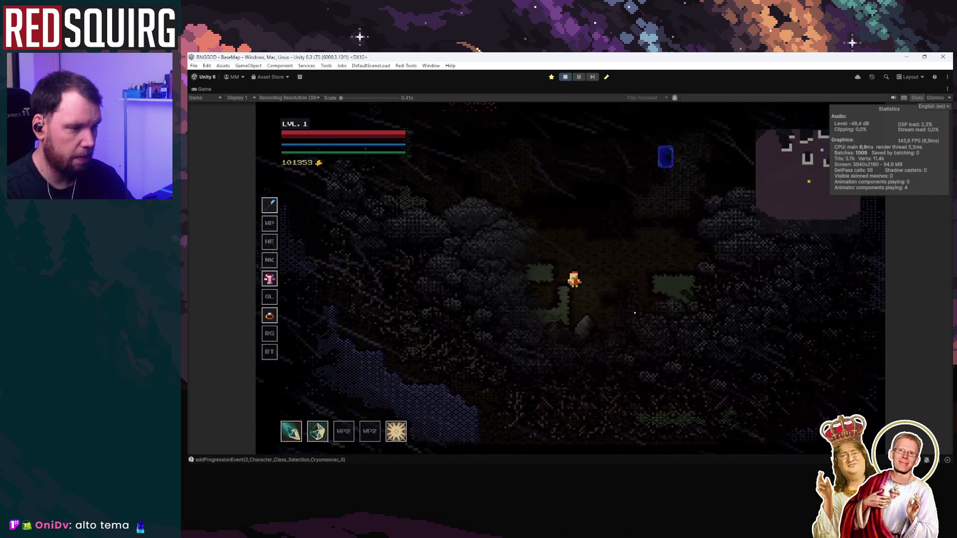
key(d)
key(s)
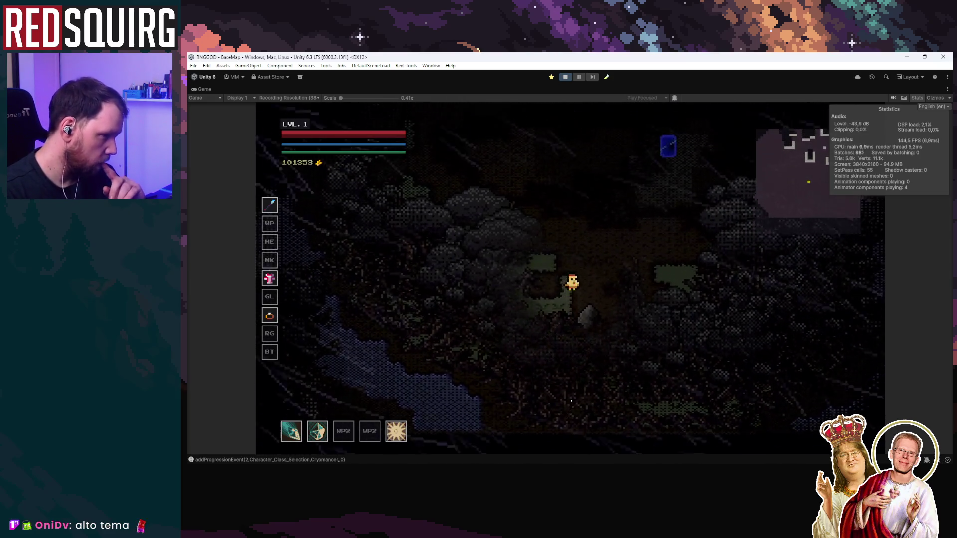
key(d)
key(a)
key(w)
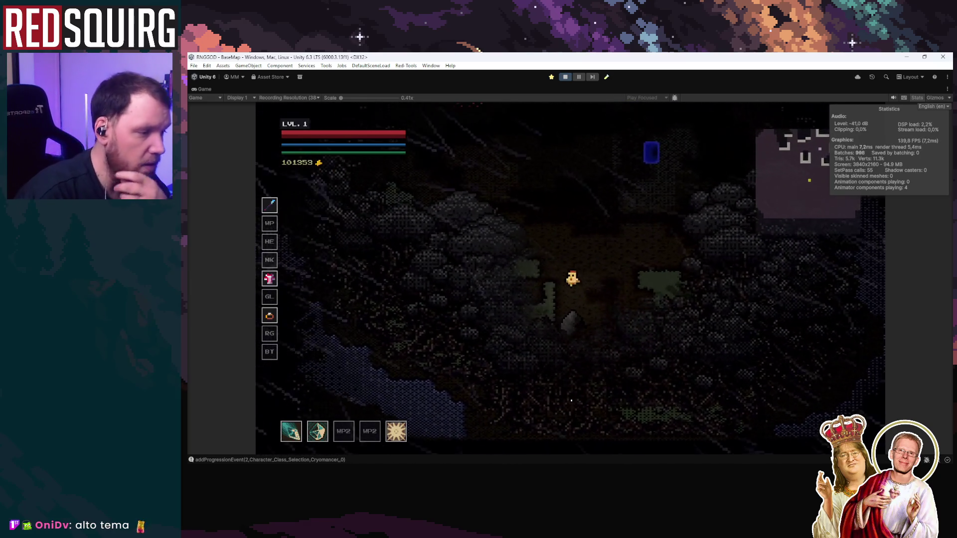
key(a)
key(w)
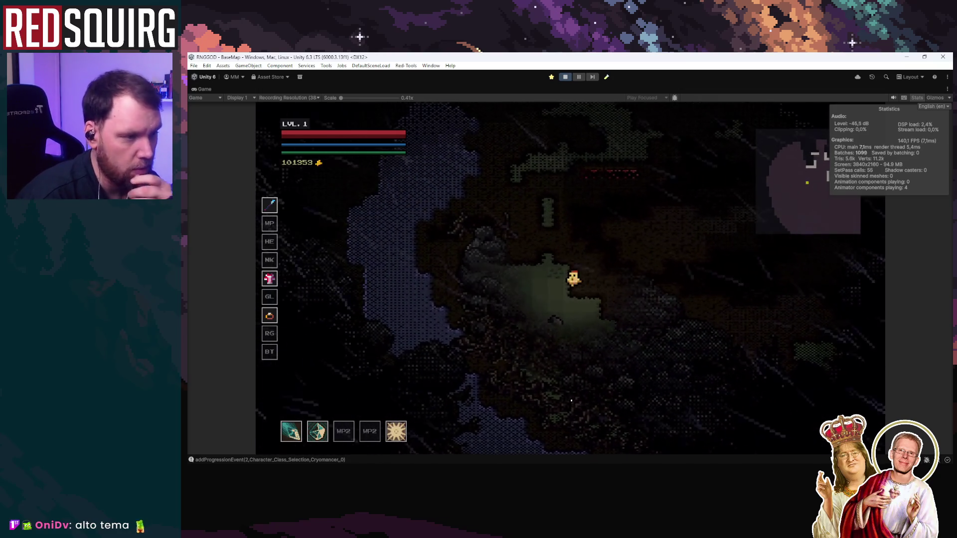
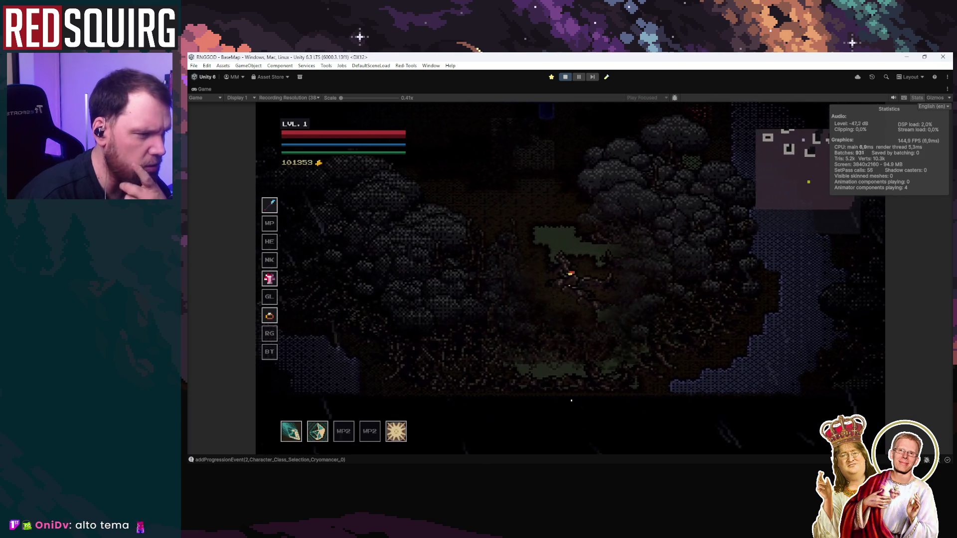
Walk the character around the Hub_Tristan forest with WASD, crossing the river and back
key(s)
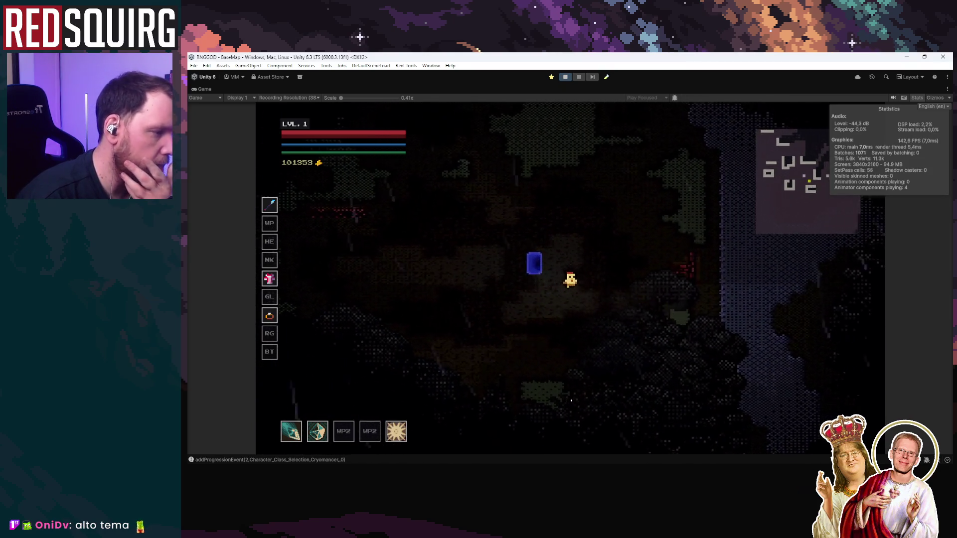
key(d)
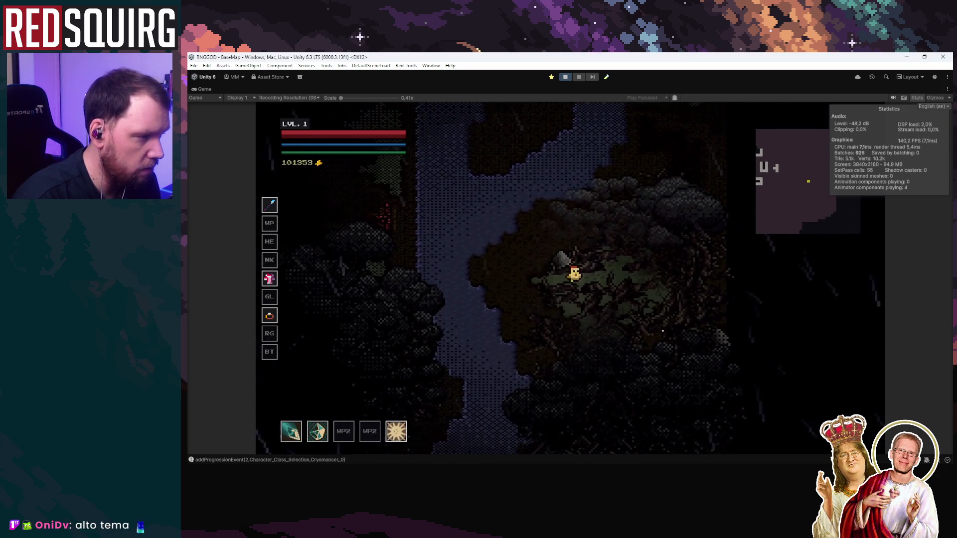
key(s)
key(a)
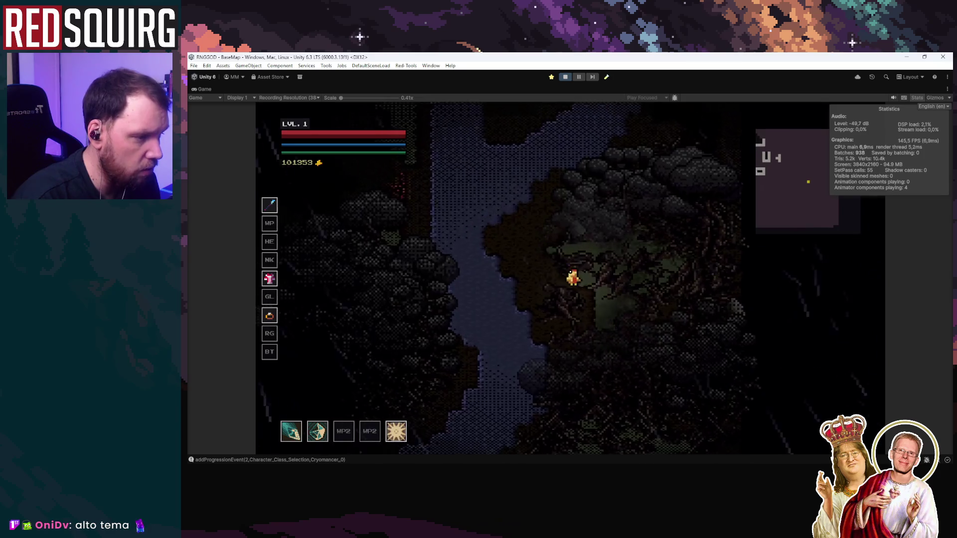
key(a)
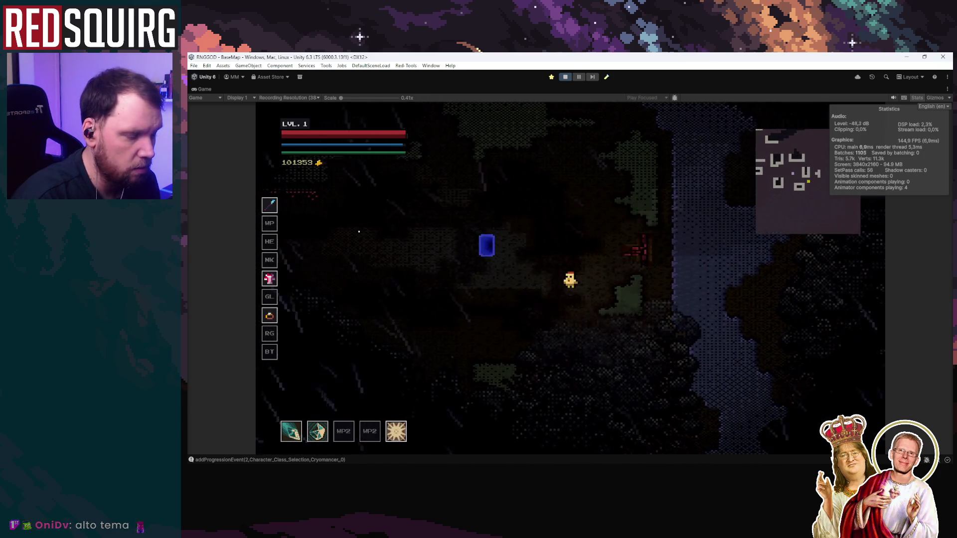
key(s)
key(a)
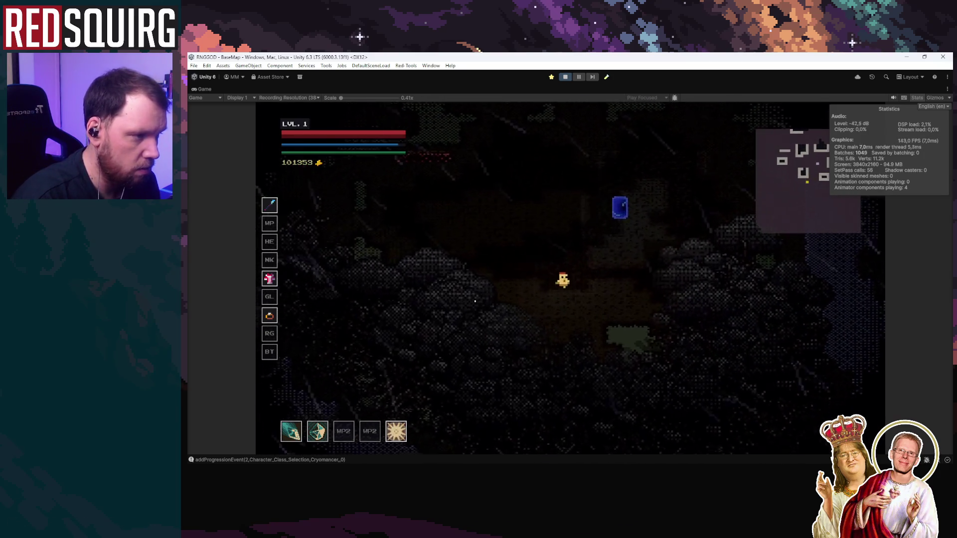
key(s)
key(a)
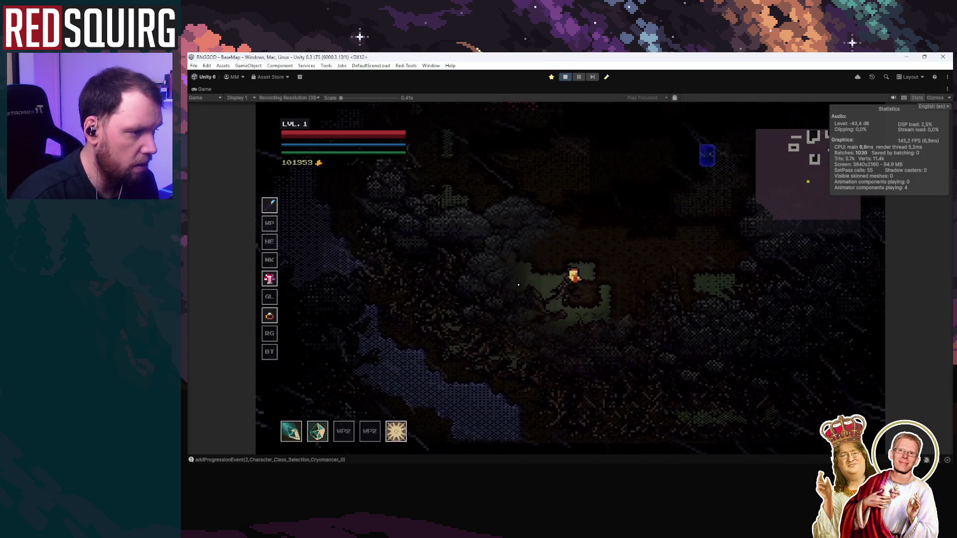
key(d)
key(w)
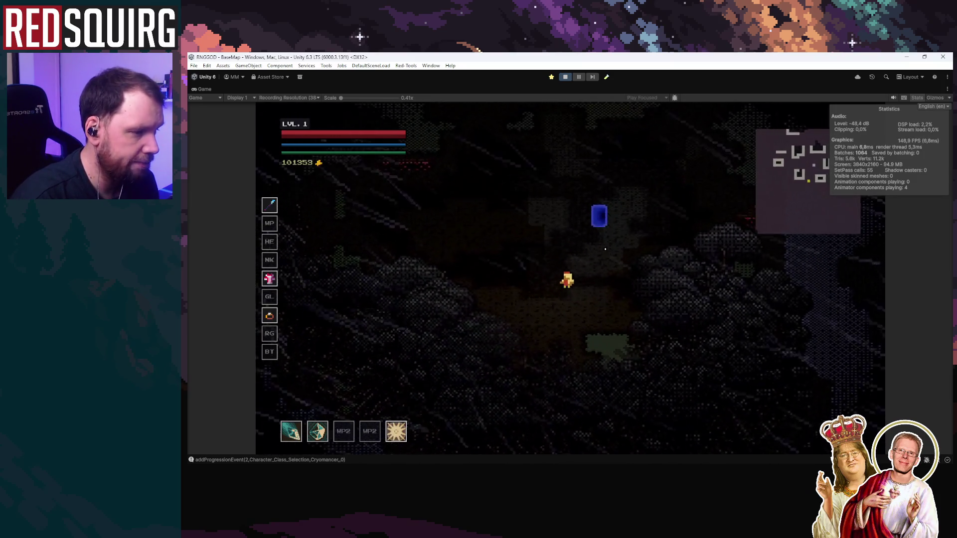
key(s)
key(a)
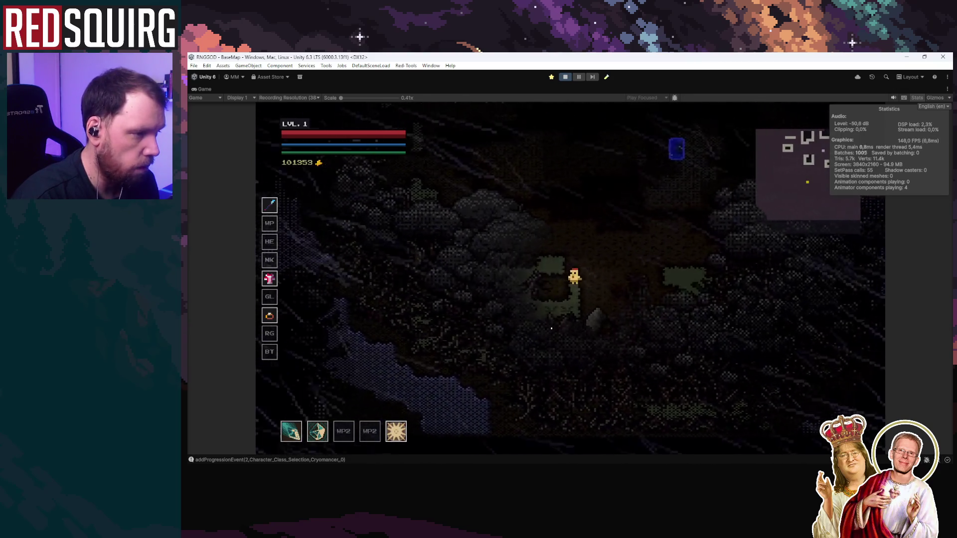
key(a)
key(d)
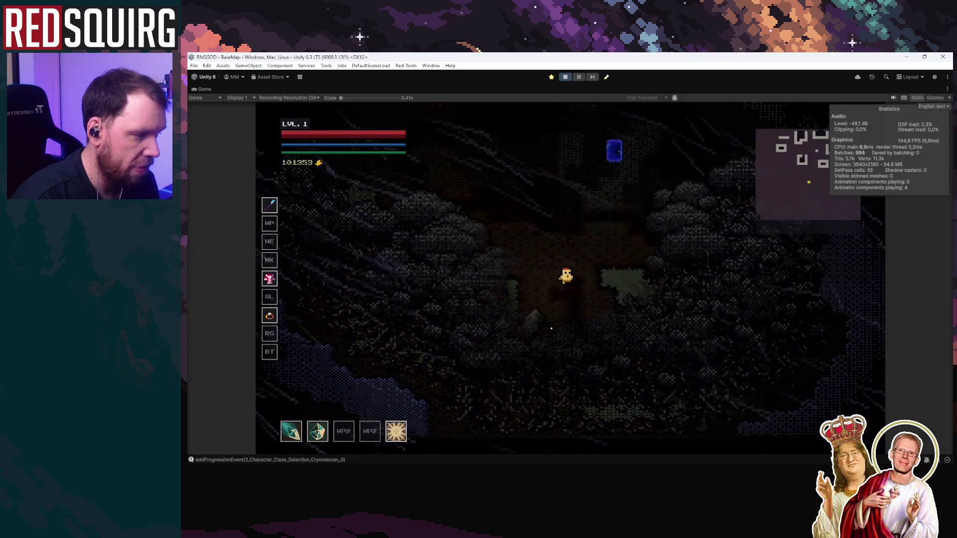
End the play test and bring LDtk to the front
key(Escape)
key(Escape)
key(shift+space)
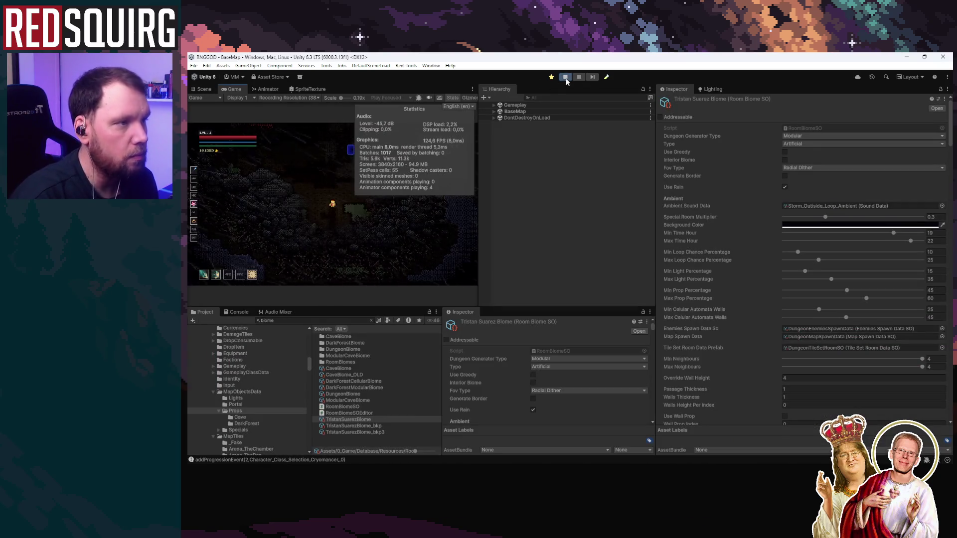
click(565, 79)
key(alt+Tab)
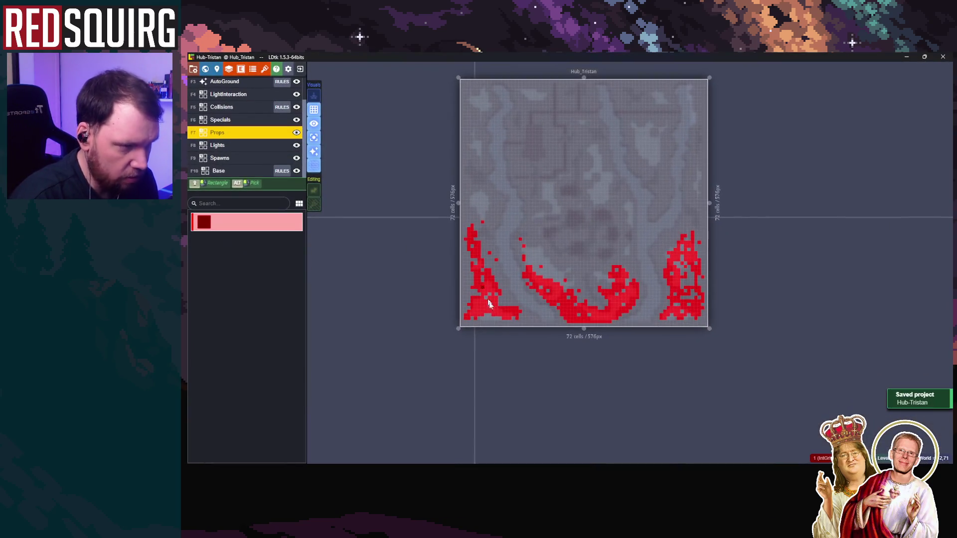
Select the LightInteraction layer and hide Collisions, Specials, Props, Lights, Spawns and Base
scroll(538, 288, up, 3)
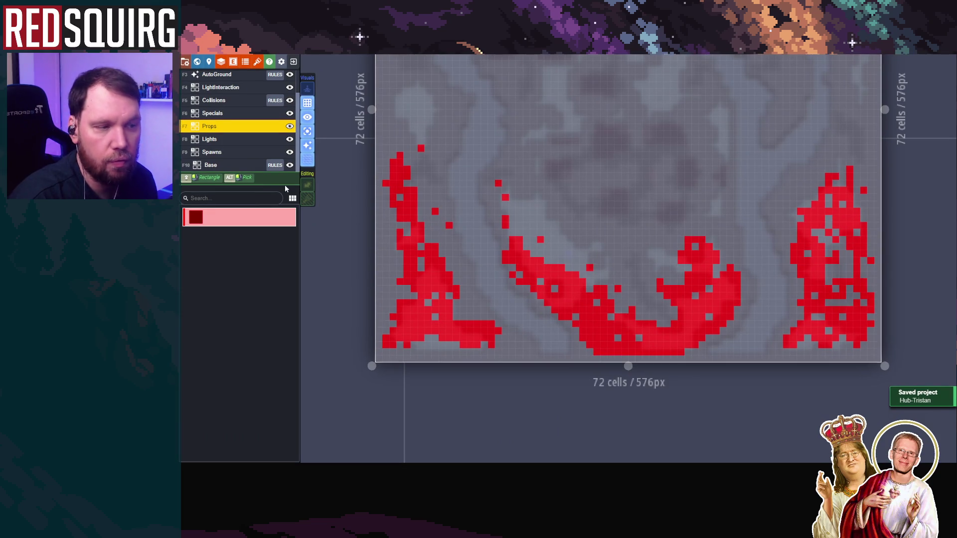
scroll(241, 116, up, 2)
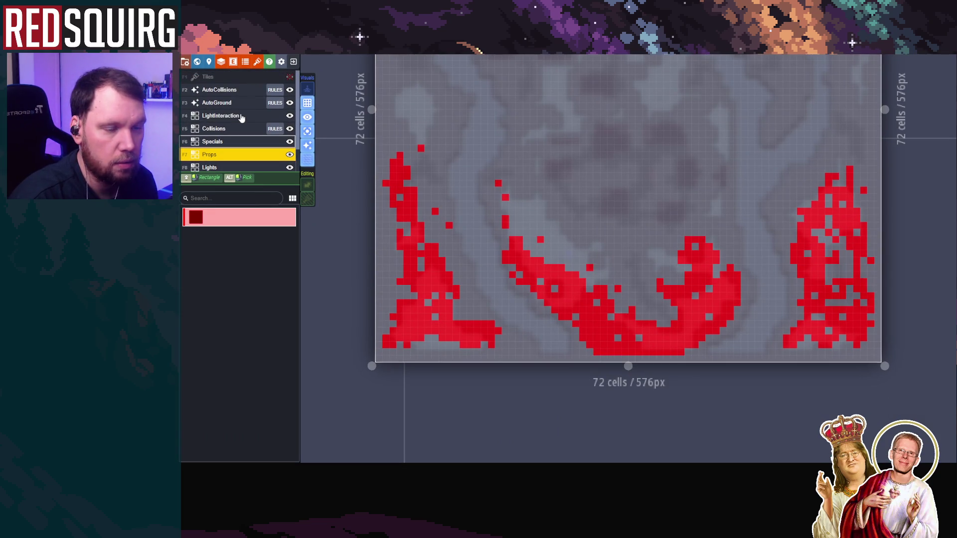
click(238, 115)
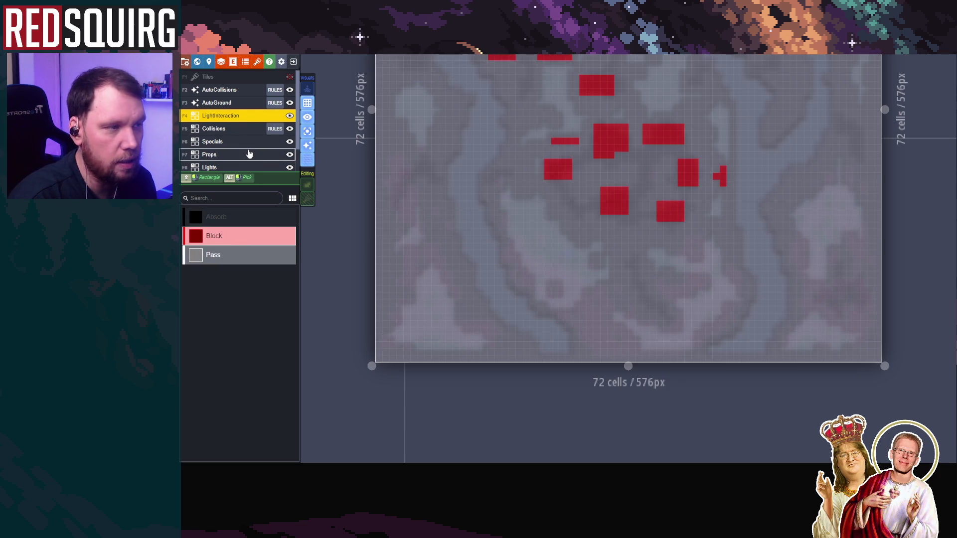
click(286, 129)
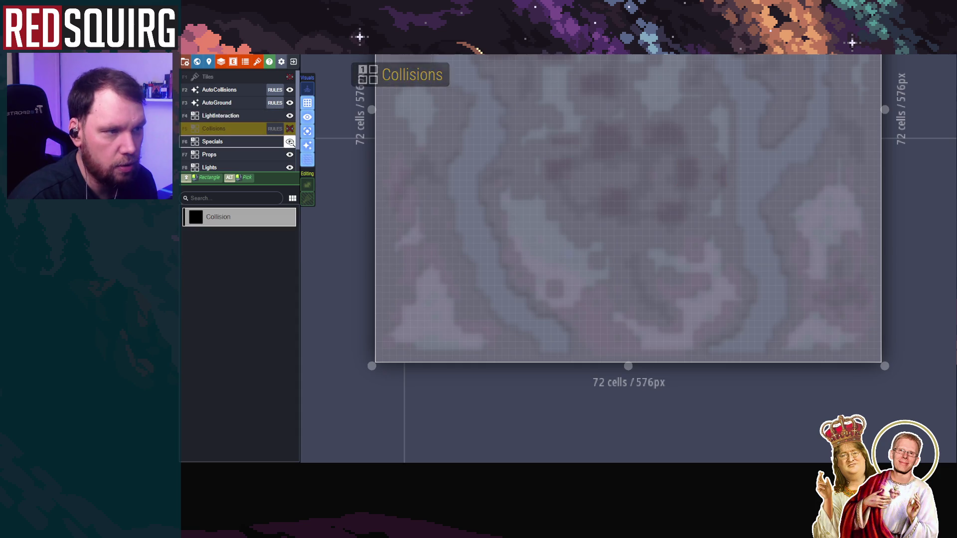
click(289, 142)
click(290, 154)
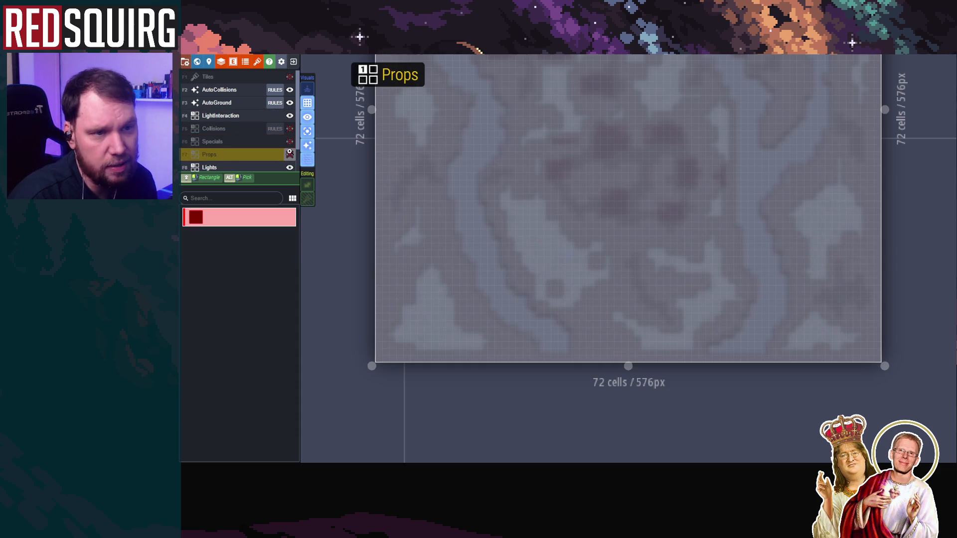
scroll(289, 152, down, 1)
click(290, 139)
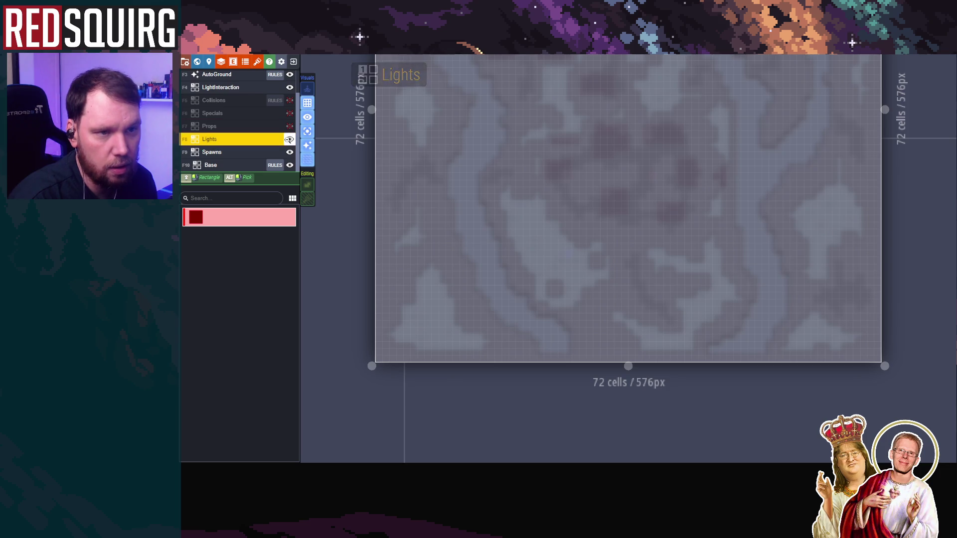
click(290, 151)
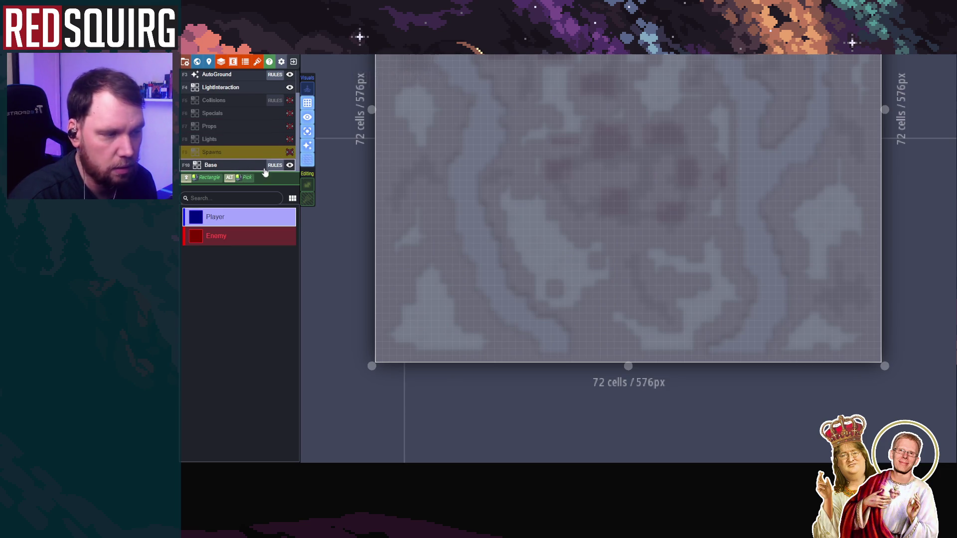
scroll(578, 272, down, 2)
scroll(593, 290, up, 3)
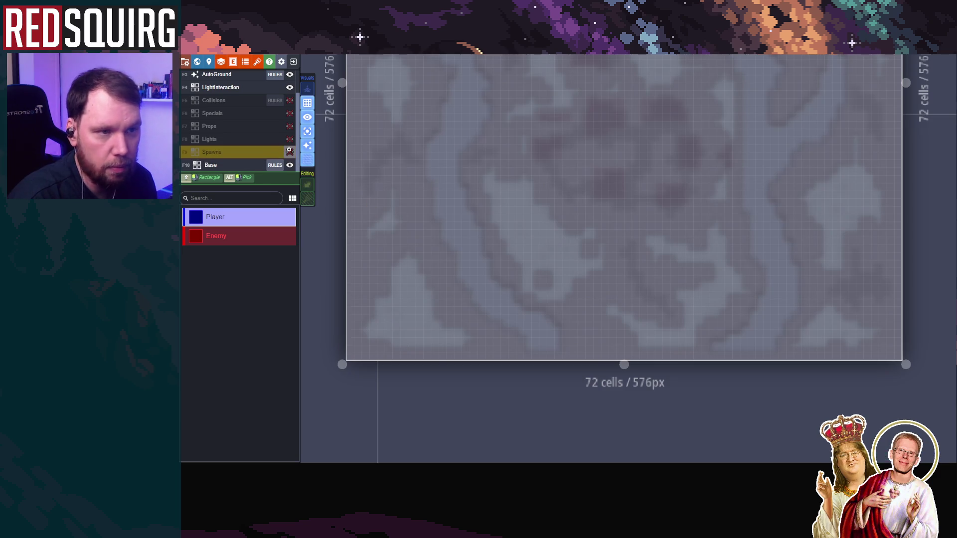
click(289, 165)
Hide the AutoGround and AutoCollisions layers and turn off auto-layer rendering
click(247, 126)
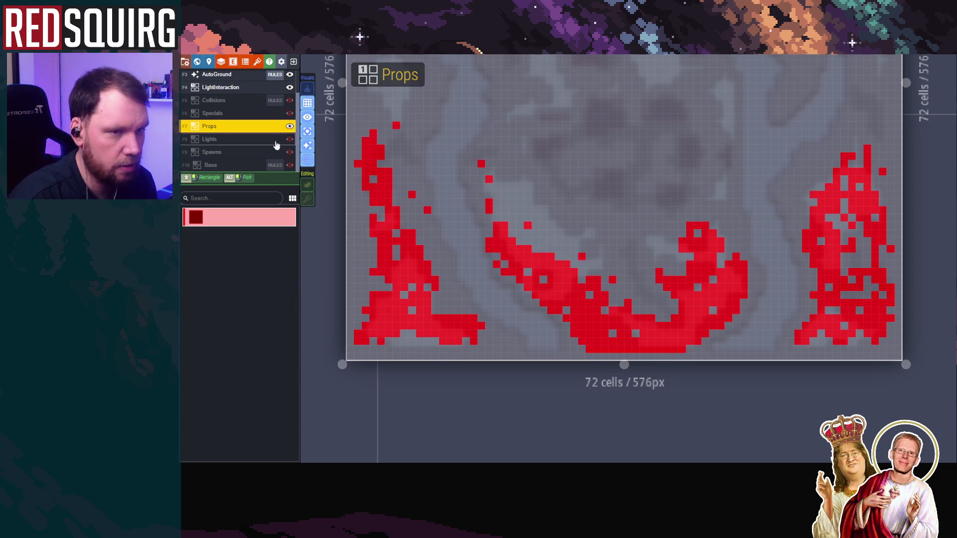
scroll(245, 137, up, 2)
click(242, 117)
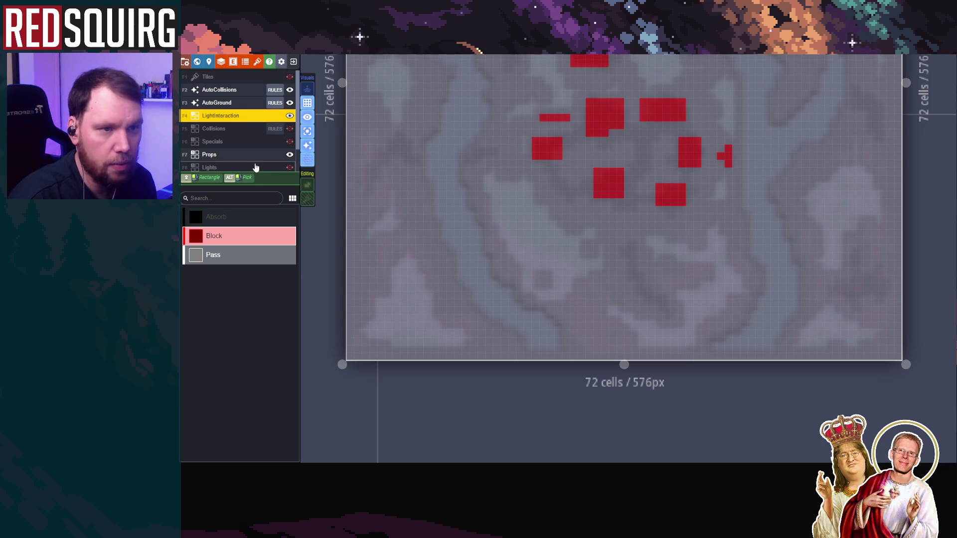
click(224, 102)
click(290, 103)
click(309, 147)
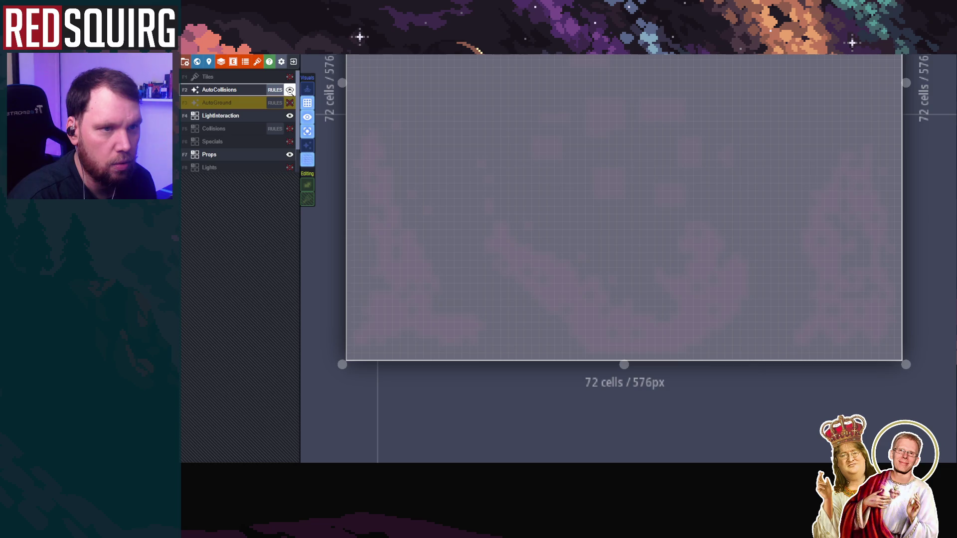
click(289, 90)
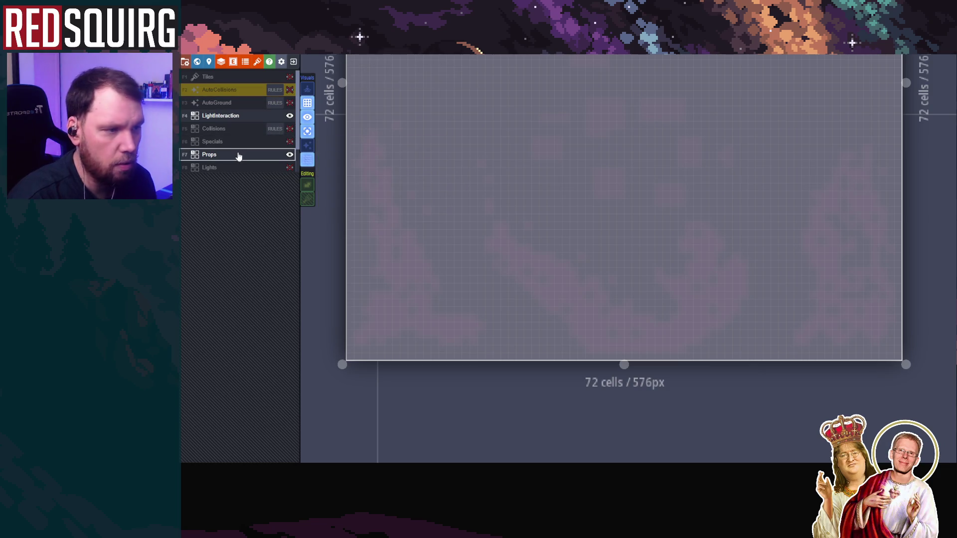
Compare the Props and LightInteraction layer cells, ending on Props, then return to Unity
click(238, 157)
click(241, 118)
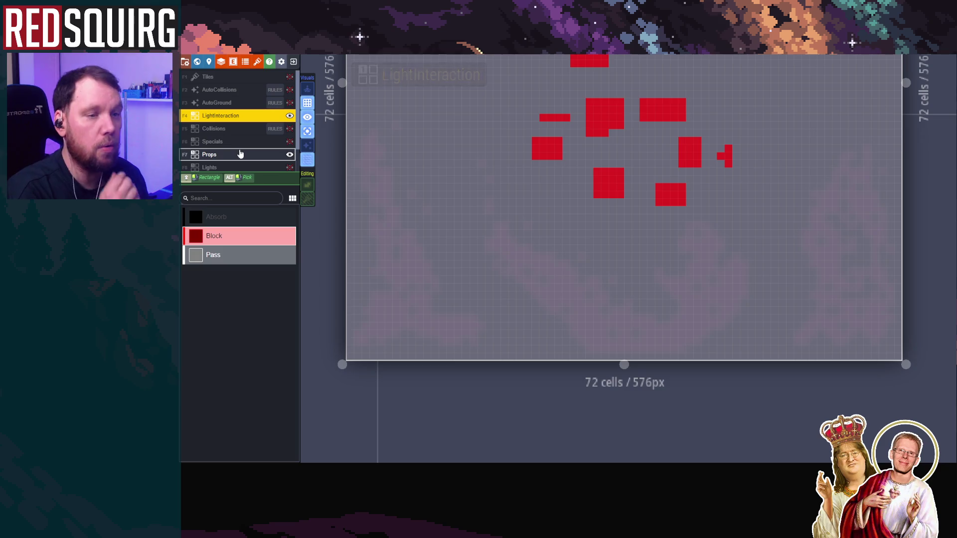
click(240, 153)
click(237, 117)
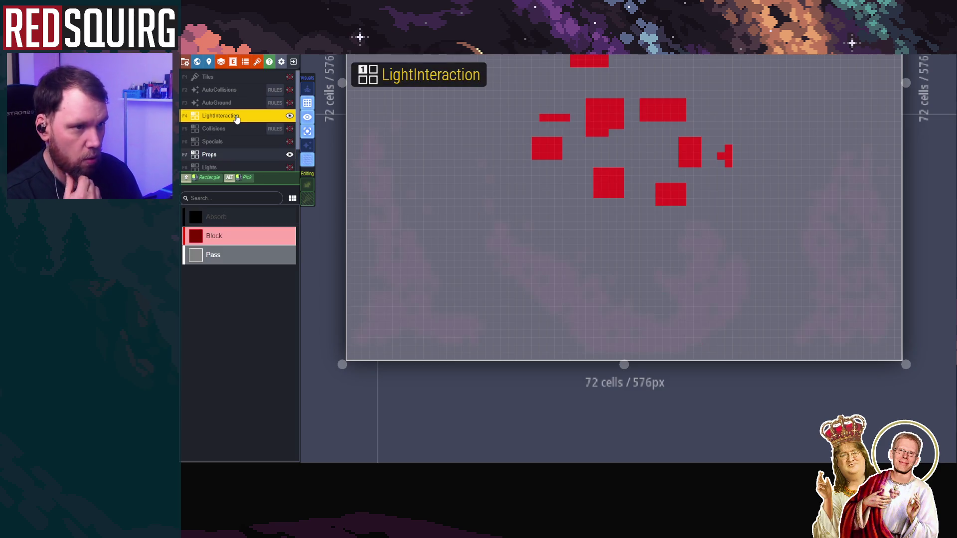
click(240, 154)
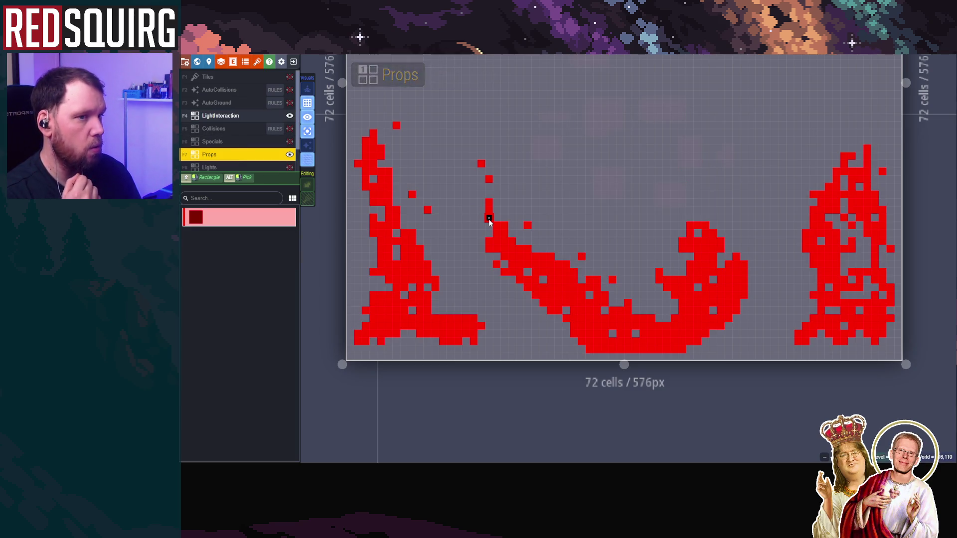
key(alt+Tab)
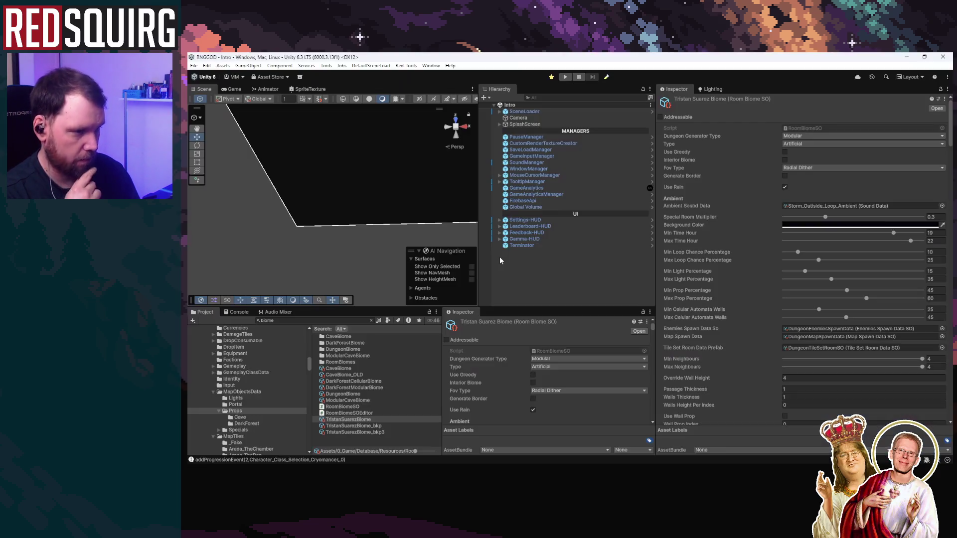
Close LDtk, check Unity's console and project files, then bring up the collisions map in Aseprite
key(alt+Tab)
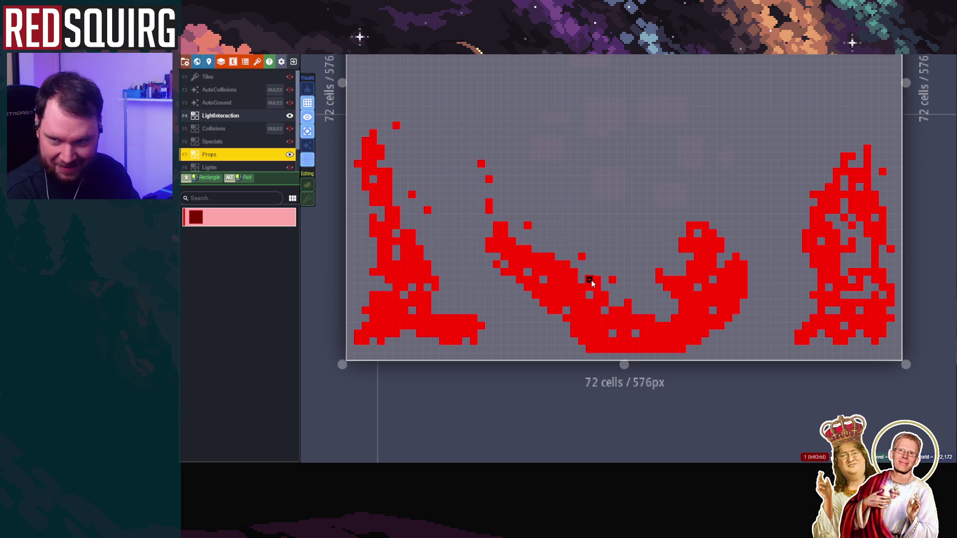
click(883, 56)
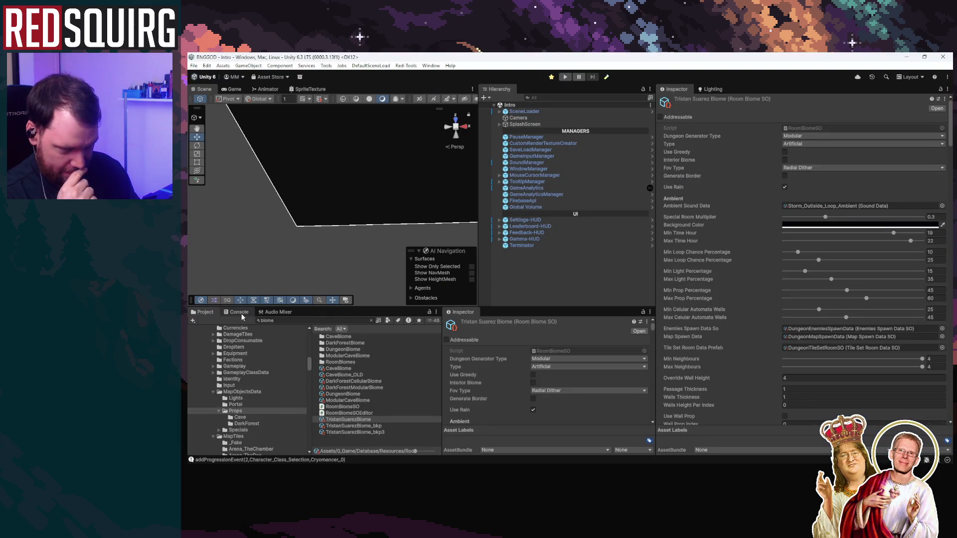
click(235, 311)
click(194, 313)
scroll(757, 373, down, 10)
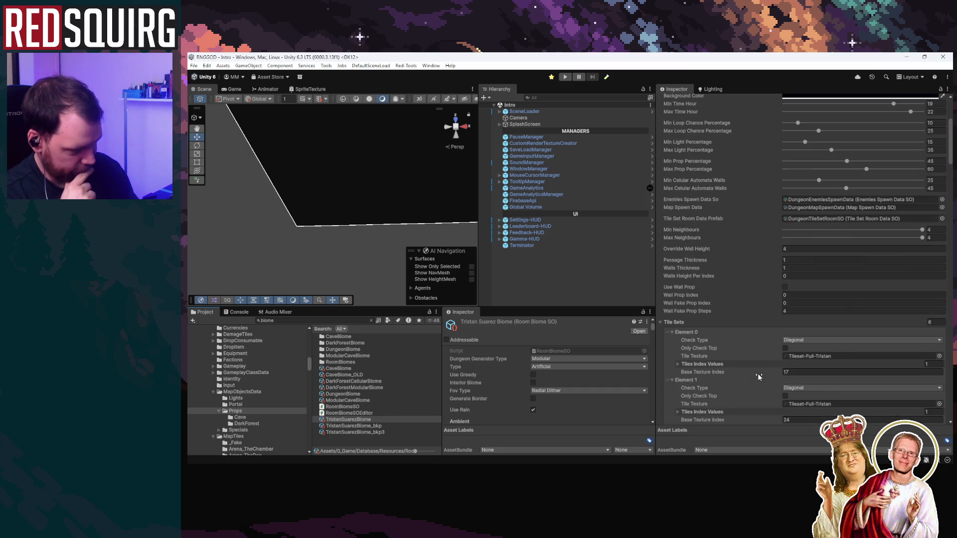
scroll(759, 378, down, 5)
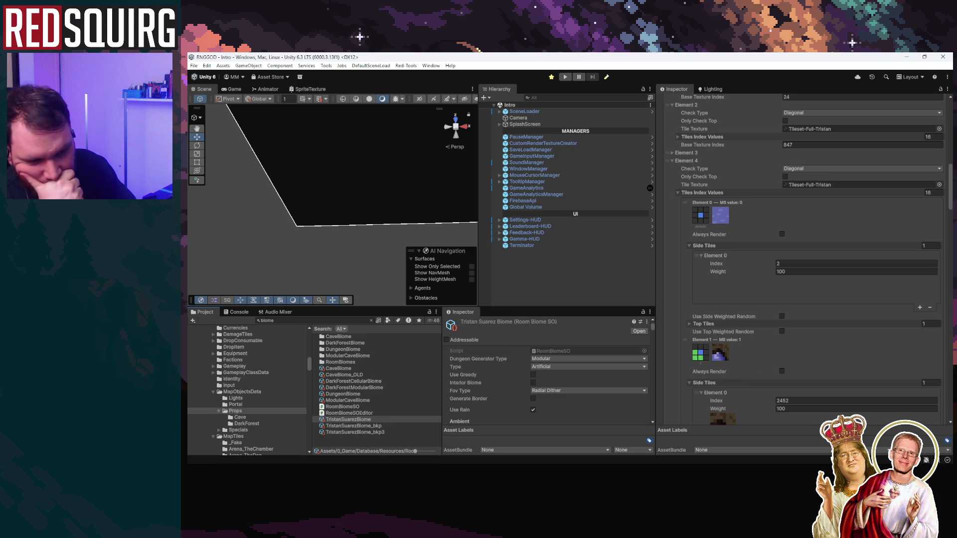
mouse_move(376, 469)
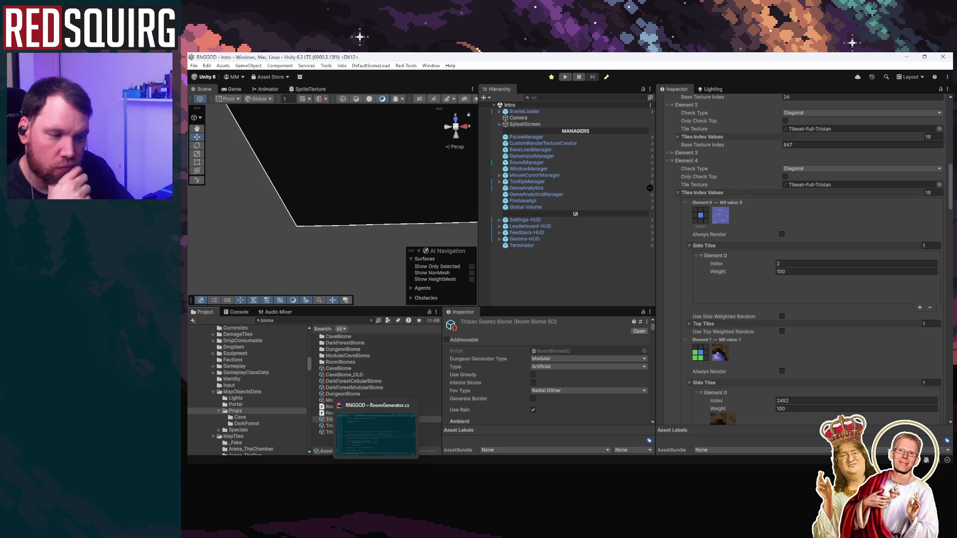
key(alt+Tab)
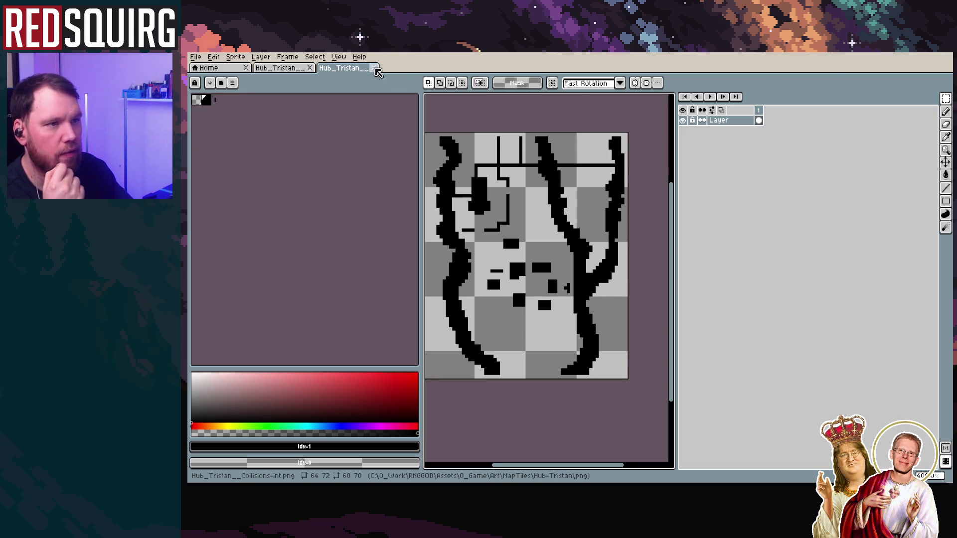
Close the collisions image, search the Project window for 'png' and open the png folder
click(373, 67)
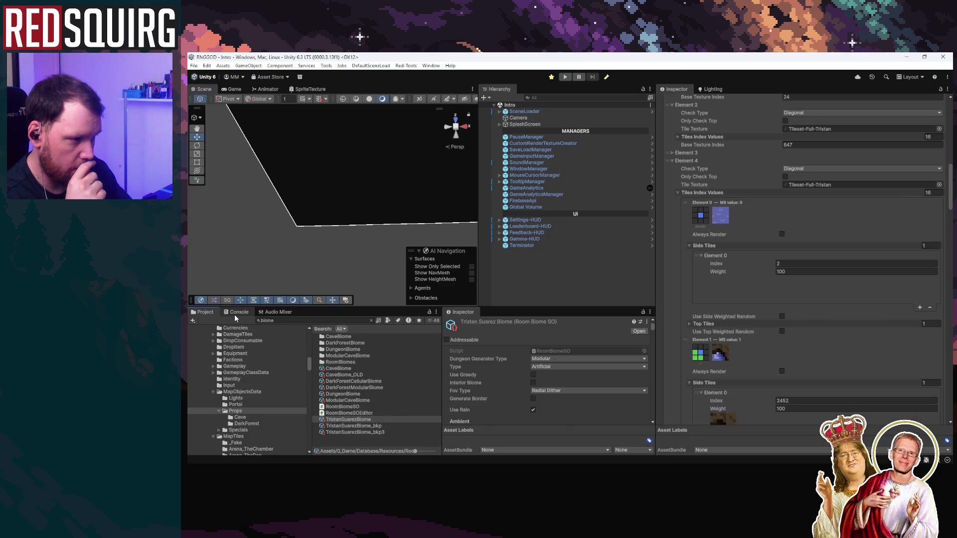
click(236, 313)
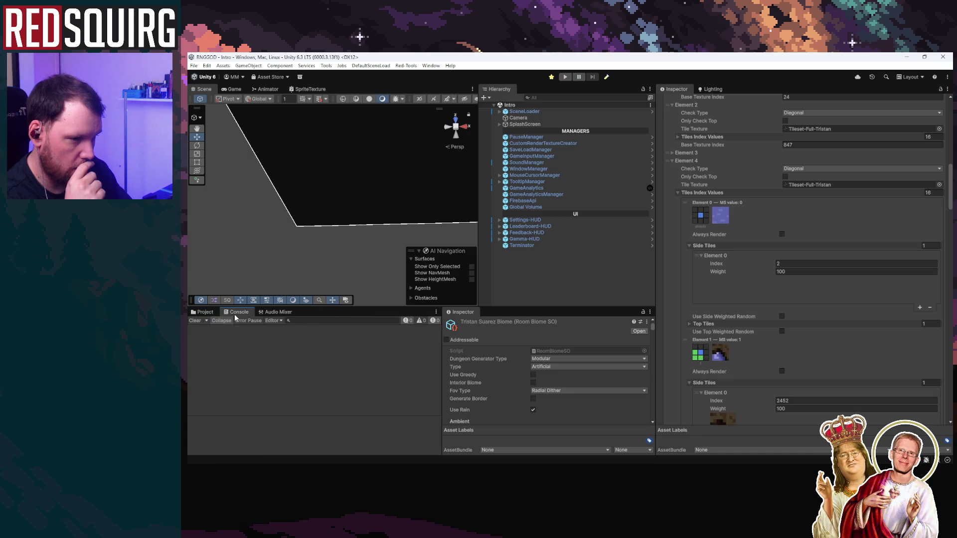
text(png)
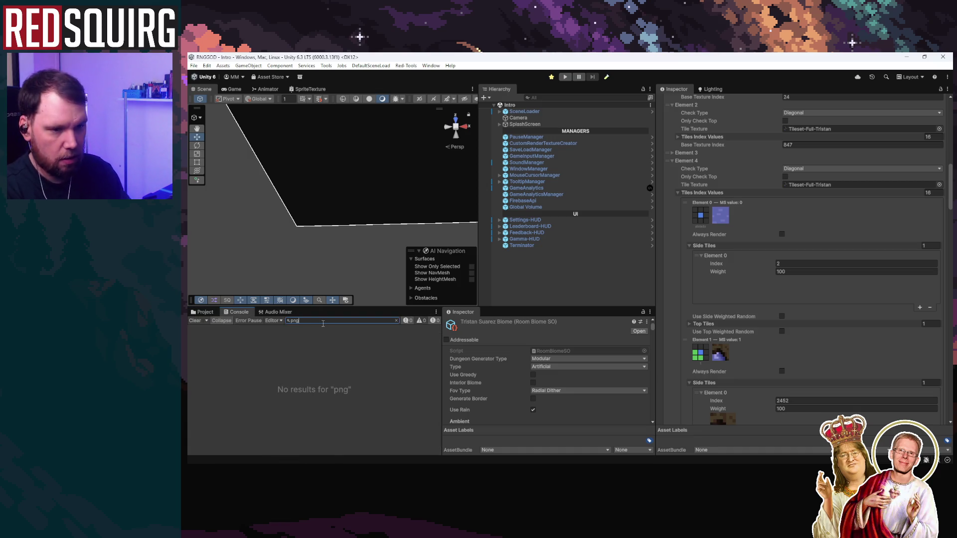
click(202, 312)
click(302, 321)
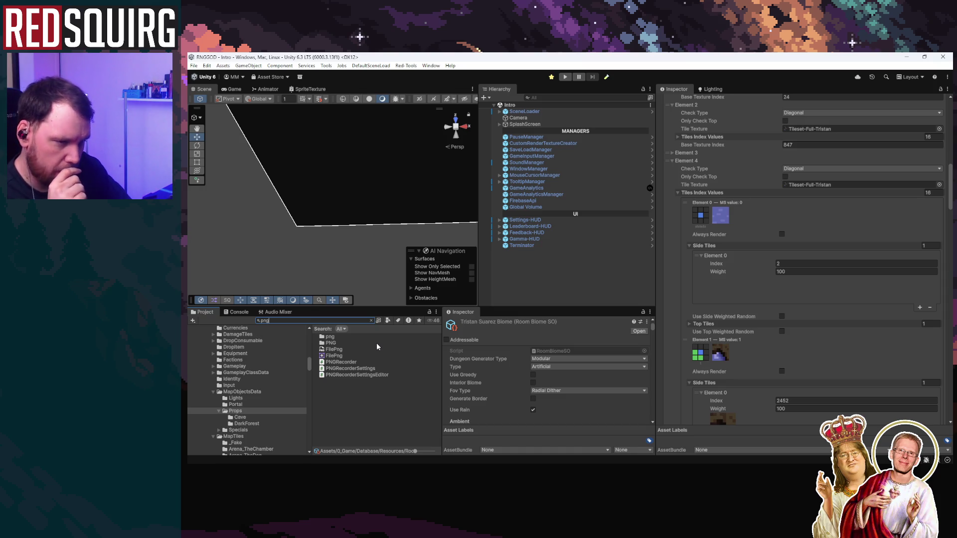
double_click(332, 336)
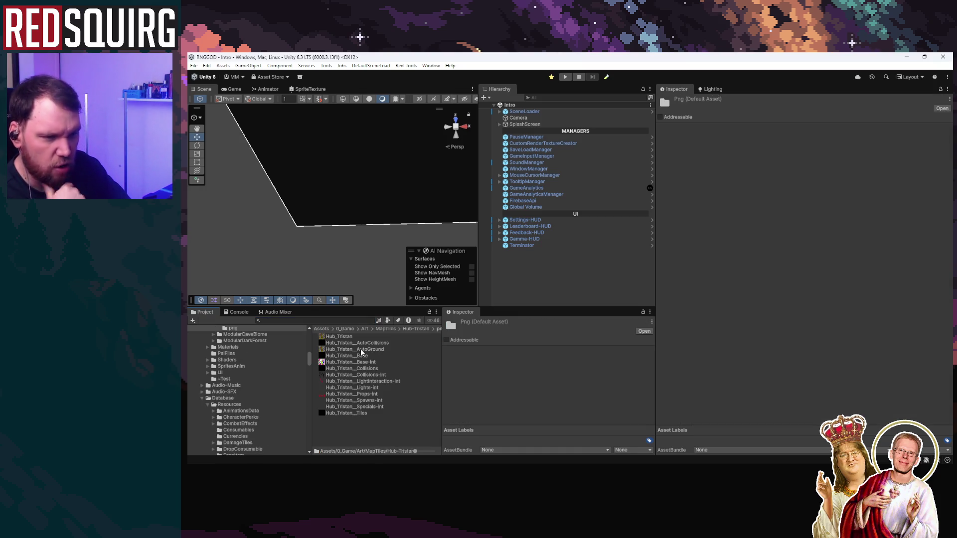
Browse the Hub_Tristan texture settings and open Hub_Tristan__Props-int in an external editor
click(355, 381)
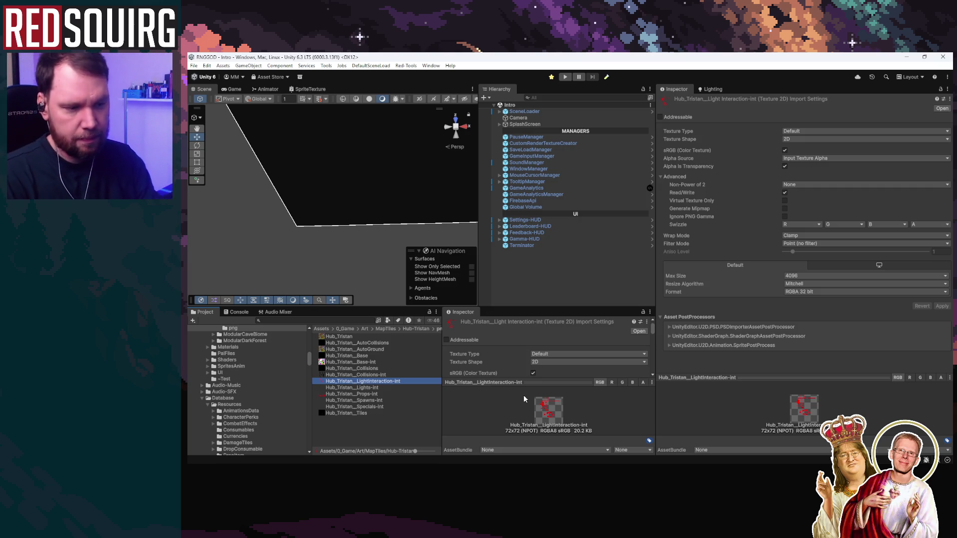
click(373, 369)
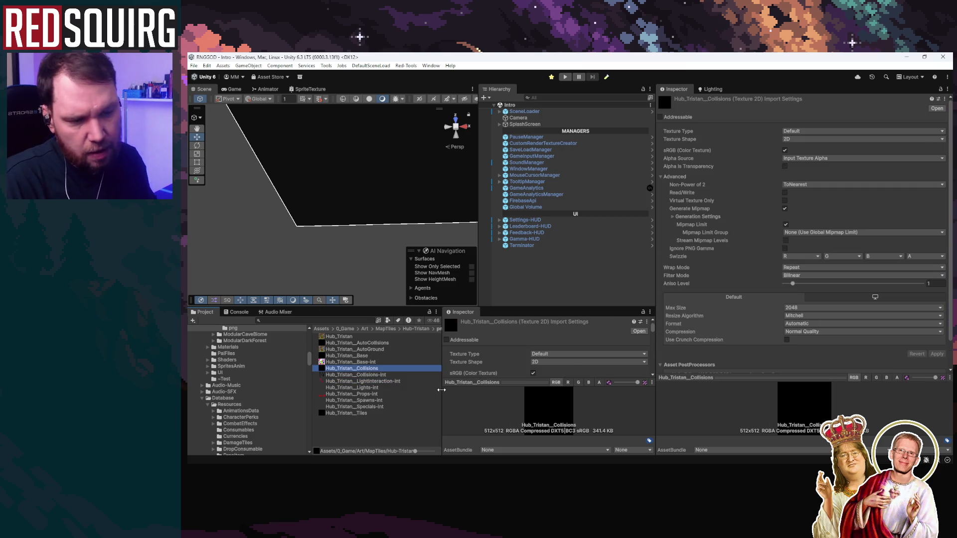
key(Down)
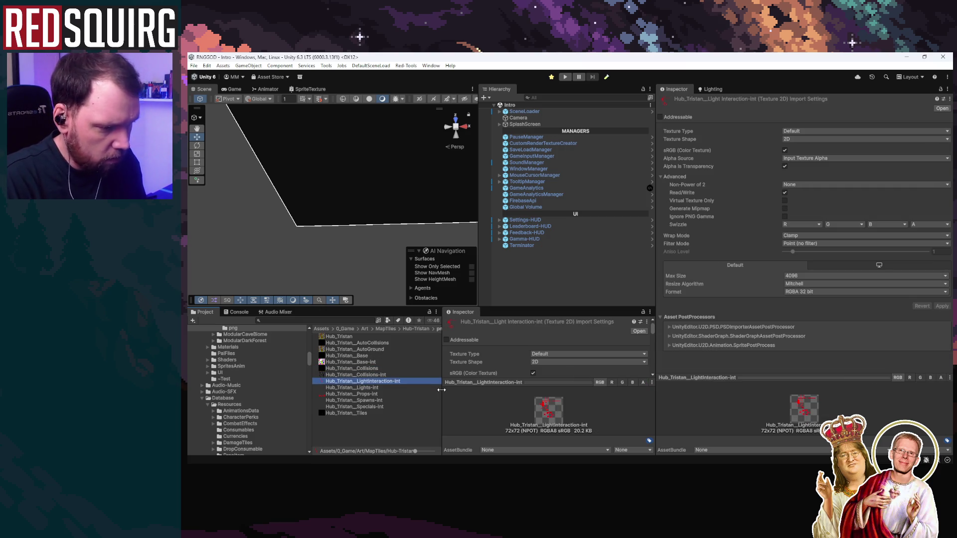
key(Down)
key(Down)
key(Up)
key(Up)
key(Down)
key(Down)
key(Down)
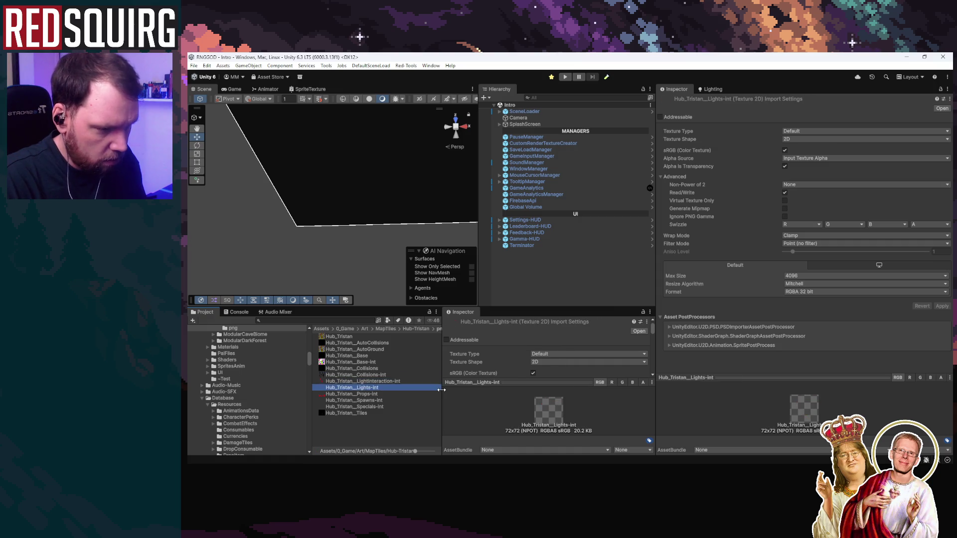
key(Up)
key(Up)
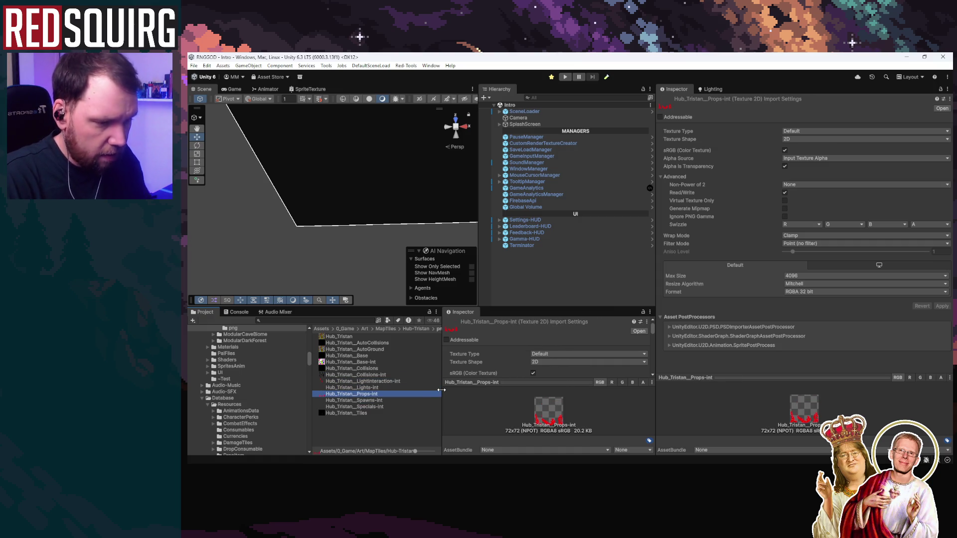
right_click(356, 397)
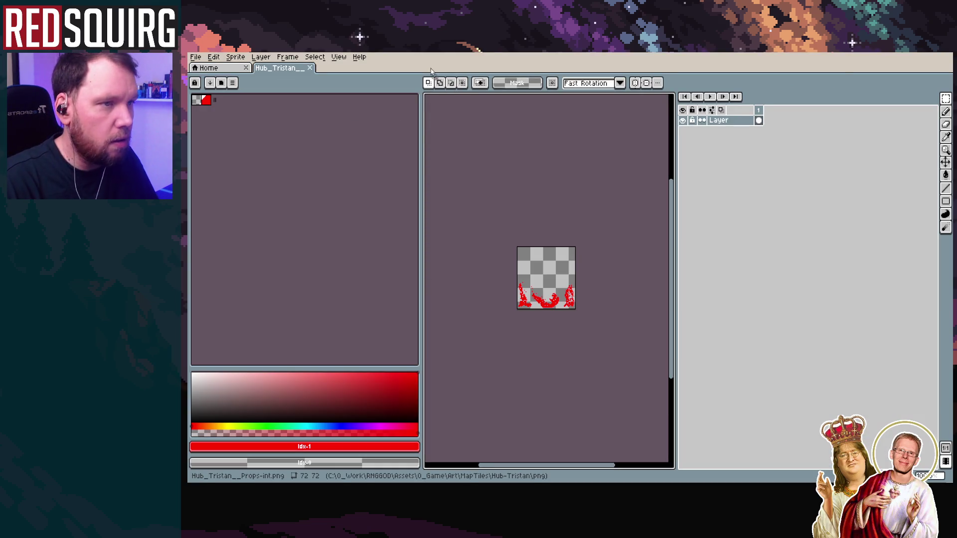
Marquee-select the red prop shapes in the lower 72x57 area of Props-int
drag(554, 270, 503, 199)
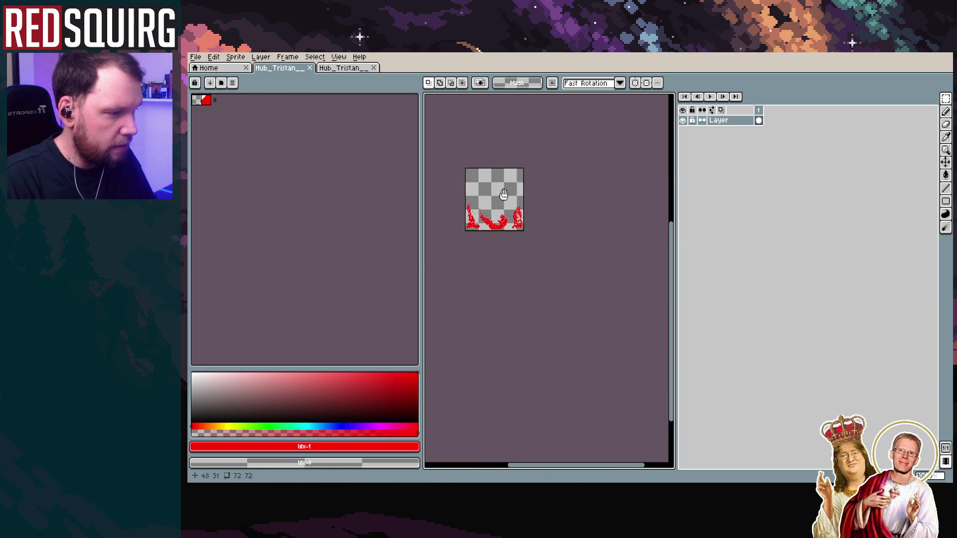
scroll(504, 198, up, 1)
click(945, 99)
mouse_move(493, 143)
mouse_down()
mouse_move(500, 166)
mouse_move(658, 299)
mouse_up()
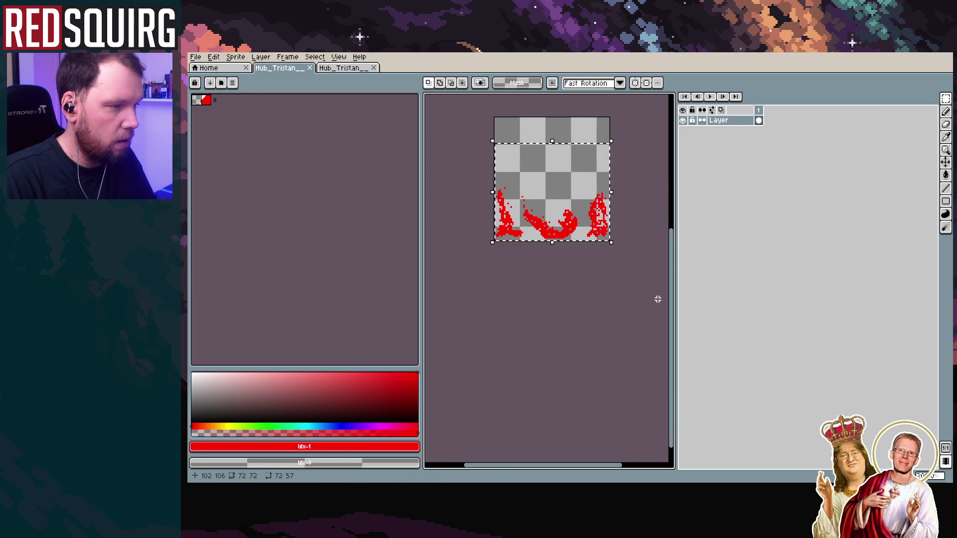
Paste the shapes into the LightInteraction-int image, confirm placement, and minimise Aseprite
key(ctrl+Tab)
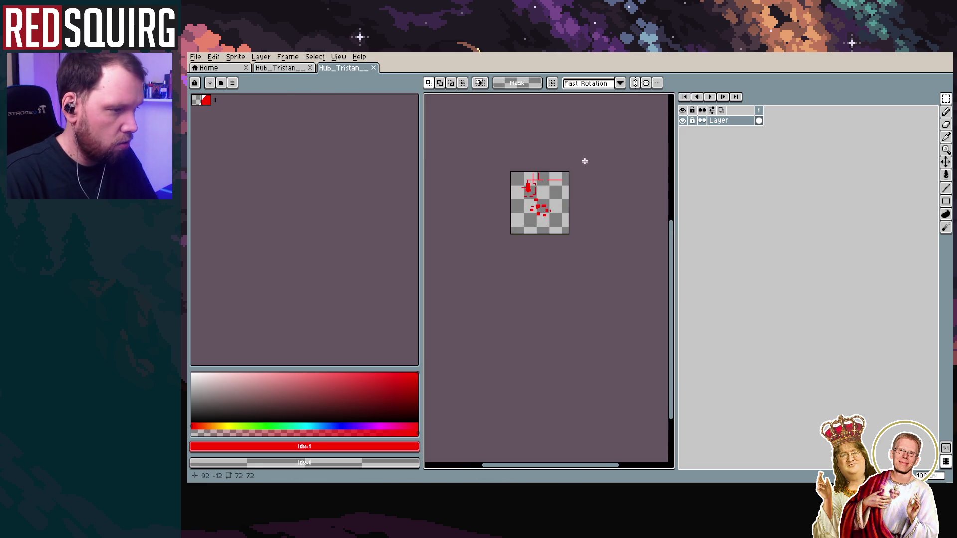
scroll(585, 161, up, 2)
key(ctrl+v)
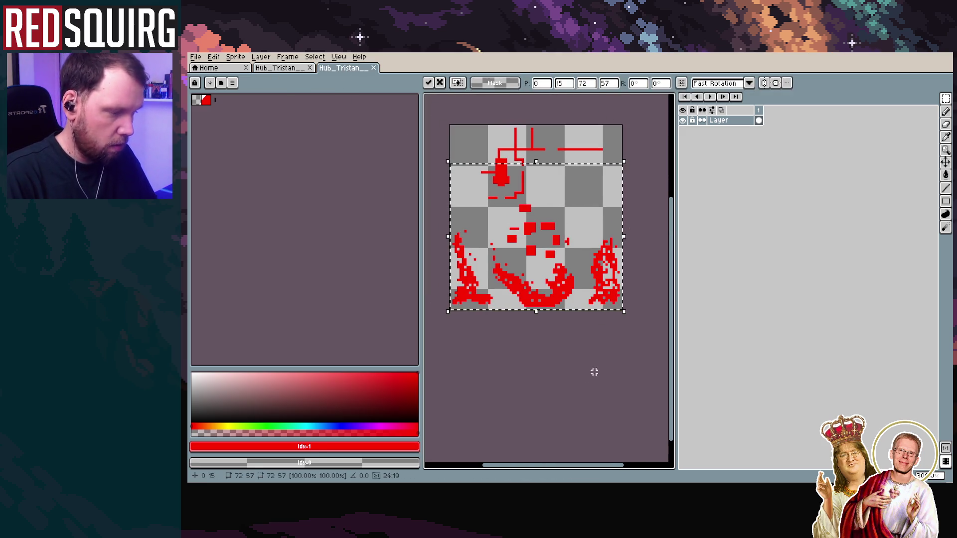
click(603, 352)
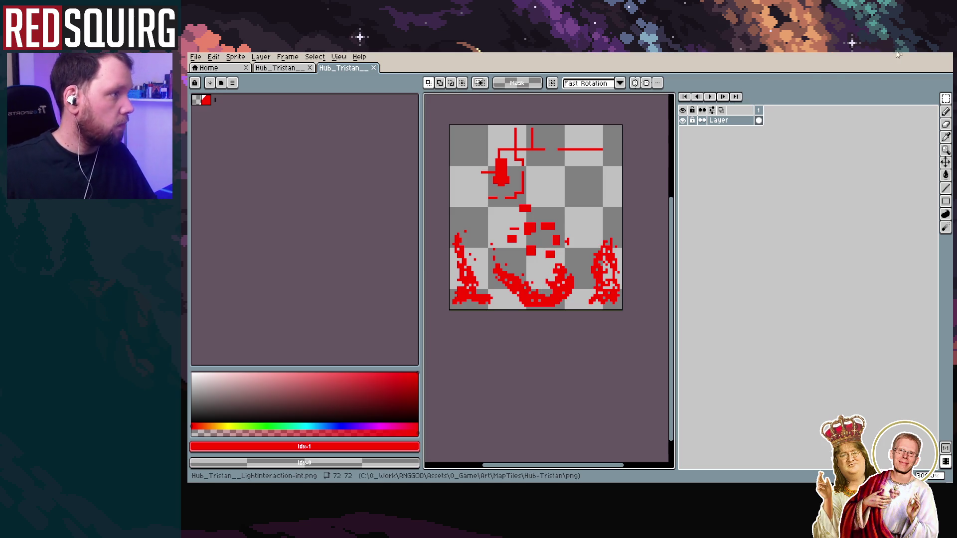
click(895, 55)
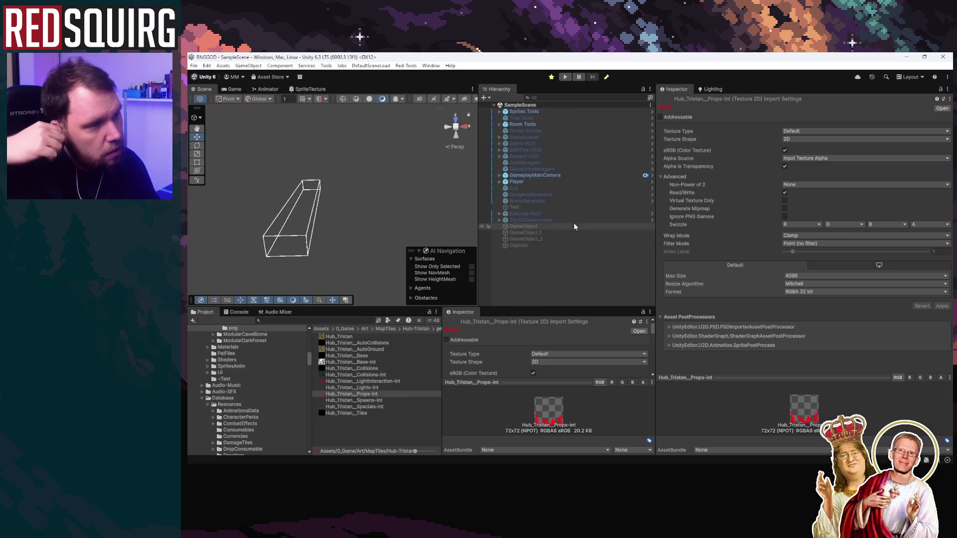
Run Process on Room Tools' RoomDataGenerator to rebuild the Tristan room data
click(547, 125)
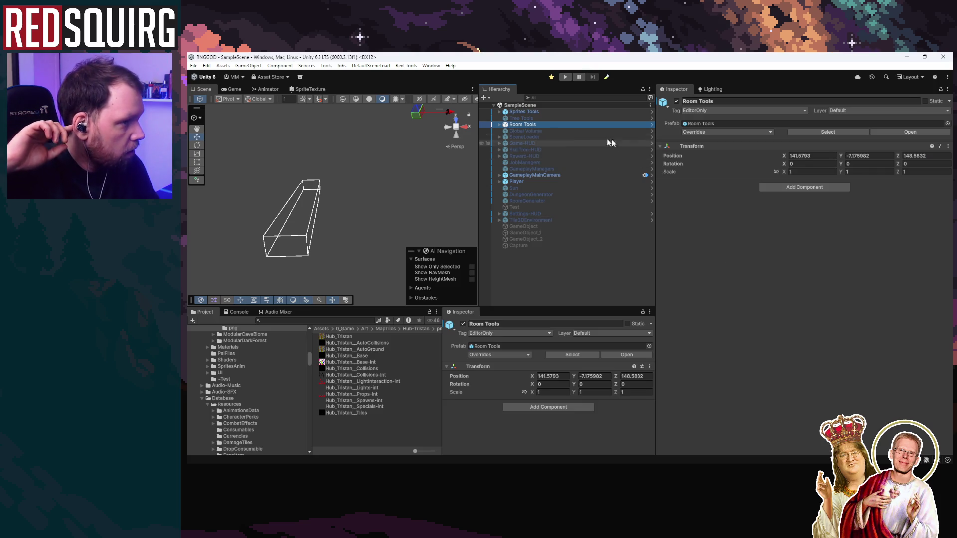
click(573, 111)
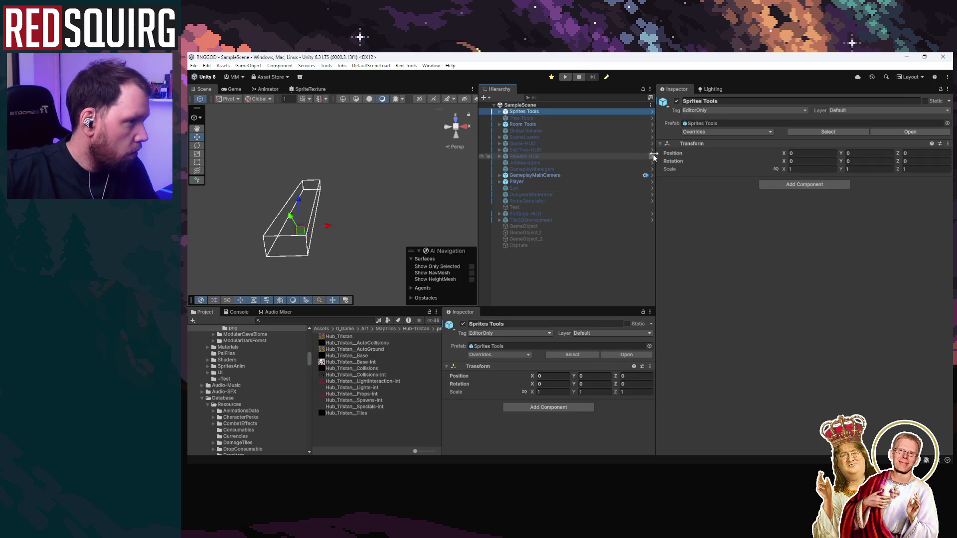
click(558, 125)
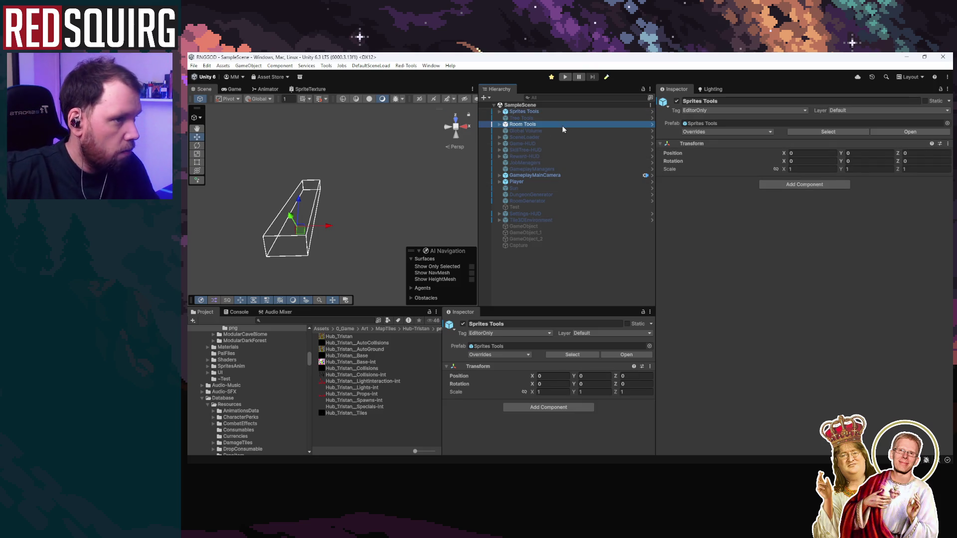
click(499, 125)
click(533, 130)
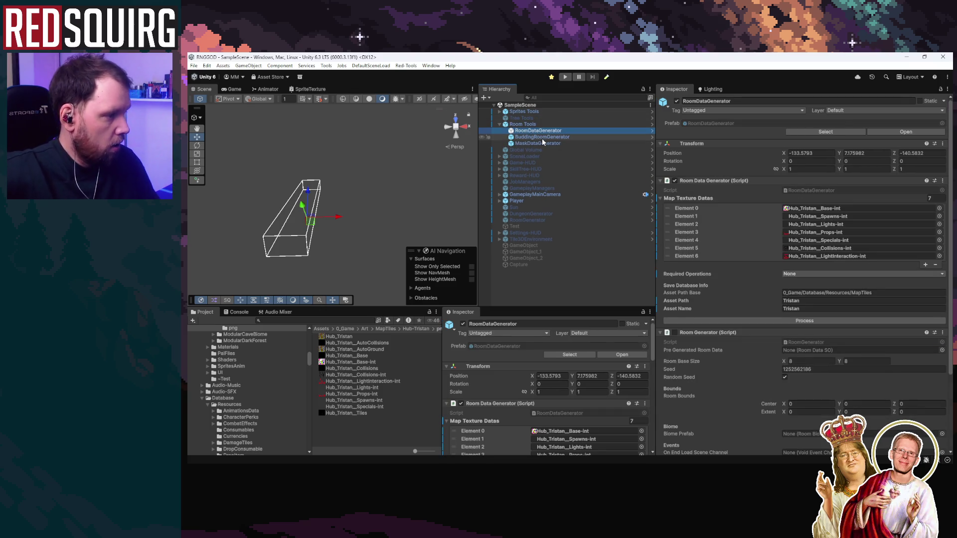
click(756, 319)
Maximise the Game view, load the Intro scene from recent scenes and start playing
double_click(232, 89)
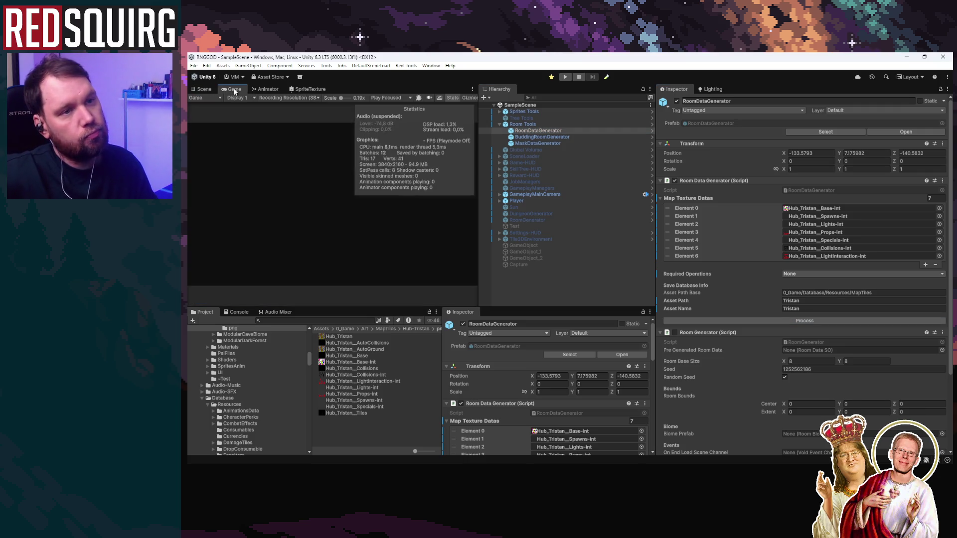
click(193, 65)
mouse_move(239, 94)
click(349, 105)
key(ctrl+p)
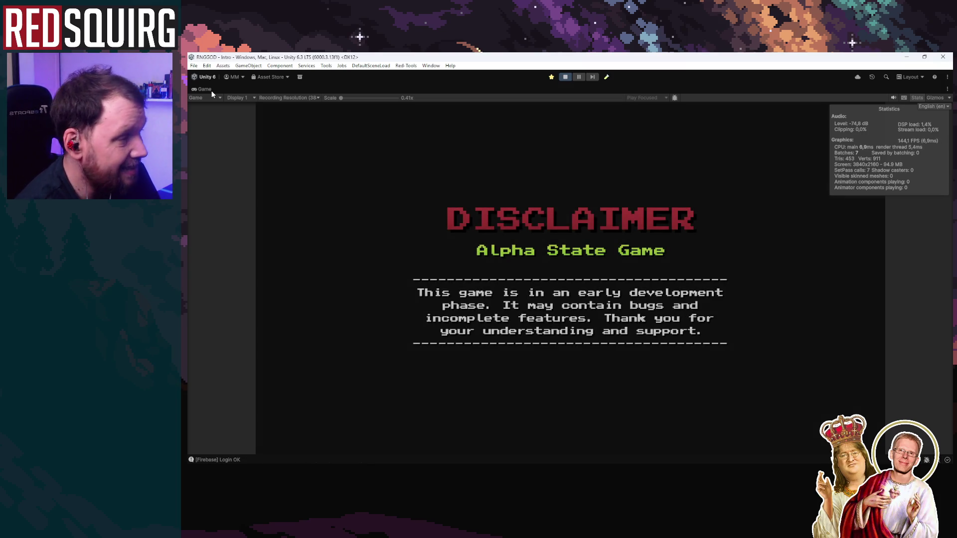
Continue the saved game, then select and claim the Sheeckara character
click(567, 329)
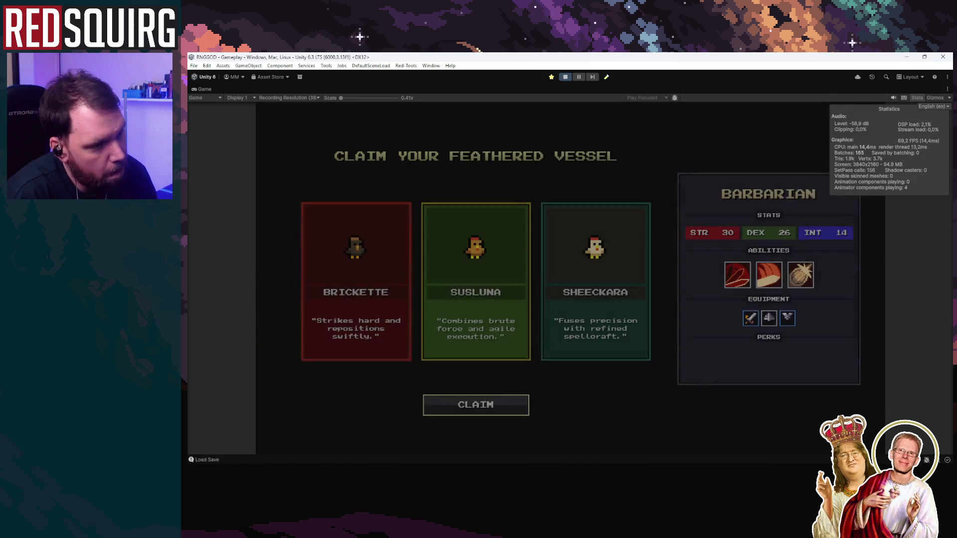
click(594, 291)
click(495, 401)
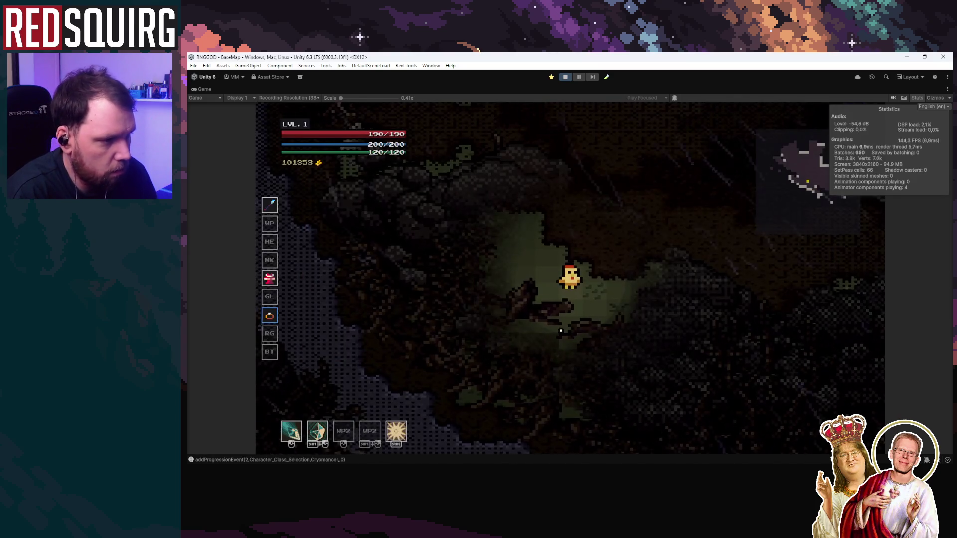
Walk the player diagonally up-left, up-right and down-right around the forest map
key(w)
key(d)
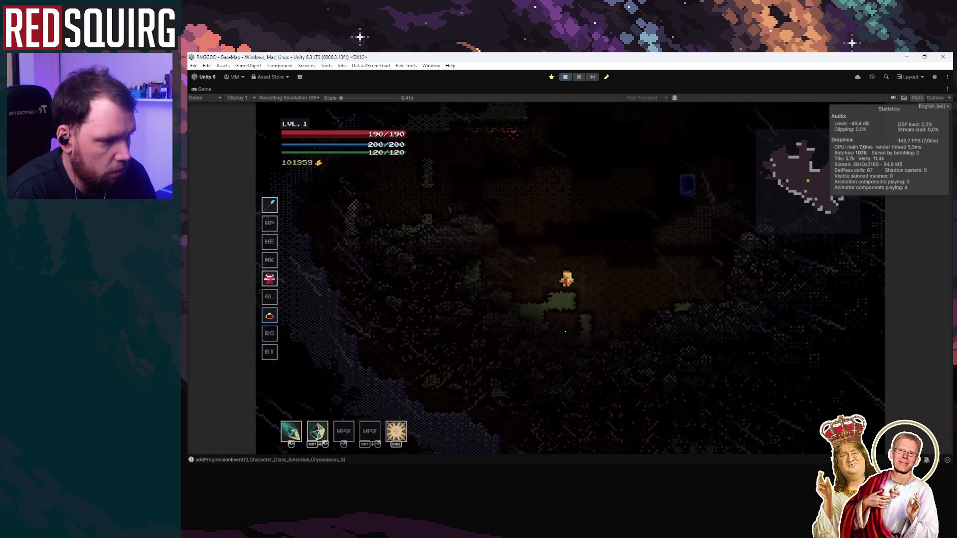
key(w)
key(a)
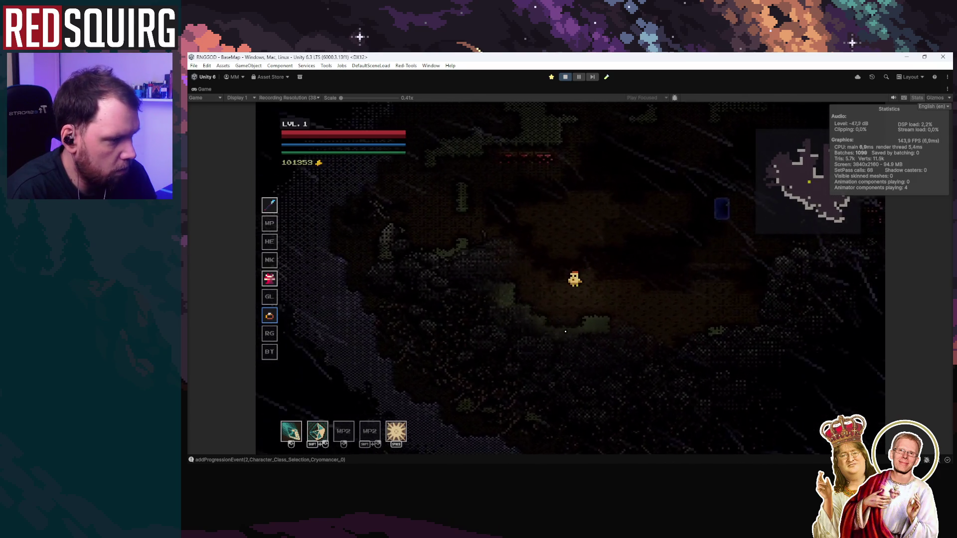
key(w)
key(a)
key(w)
key(a)
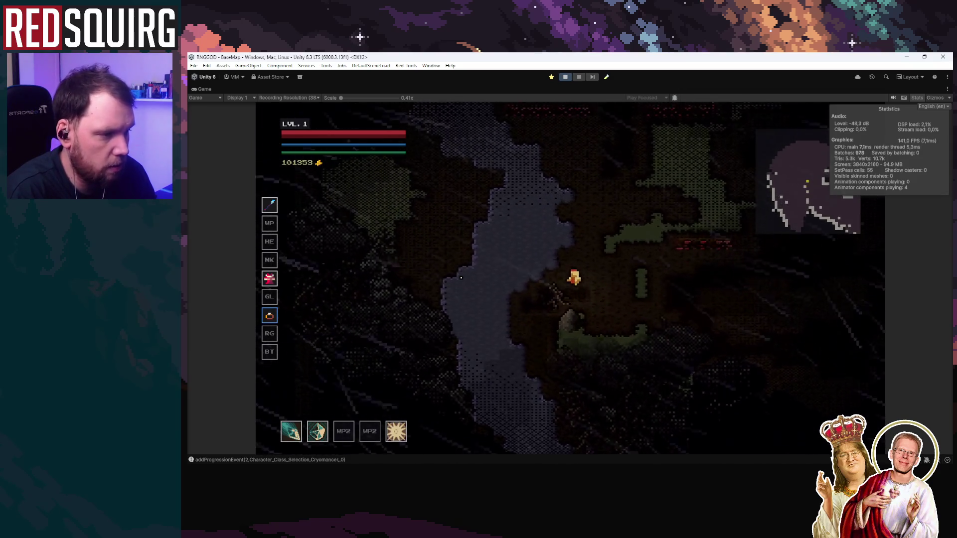
key(s)
key(d)
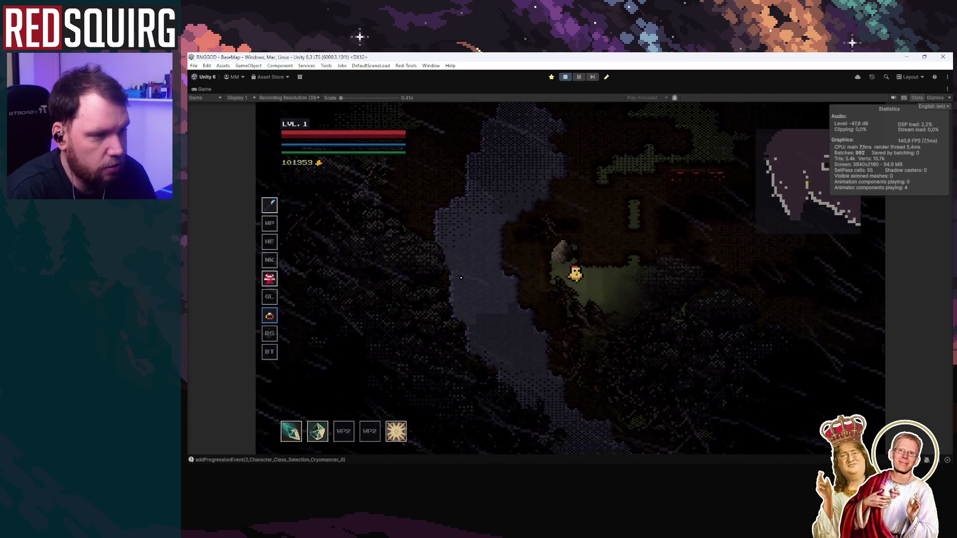
key(w)
key(d)
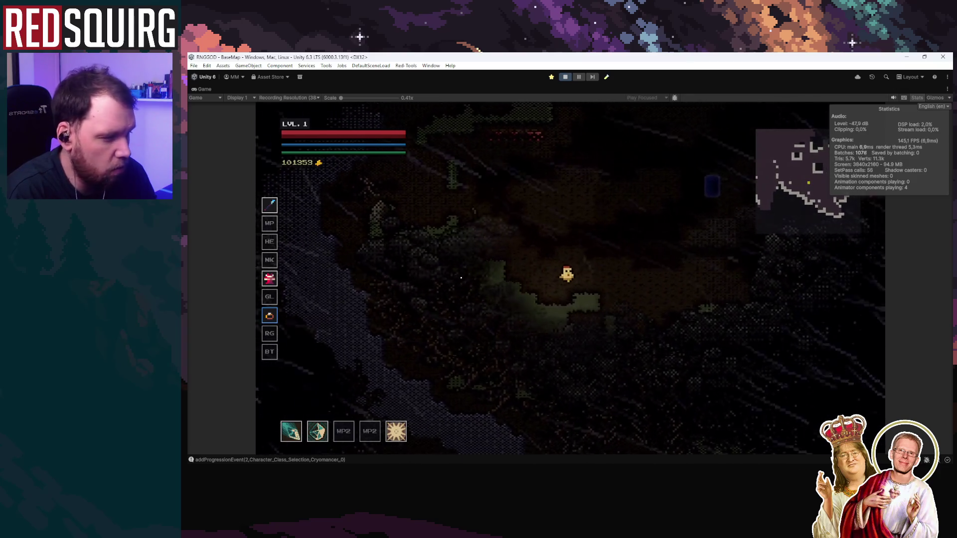
key(s)
key(d)
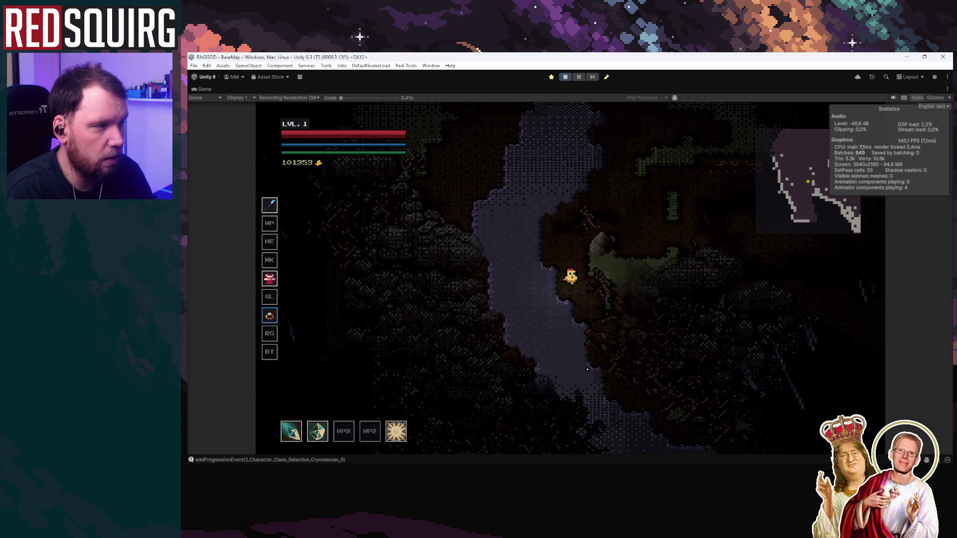
Walk the player to the map's bottom edge, up and left, then right toward the river
key(s)
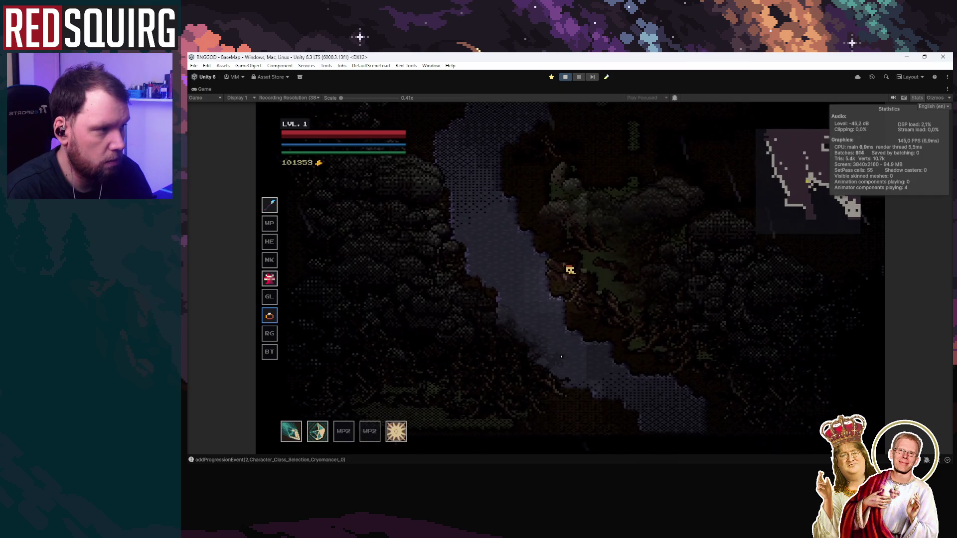
key(s)
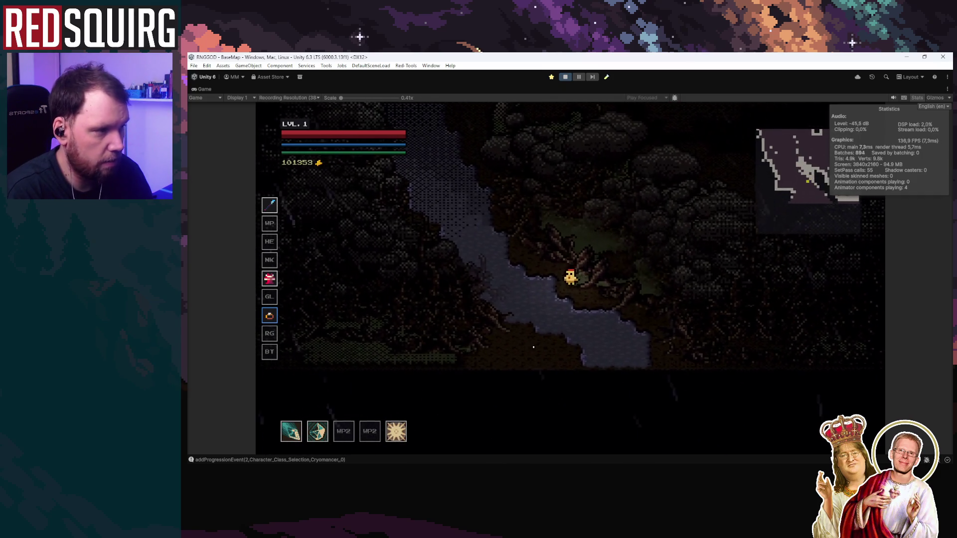
key(w)
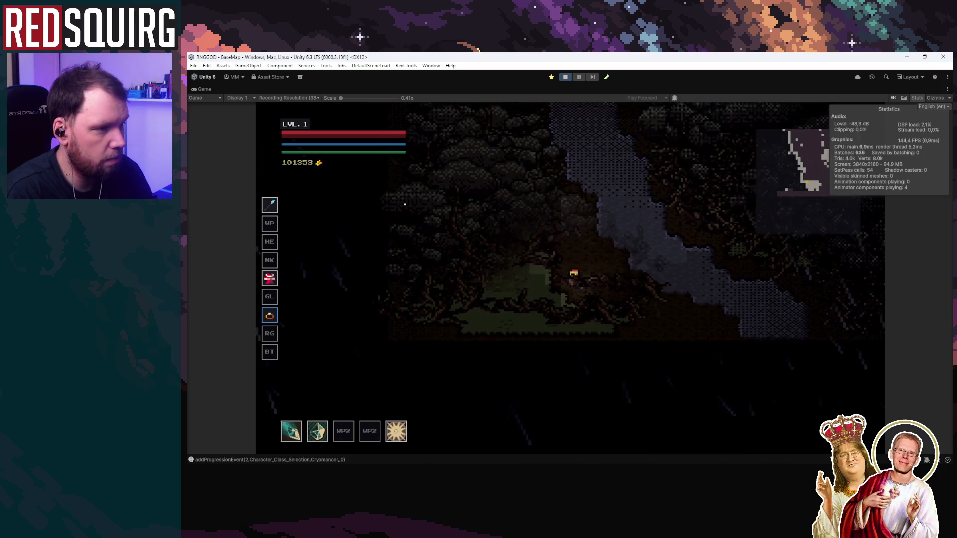
key(w)
key(a)
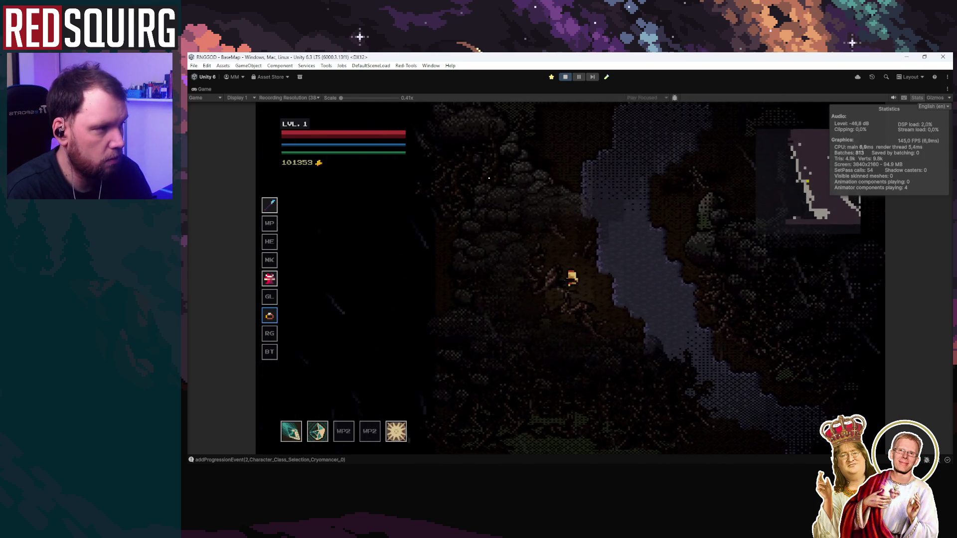
key(w)
key(a)
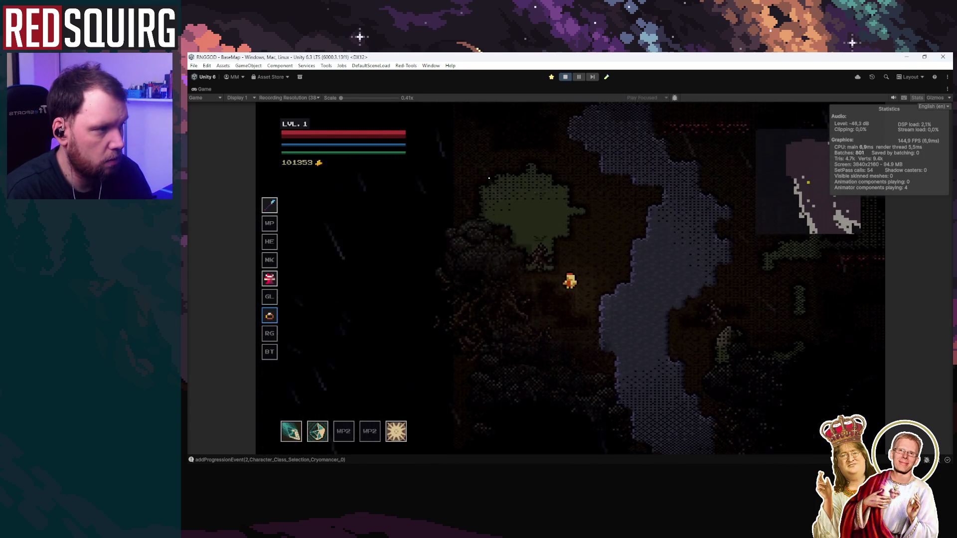
key(a)
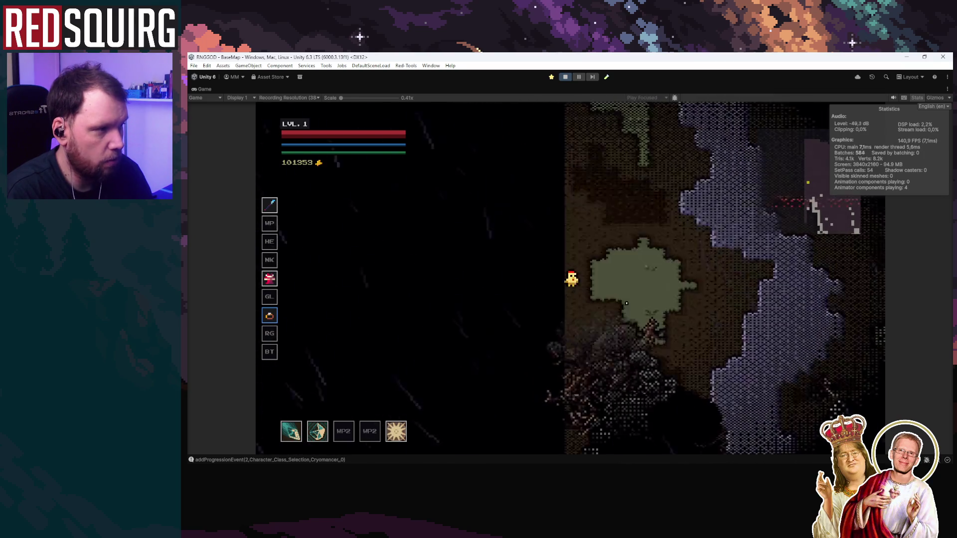
key(s)
key(d)
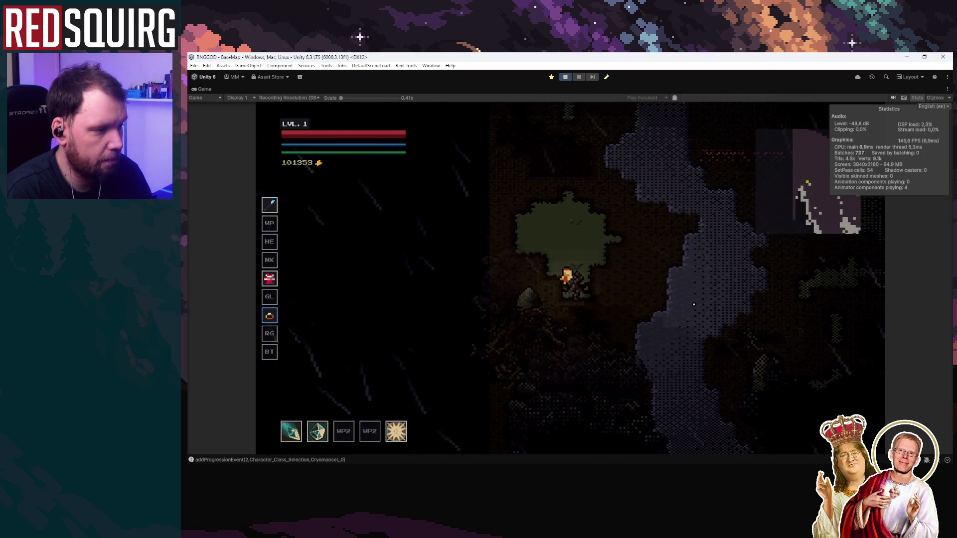
key(d)
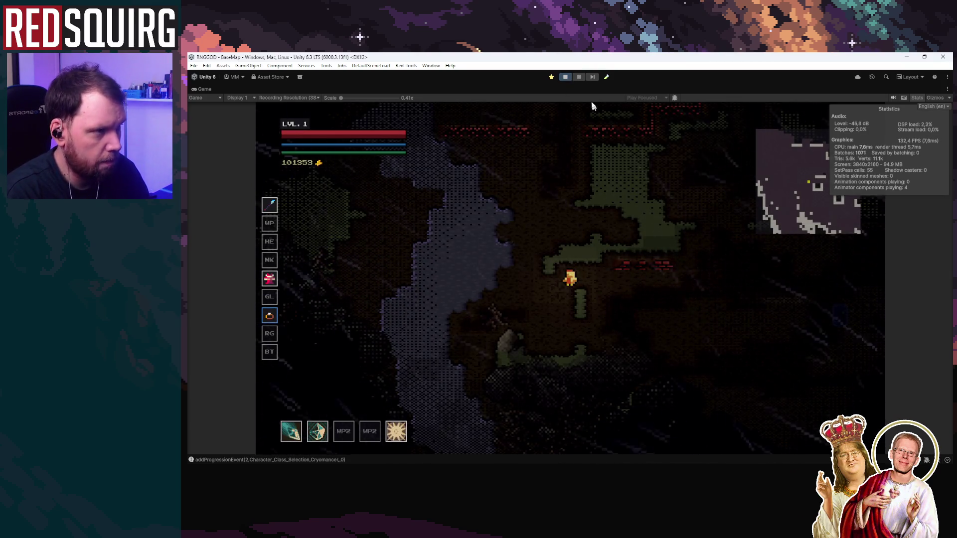
Stop the play-test and switch through LDtk to the red-cell sprite in Aseprite
click(565, 77)
key(alt+Tab)
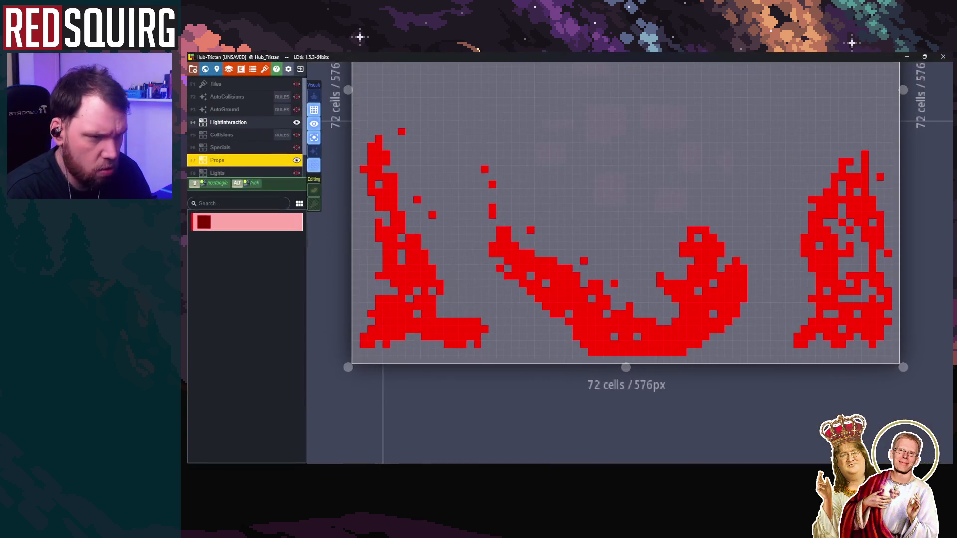
scroll(516, 231, down, 3)
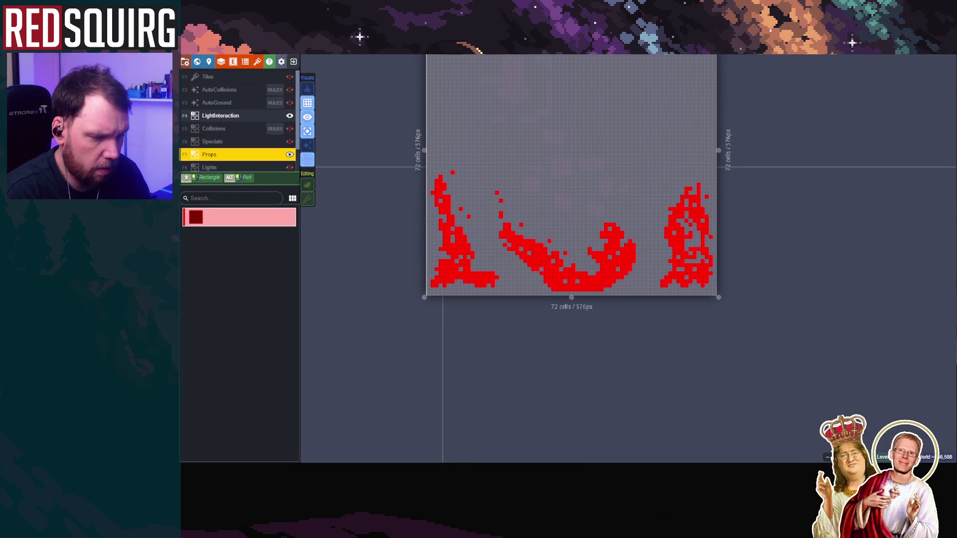
key(alt+Tab)
scroll(563, 305, down, 3)
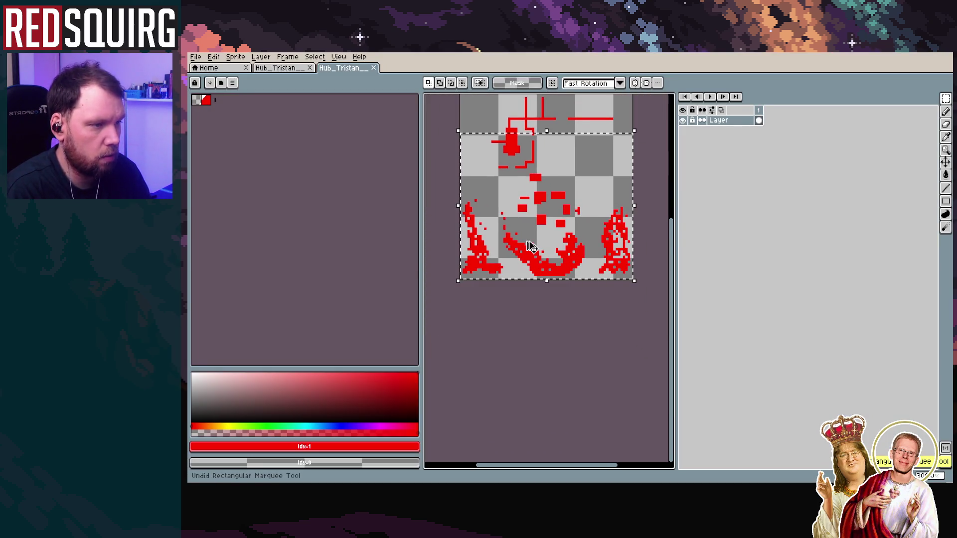
Paste the red splatter cells into the third Hub_Tristan sprite, keeping their original position
key(Up)
key(Up)
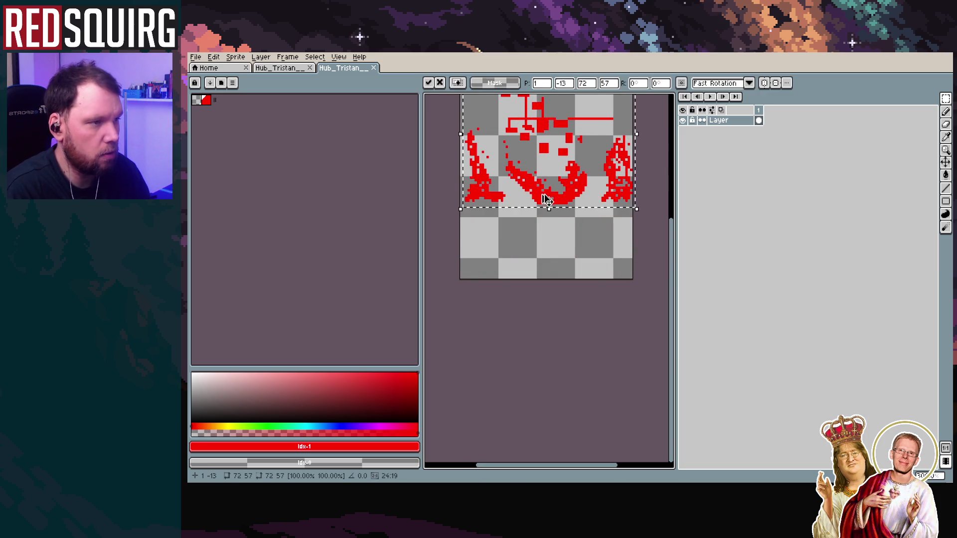
key(ctrl+z)
key(ctrl+z)
click(294, 69)
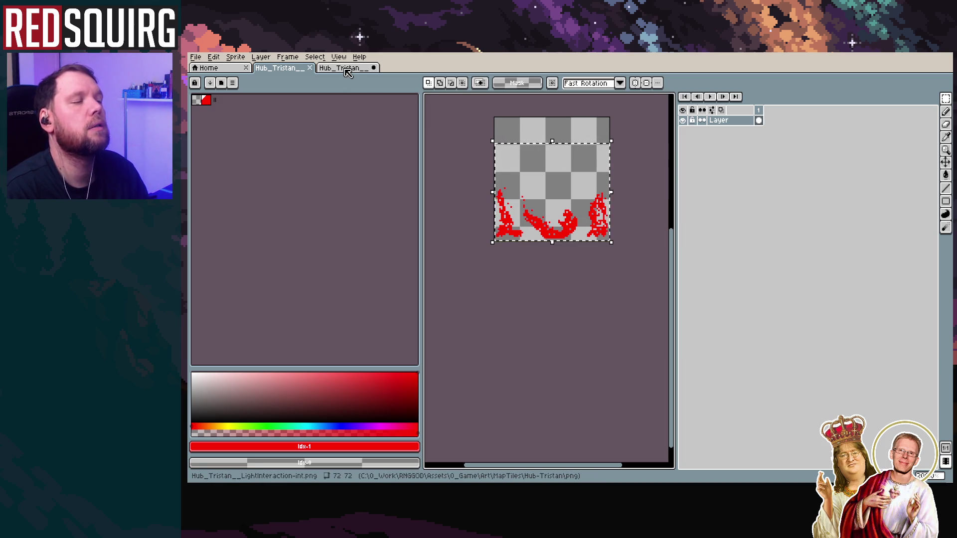
click(348, 70)
key(ctrl+v)
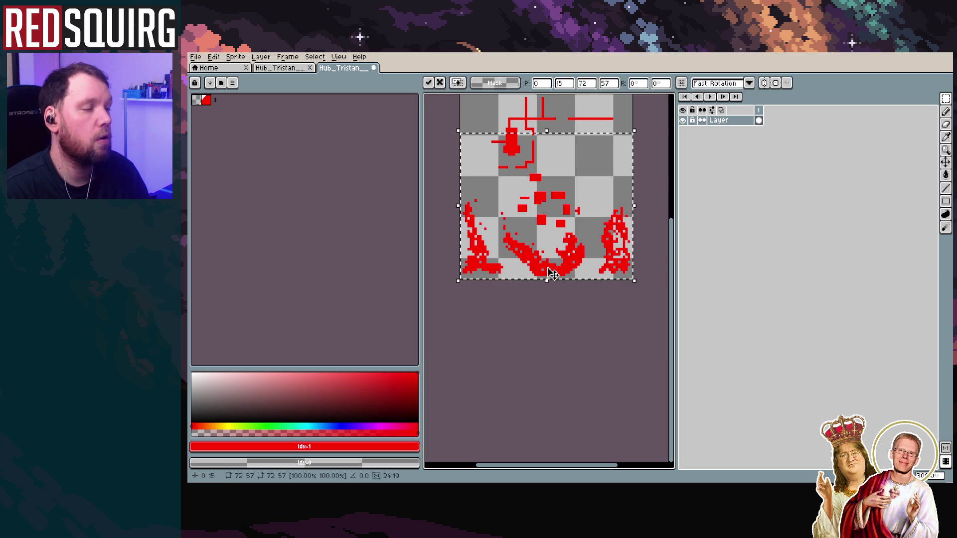
drag(552, 273, 556, 267)
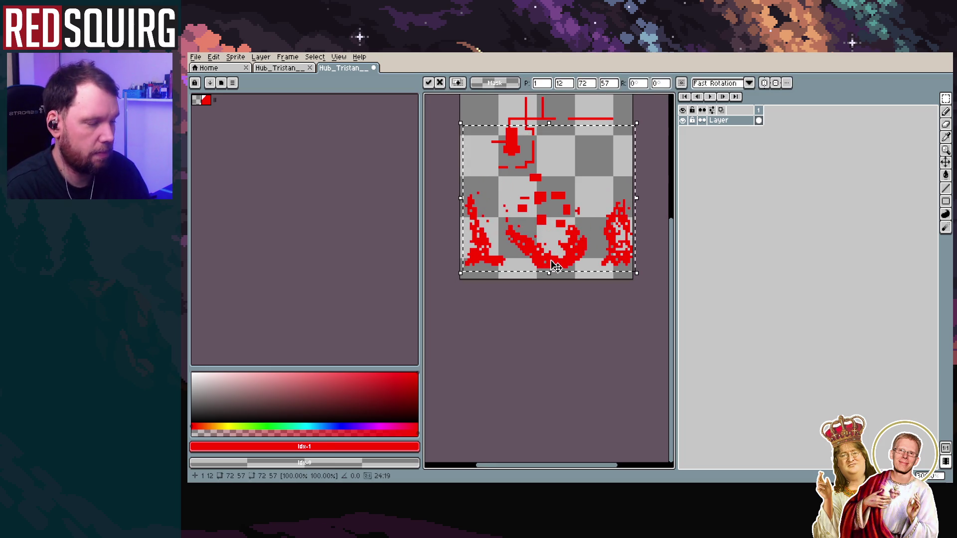
key(ctrl+z)
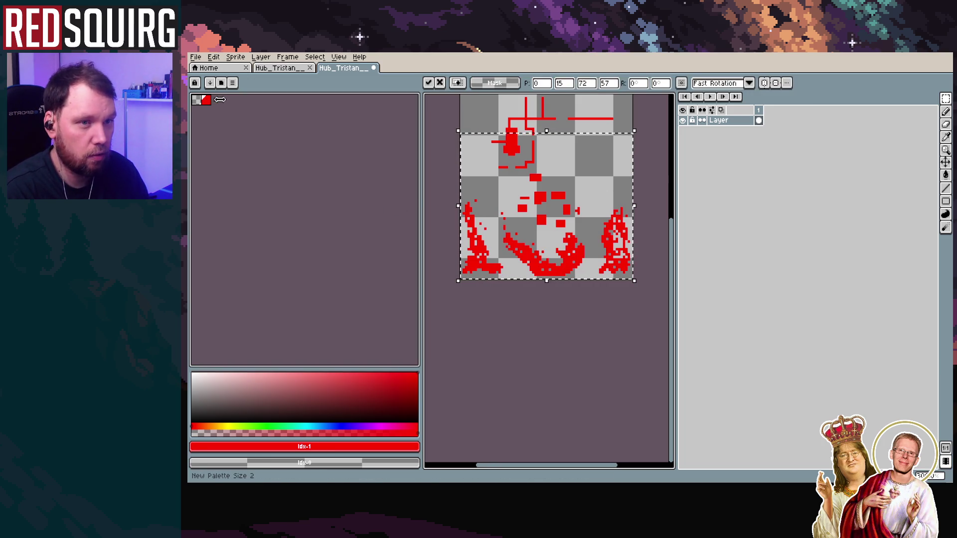
Add black to the palette at index 2 and make it the drawing colour
drag(219, 100, 224, 104)
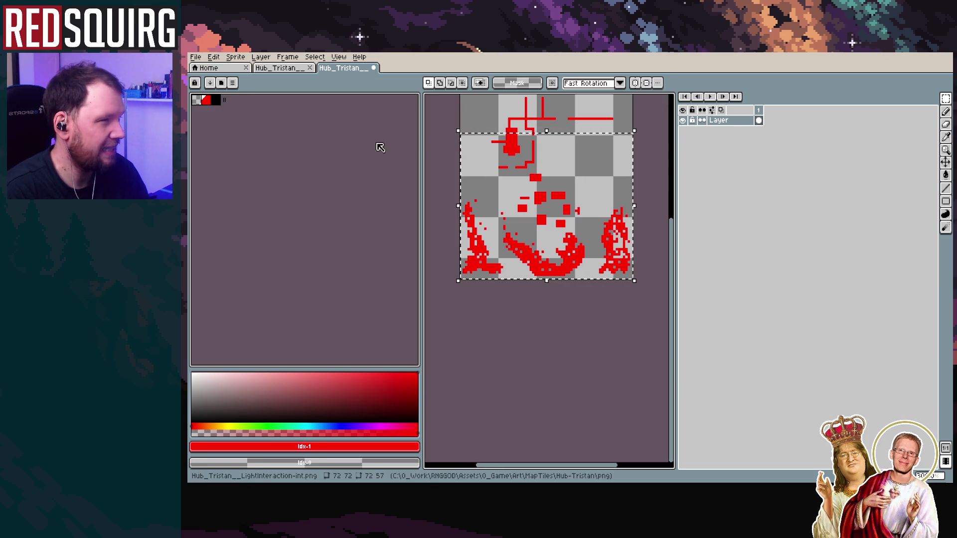
click(215, 100)
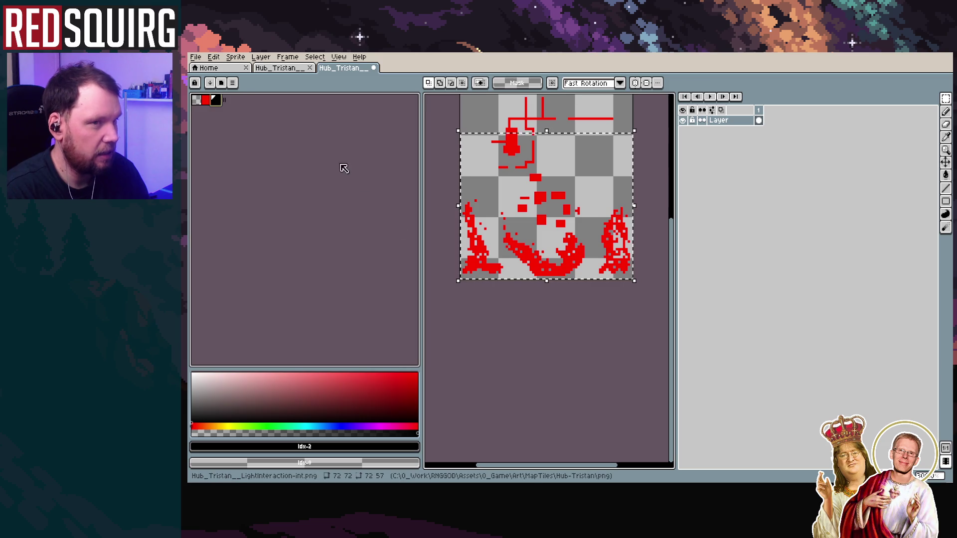
click(222, 58)
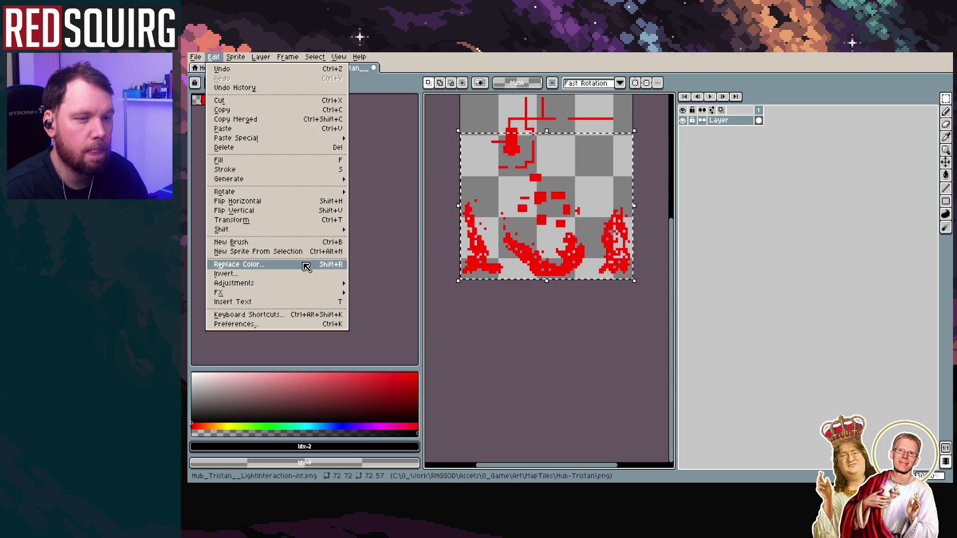
Run Edit > Replace Color with red as the From colour as a trial recolouring
click(304, 268)
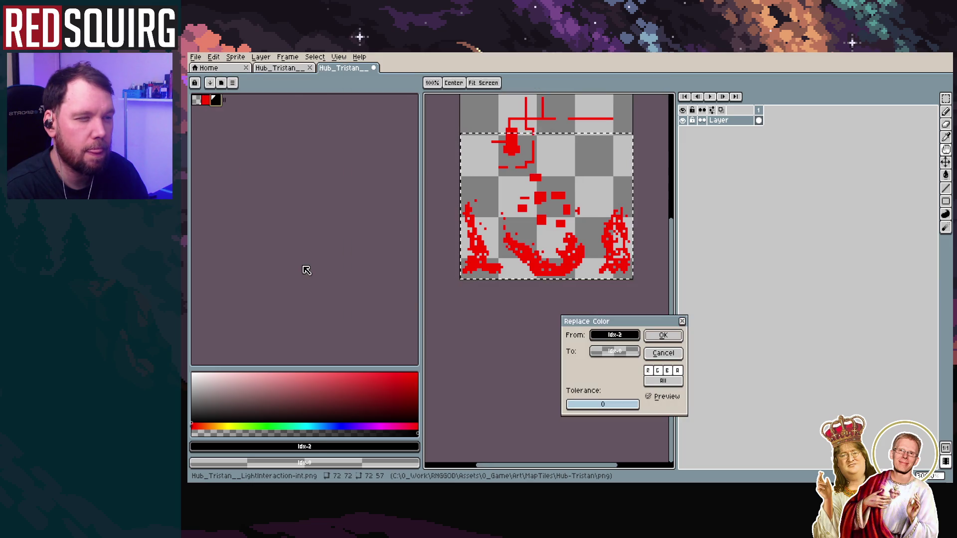
click(618, 339)
click(331, 247)
click(611, 337)
click(605, 370)
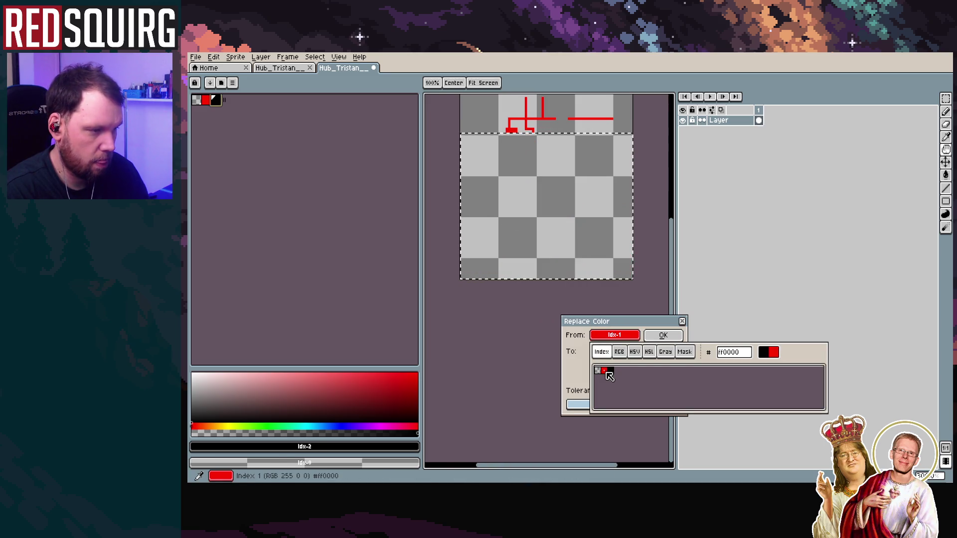
click(659, 337)
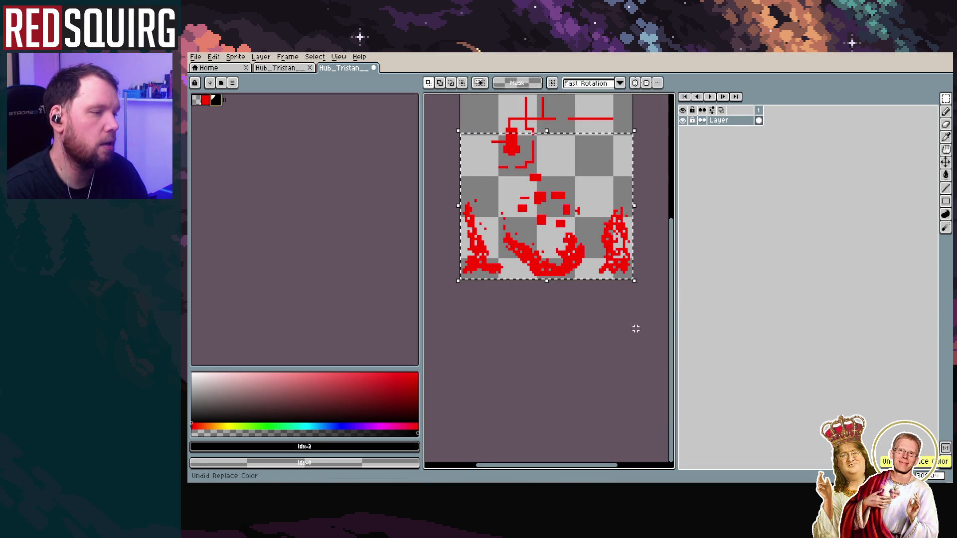
Revert the recolouring and switch to the Polygonal Lasso tool
scroll(559, 290, up, 2)
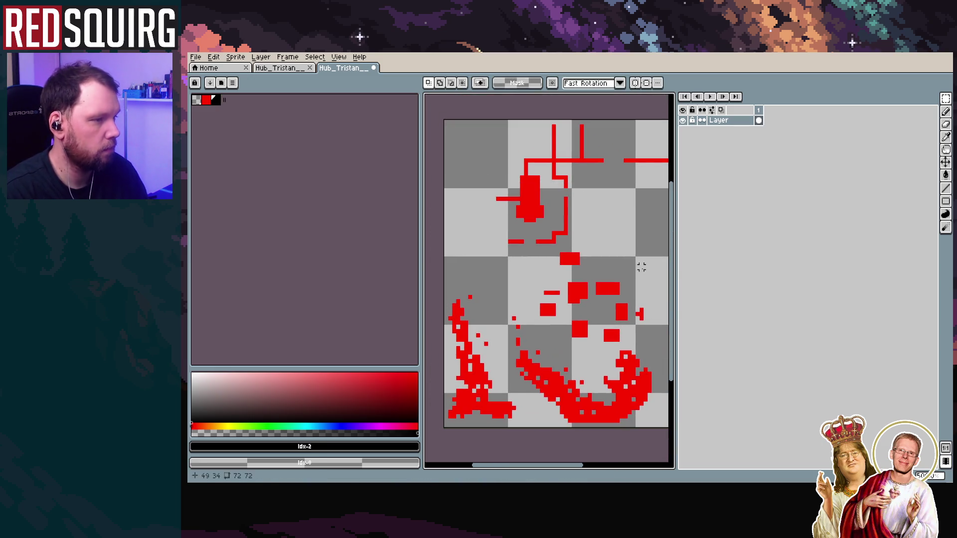
mouse_move(947, 105)
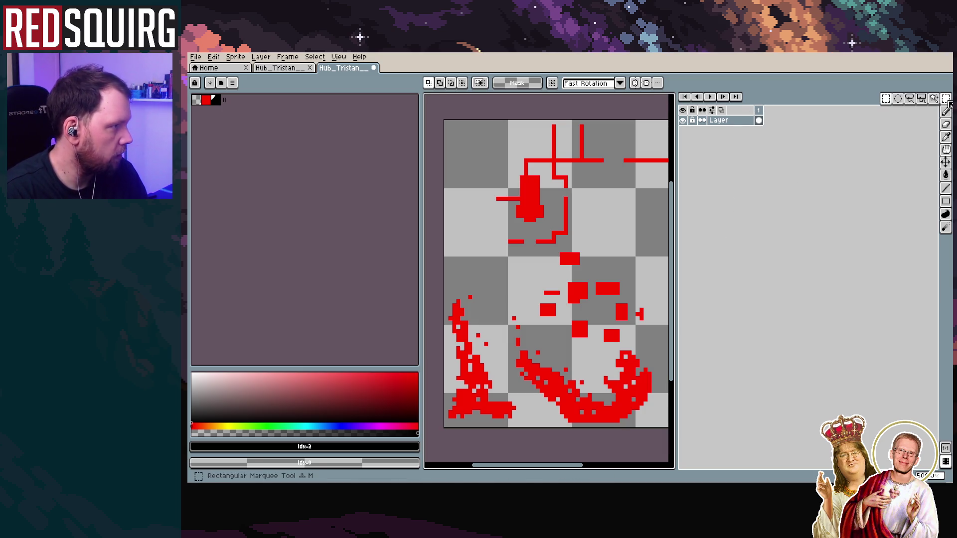
click(920, 103)
scroll(470, 203, down, 3)
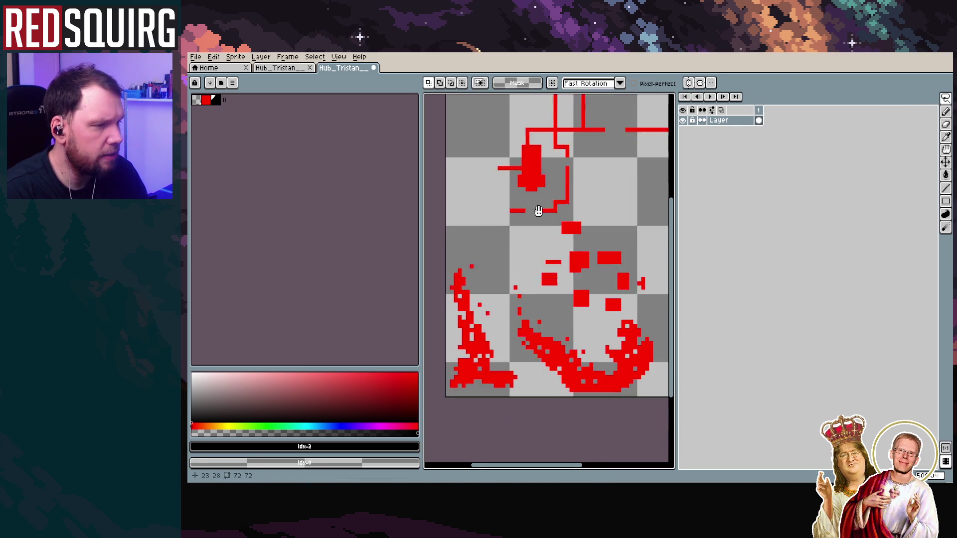
Draw a polygonal selection around the red splatter in the lower area of the image
drag(457, 198, 528, 211)
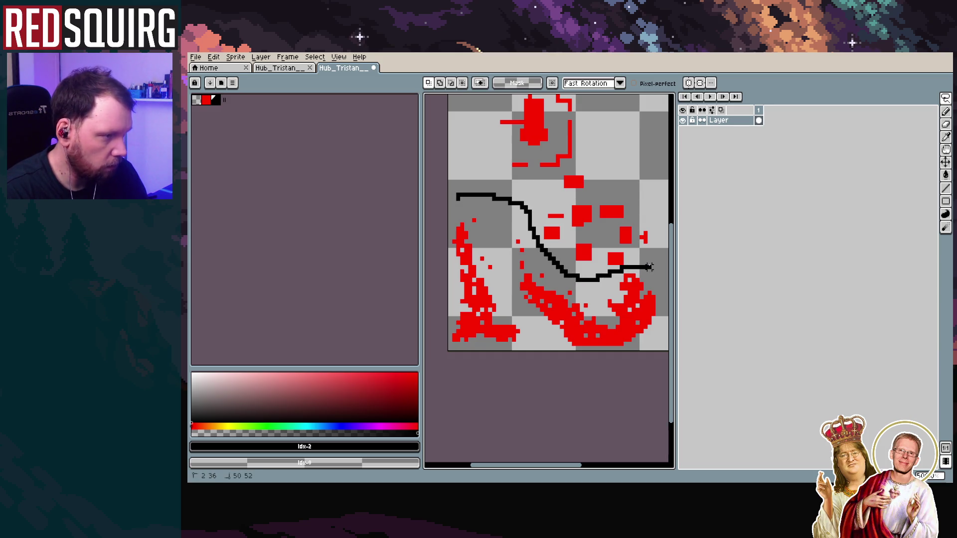
mouse_move(657, 222)
mouse_down()
mouse_move(666, 170)
mouse_move(641, 166)
mouse_move(578, 425)
mouse_move(483, 212)
mouse_move(530, 352)
mouse_up()
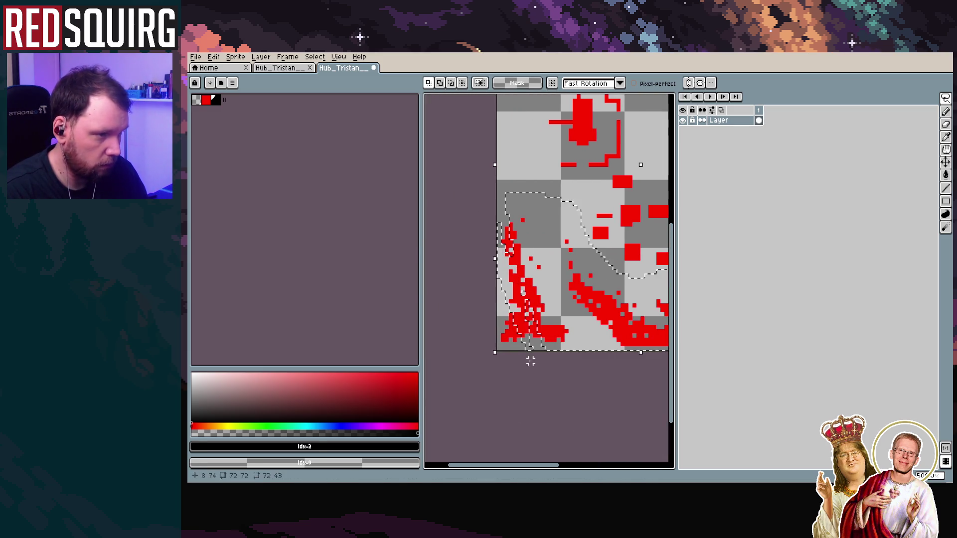
scroll(506, 336, up, 1)
scroll(518, 329, down, 2)
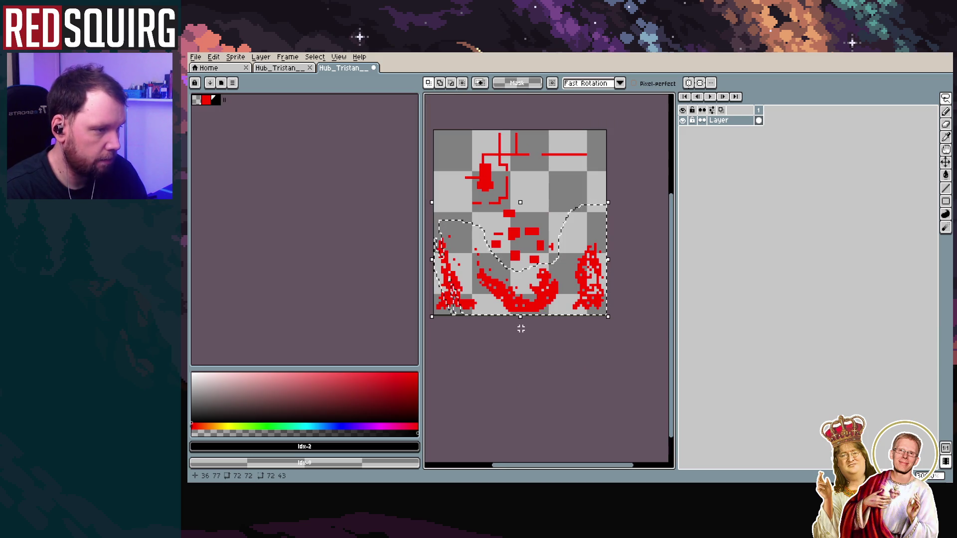
scroll(559, 345, down, 1)
scroll(559, 345, left, 3)
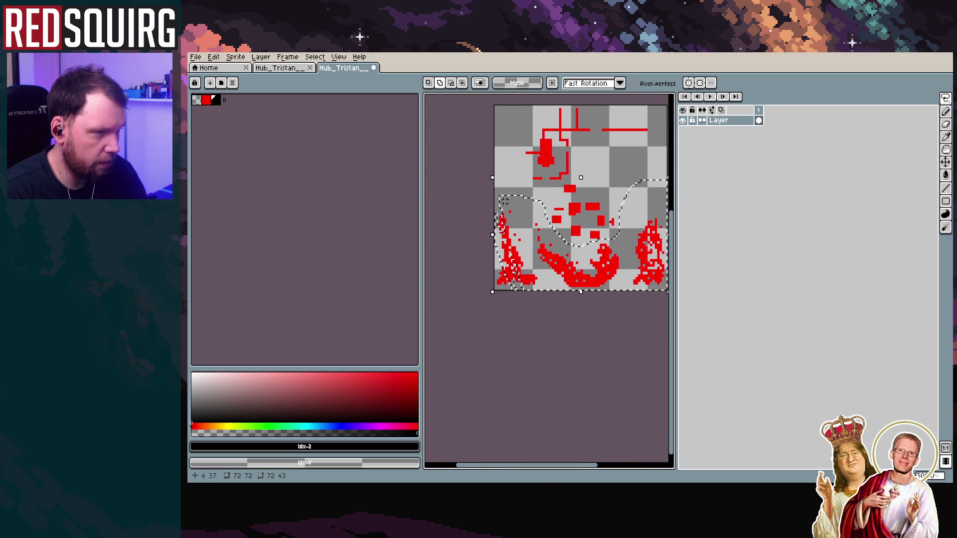
mouse_move(517, 201)
mouse_down()
mouse_move(469, 275)
mouse_move(558, 314)
mouse_move(548, 327)
mouse_move(567, 331)
mouse_up()
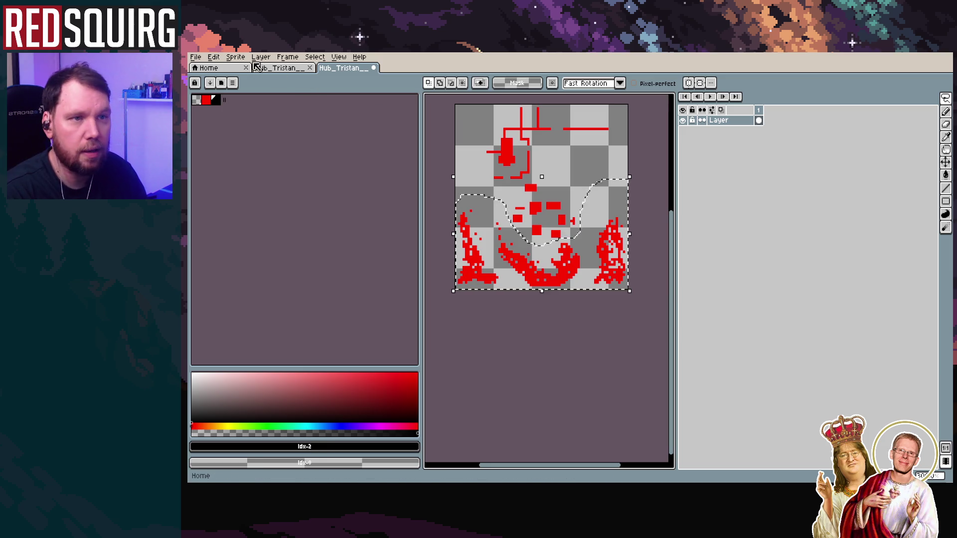
Replace red Idx-1 with black Idx-2 at tolerance 0 inside the selection
click(236, 58)
mouse_move(216, 58)
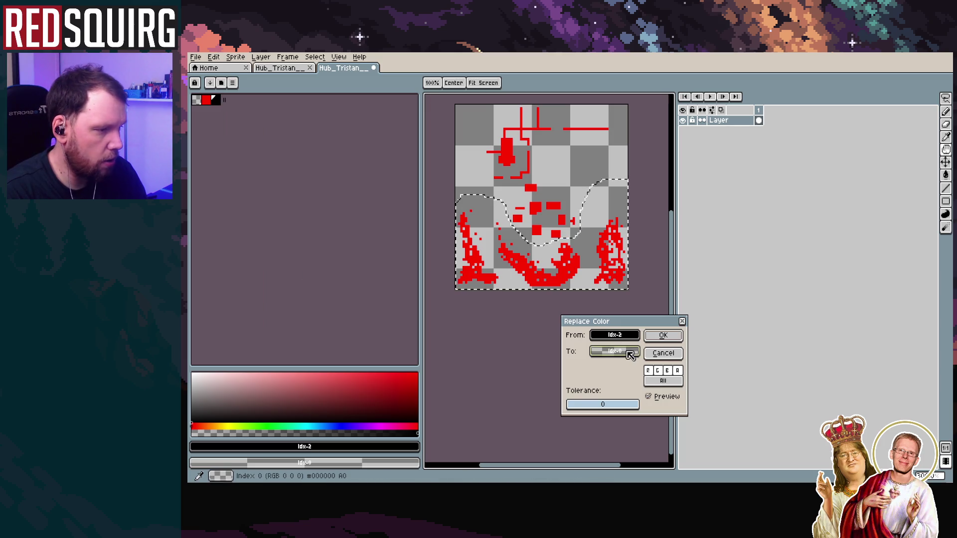
click(639, 353)
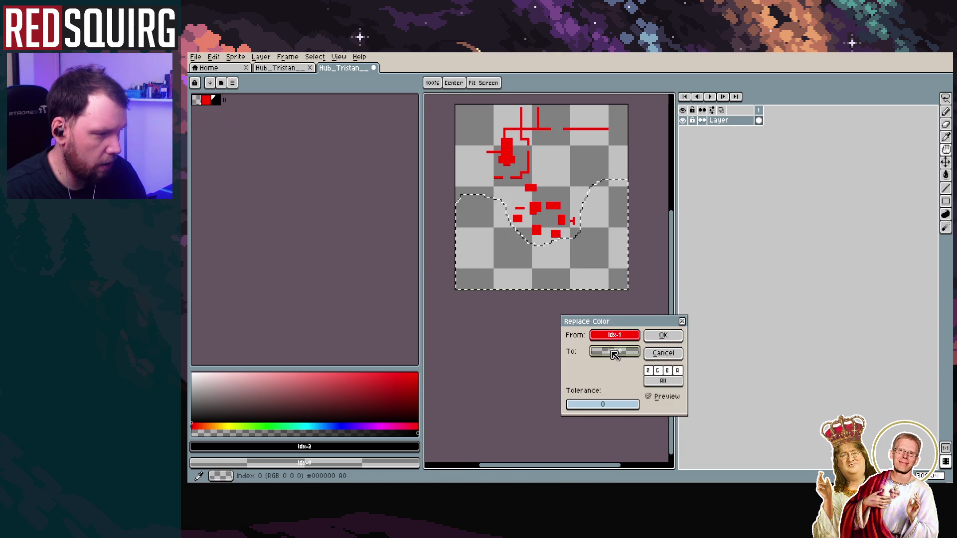
click(614, 351)
click(611, 370)
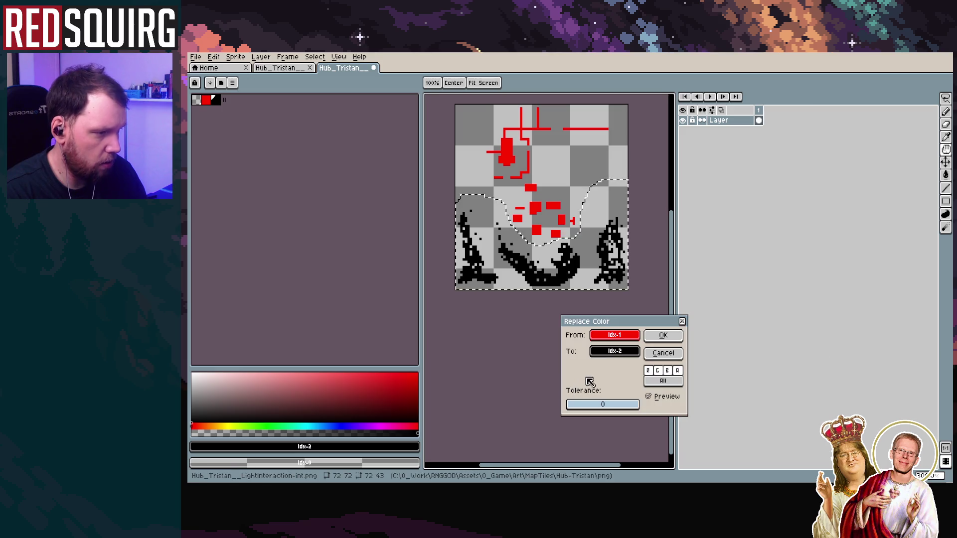
click(663, 335)
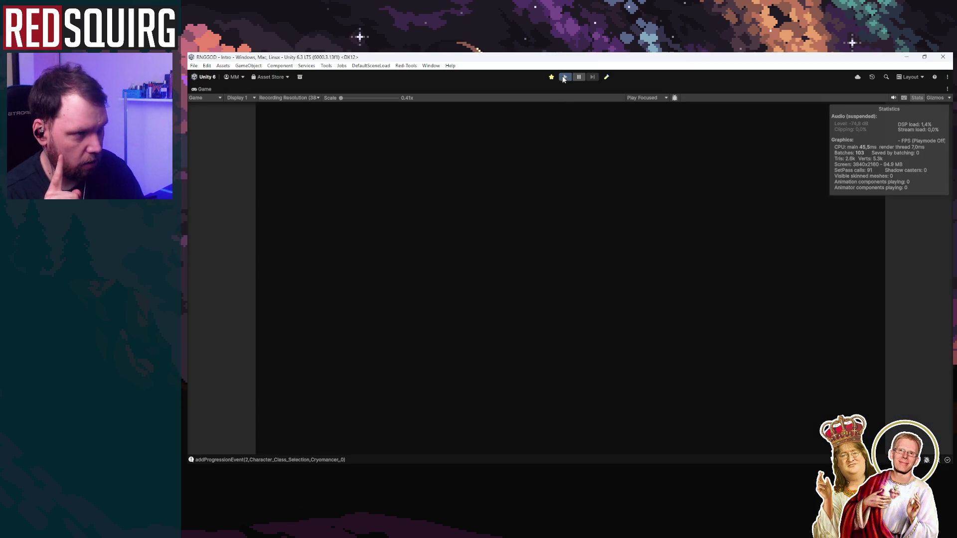
Run Play mode twice, stopping each time, then un-maximize the Game view
click(563, 77)
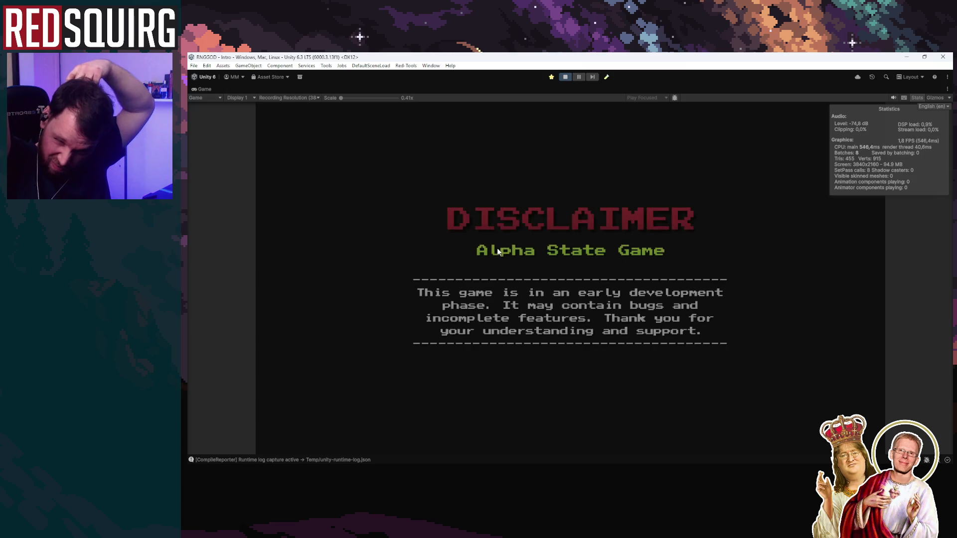
click(565, 77)
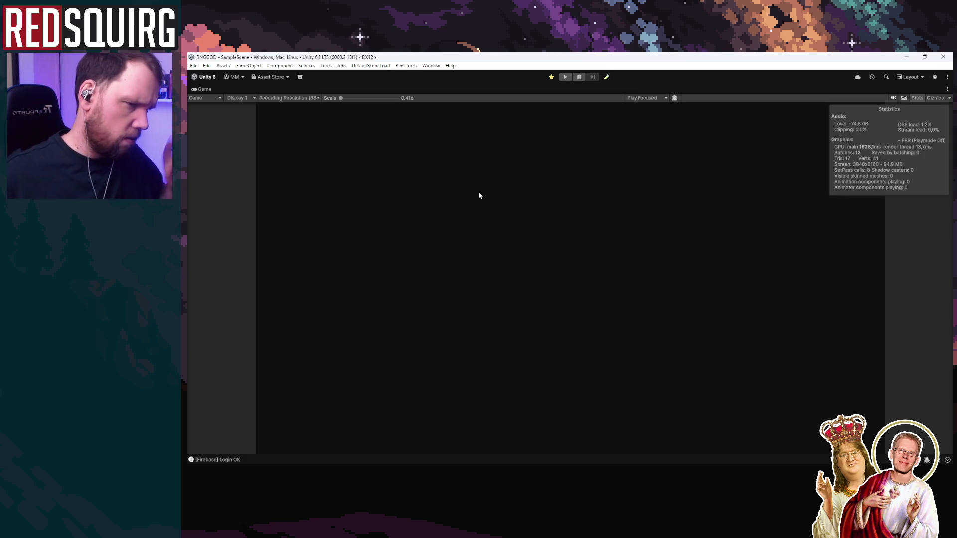
click(564, 77)
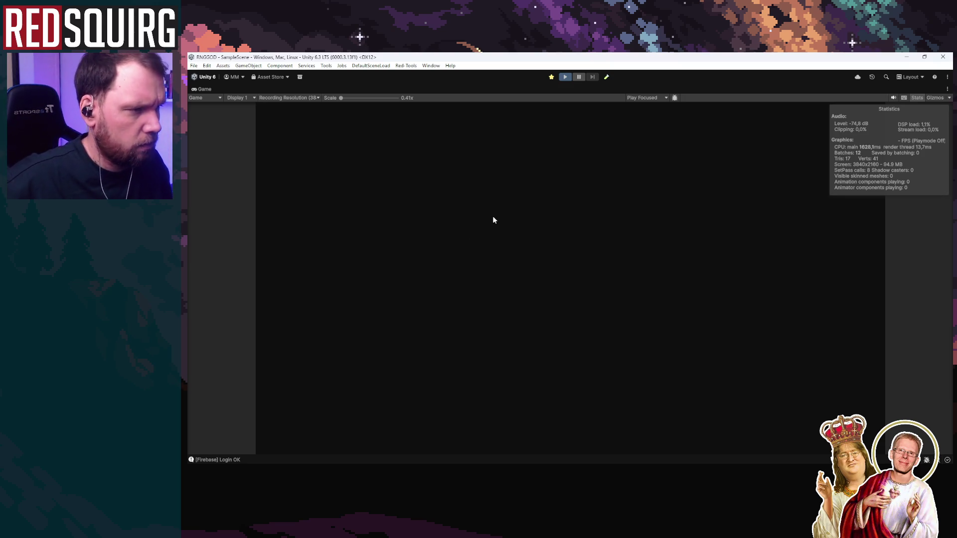
click(562, 76)
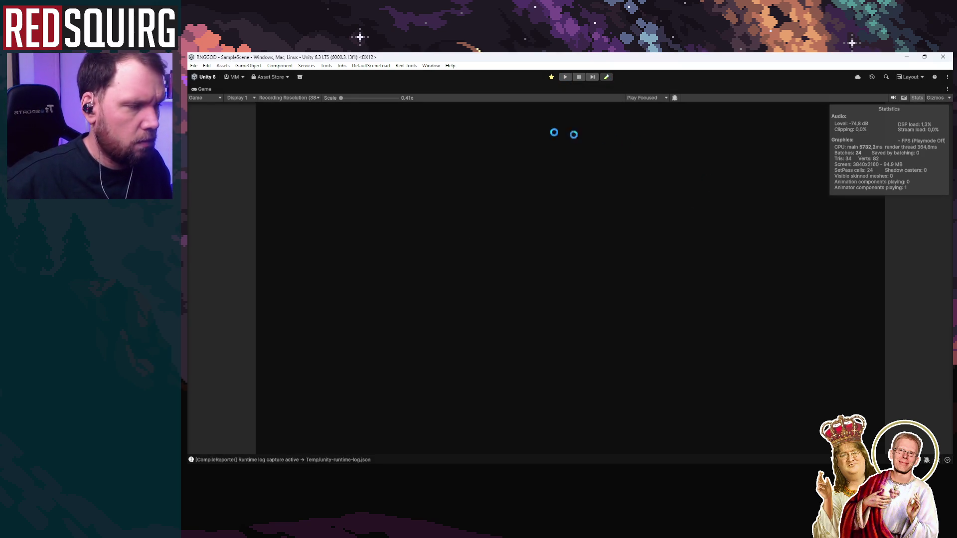
double_click(201, 89)
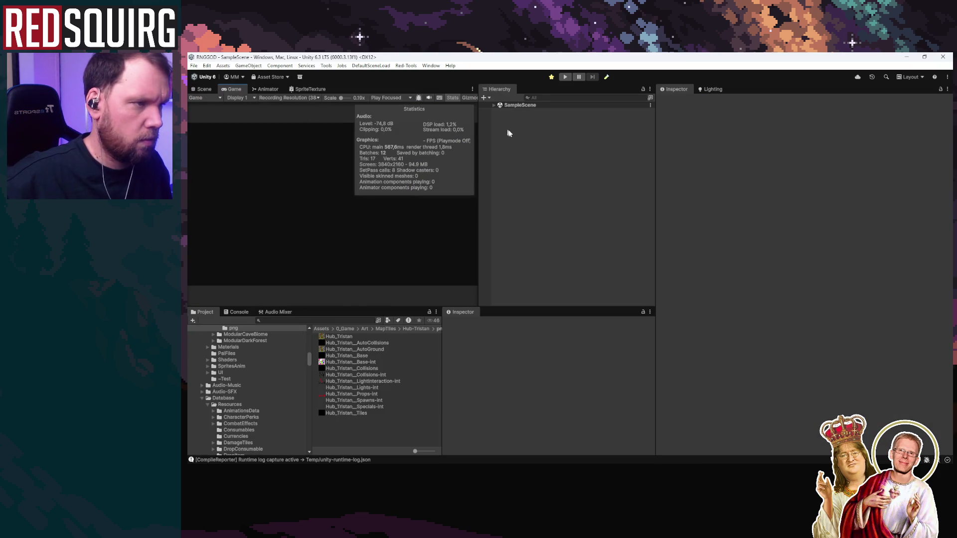
Expand SampleScene > Room Tools, inspect RoomDataGenerator's map textures, then start Play mode maximized
click(494, 105)
click(522, 124)
click(499, 124)
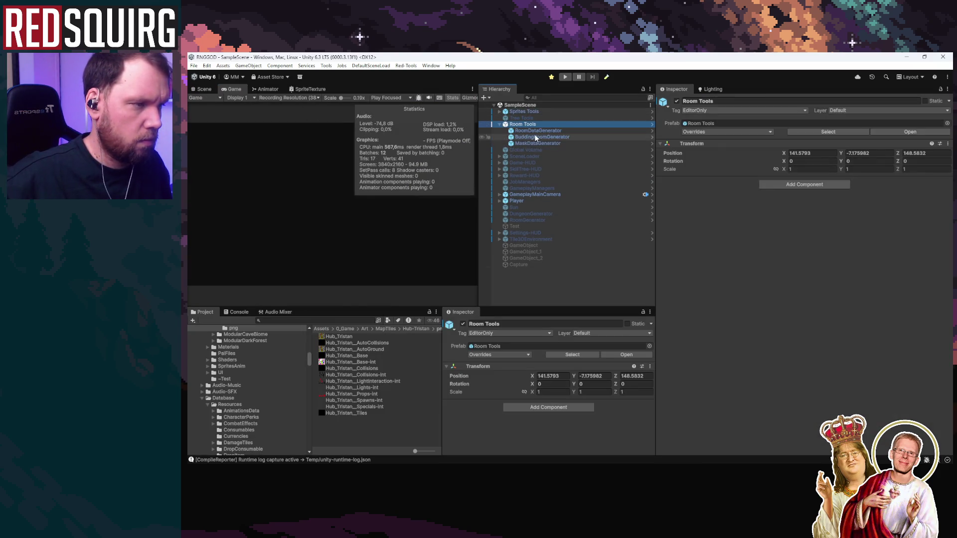
click(554, 137)
click(553, 131)
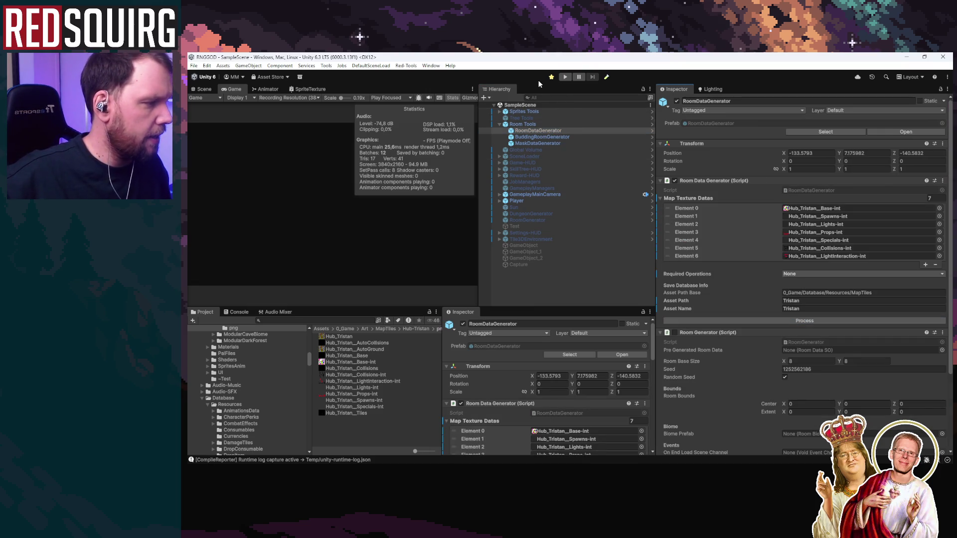
click(564, 77)
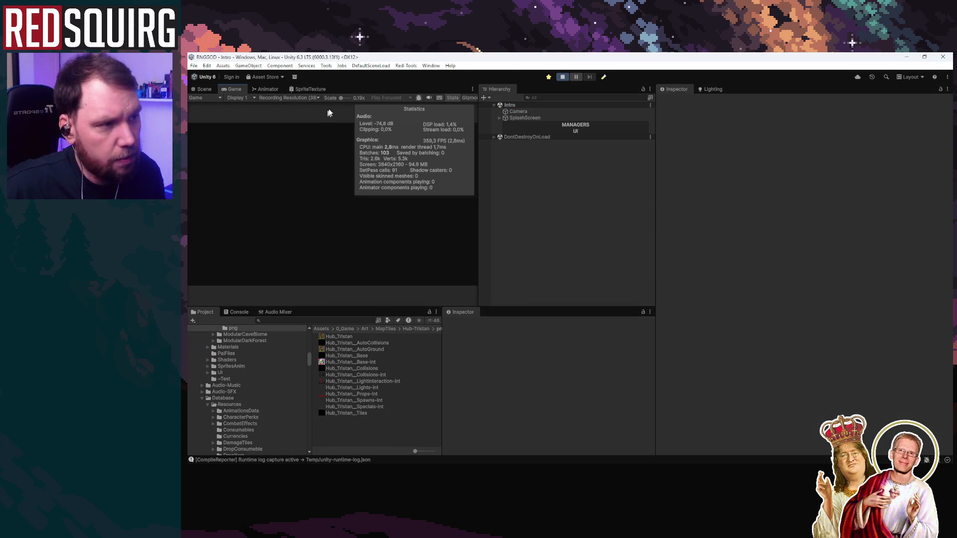
double_click(238, 88)
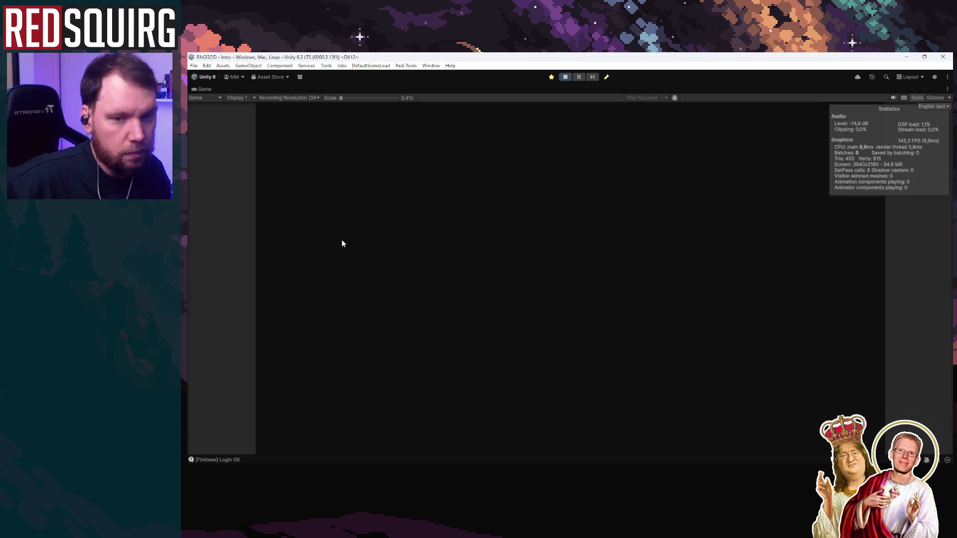
Continue the saved game and claim Chelmar the Cryomancer to enter the level
click(538, 331)
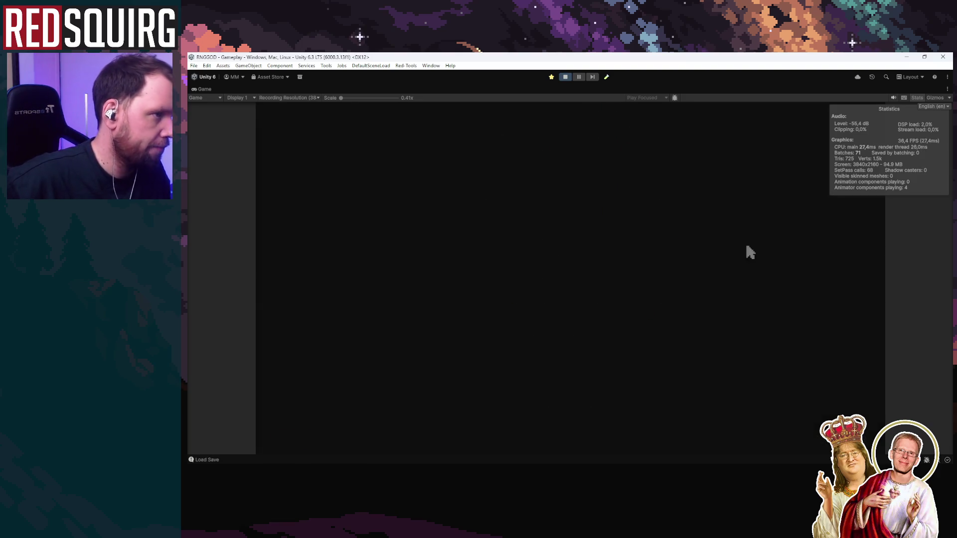
click(458, 331)
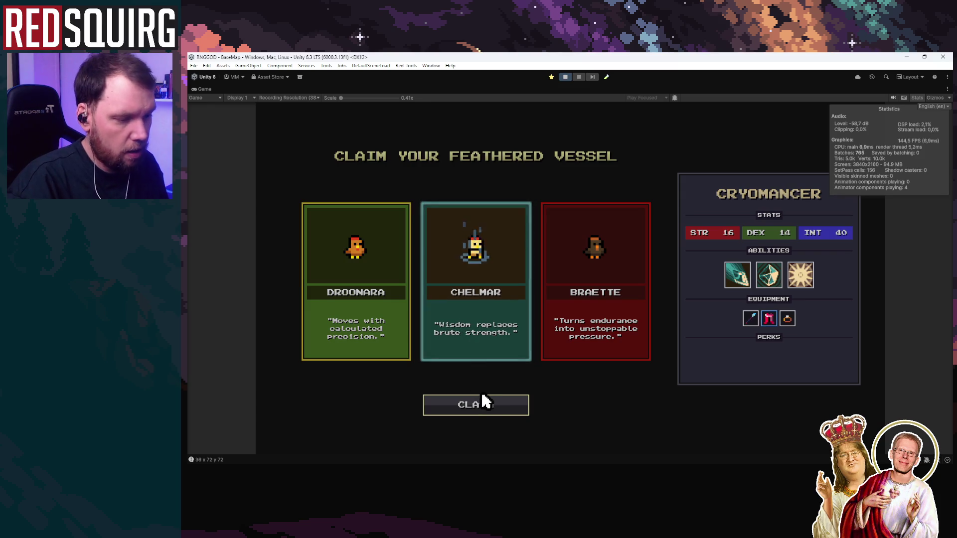
click(486, 401)
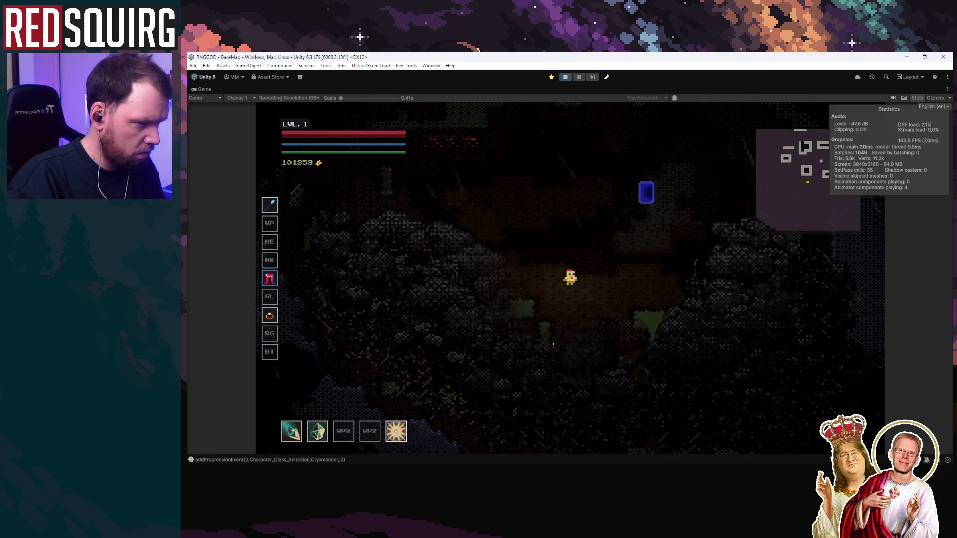
Walk Chelmar through the cave to the river area, then pause and stop Play mode
key(s+d)
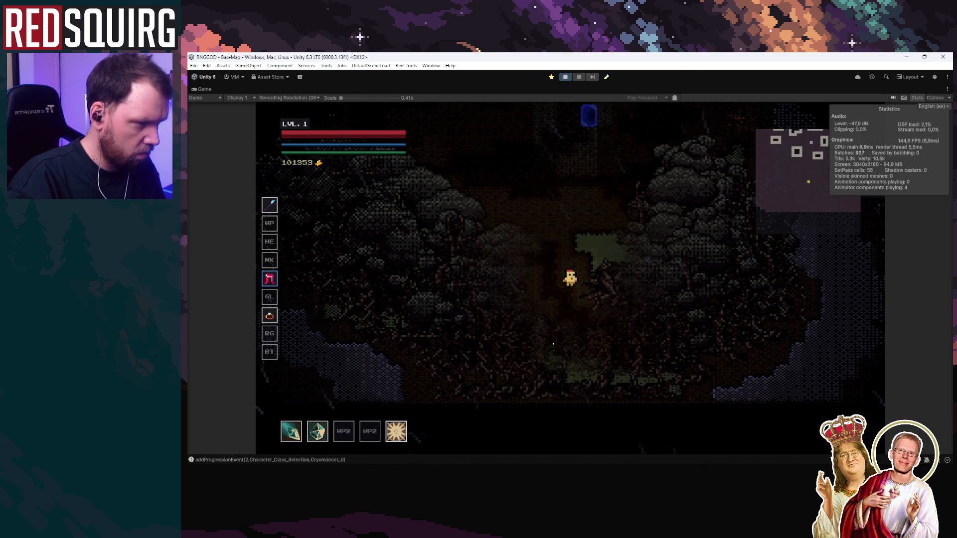
key(w)
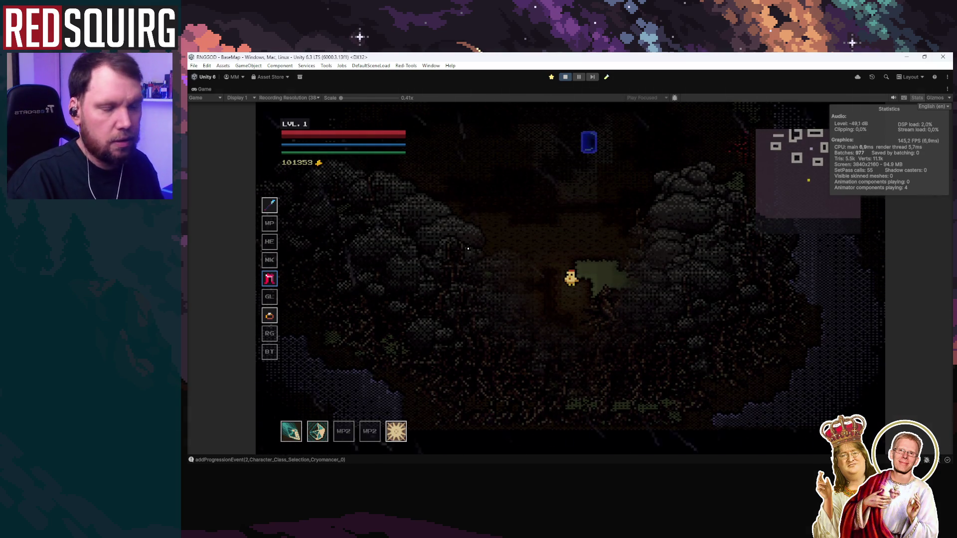
key(w)
key(a)
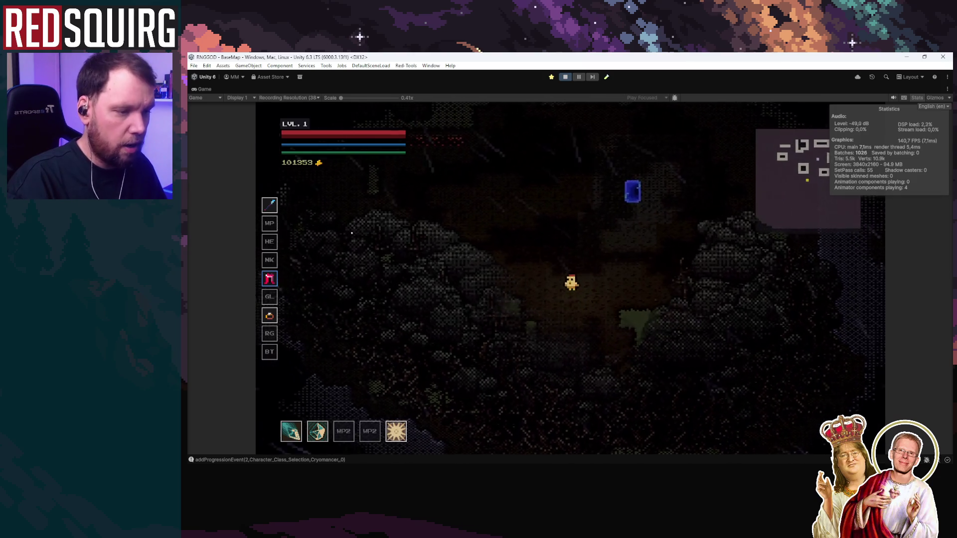
key(a)
key(s)
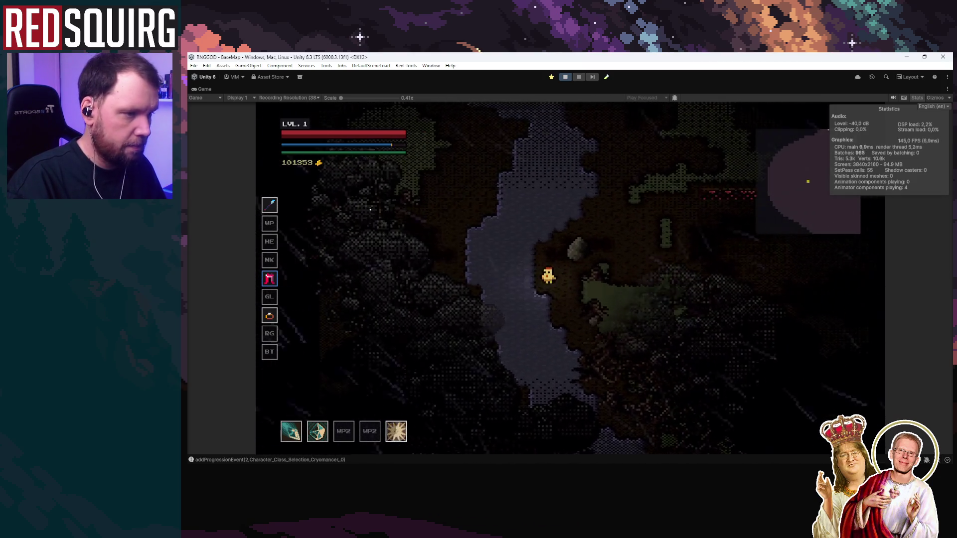
key(Escape)
key(Escape)
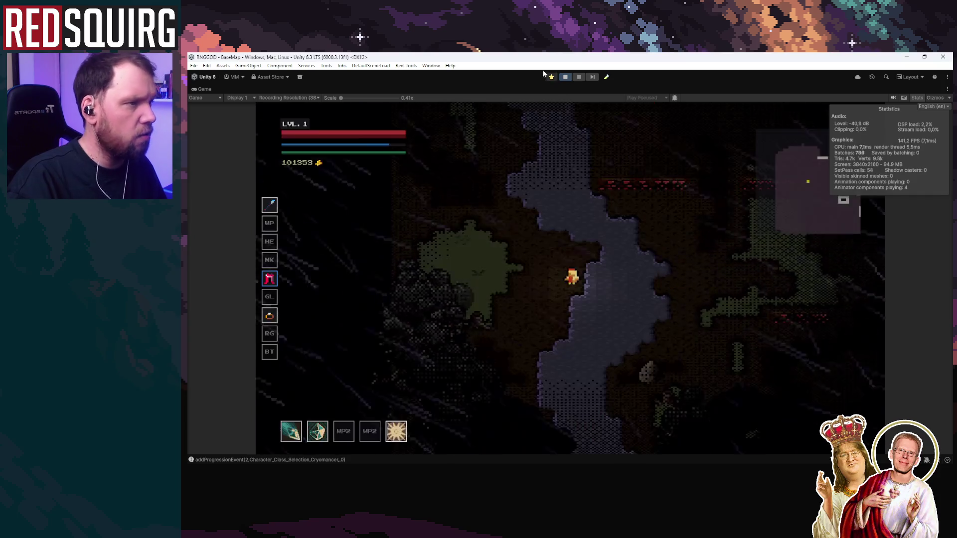
click(564, 76)
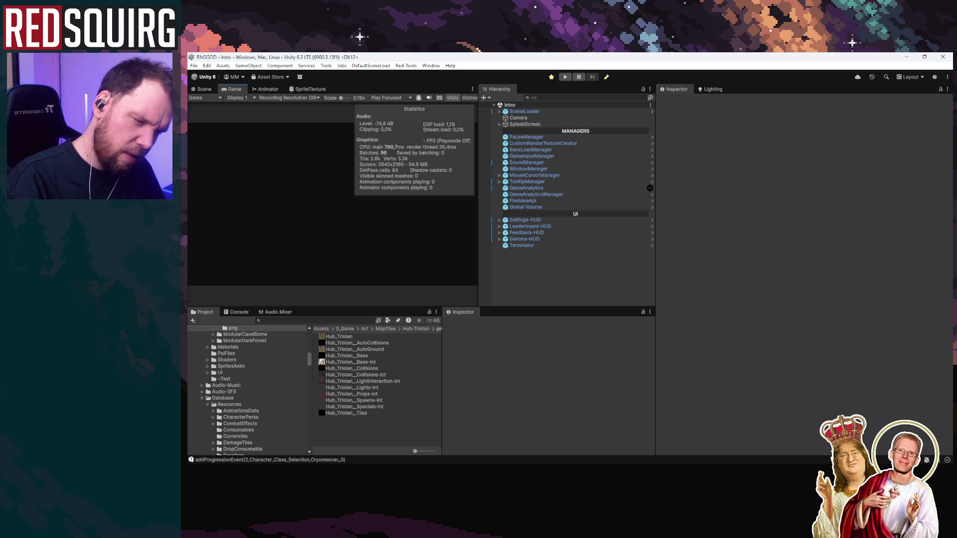
Minimize Unity and select the LightInteraction layer in LDtk
click(411, 461)
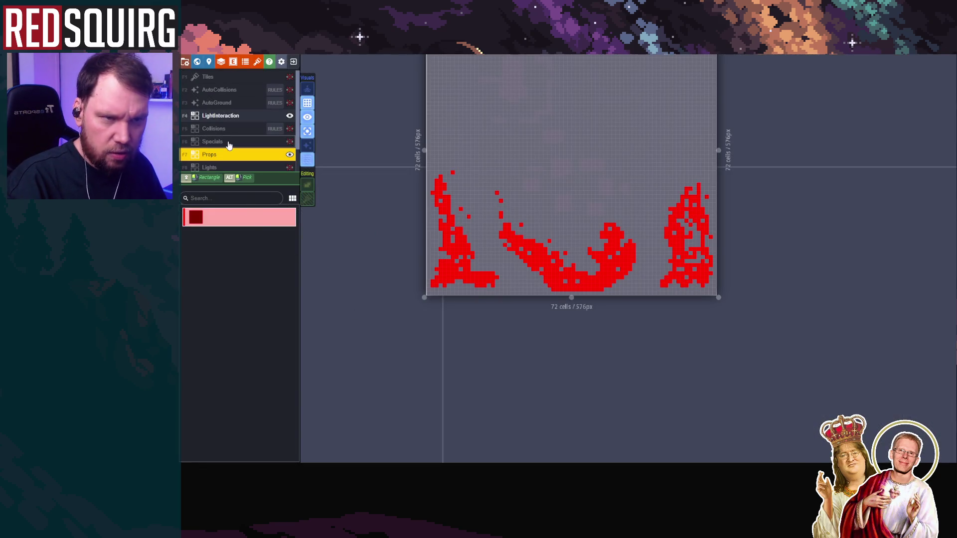
click(243, 118)
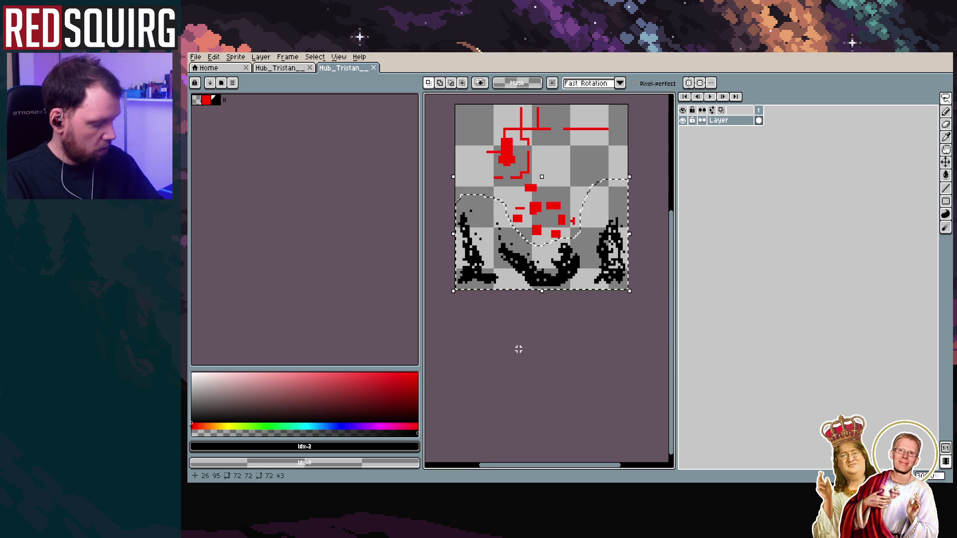
Delete the selected lower pixels in the LightInteraction and Props-int images and save
key(Delete)
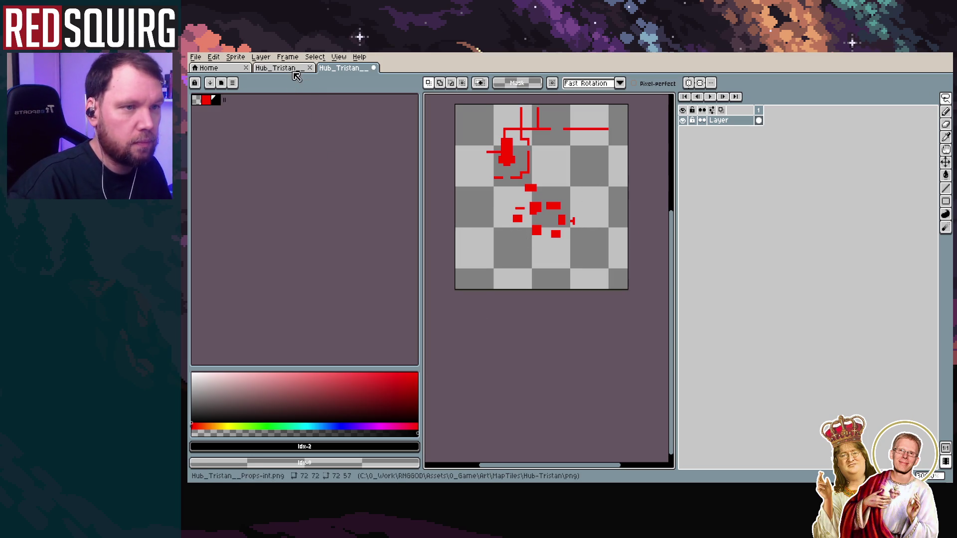
click(289, 69)
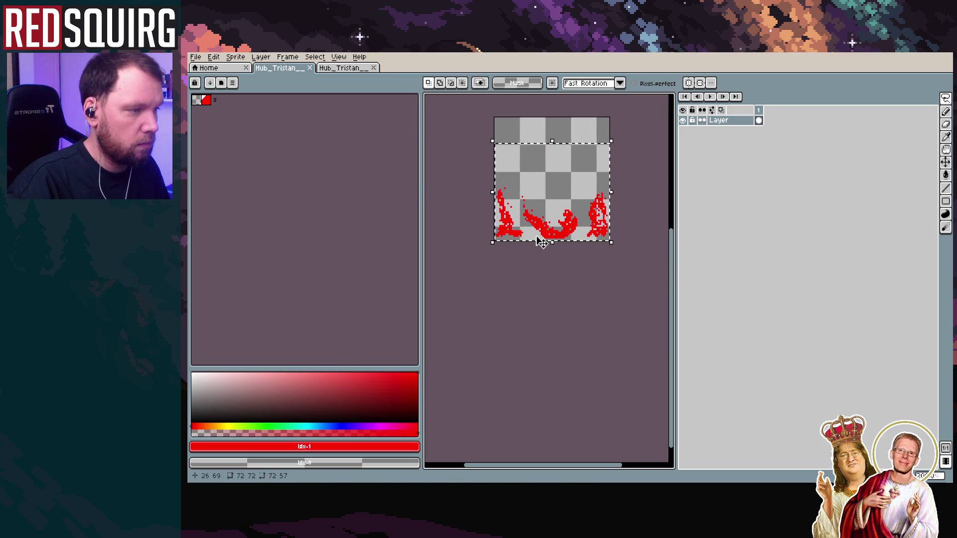
key(Delete)
key(ctrl+s)
click(359, 473)
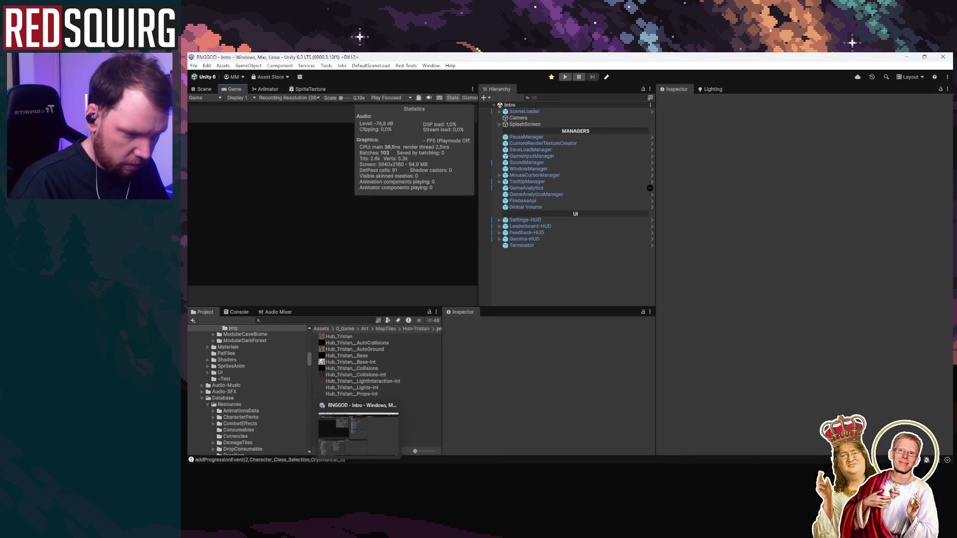
key(alt+Tab)
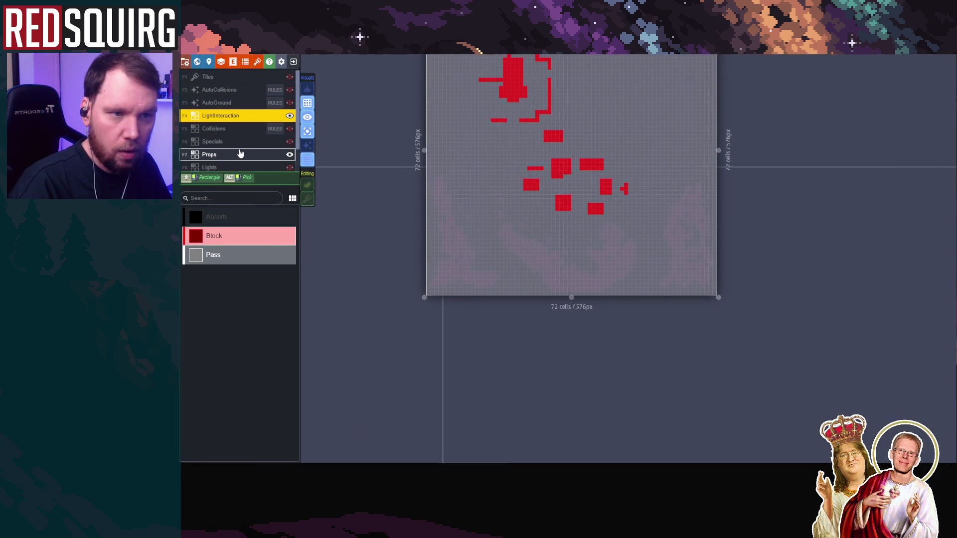
Erase the red Props tiles across the lower area and save the Hub-Tristan project
click(240, 154)
scroll(461, 277, down, 2)
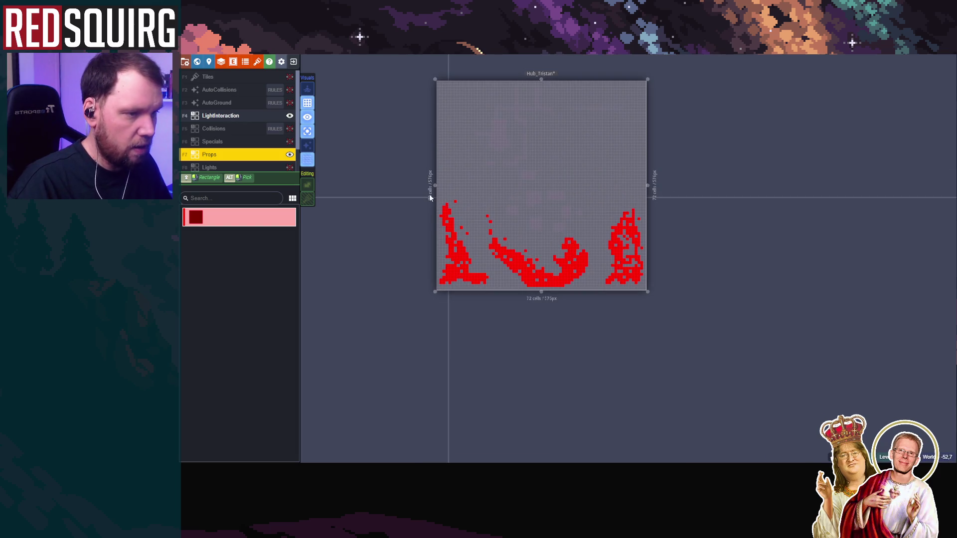
mouse_move(437, 195)
mouse_down()
mouse_move(654, 287)
mouse_move(653, 297)
mouse_up()
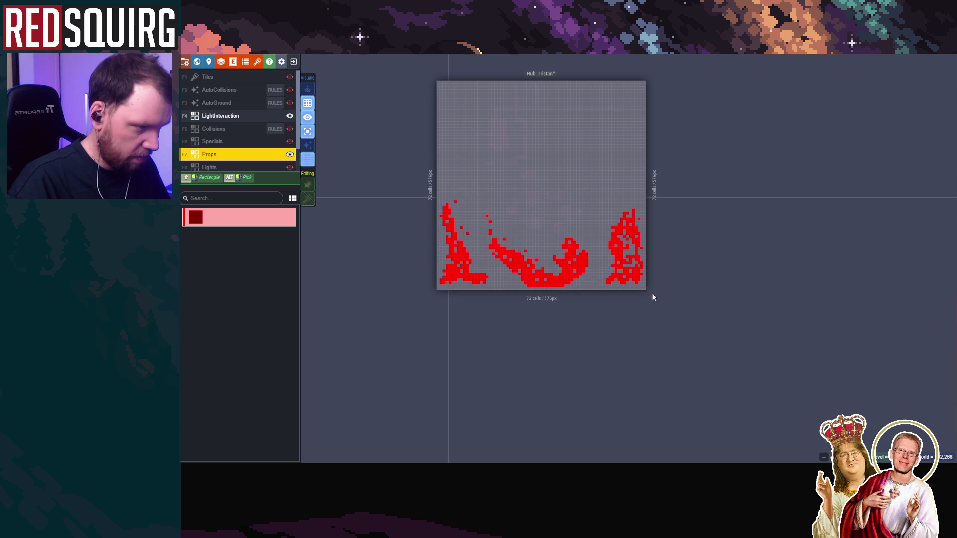
drag(437, 195, 655, 306)
key(ctrl+s)
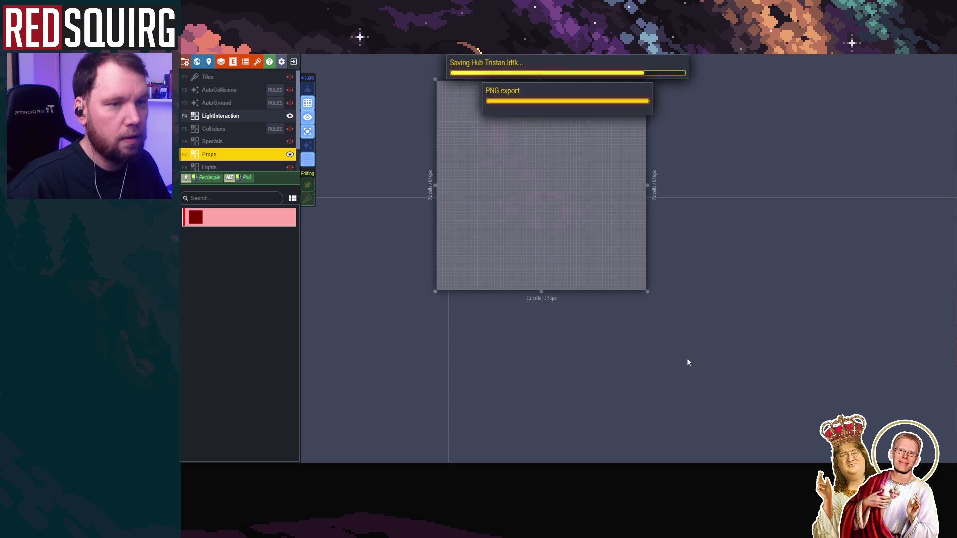
Toggle World view and return to editing the Hub_Tristan level
key(w)
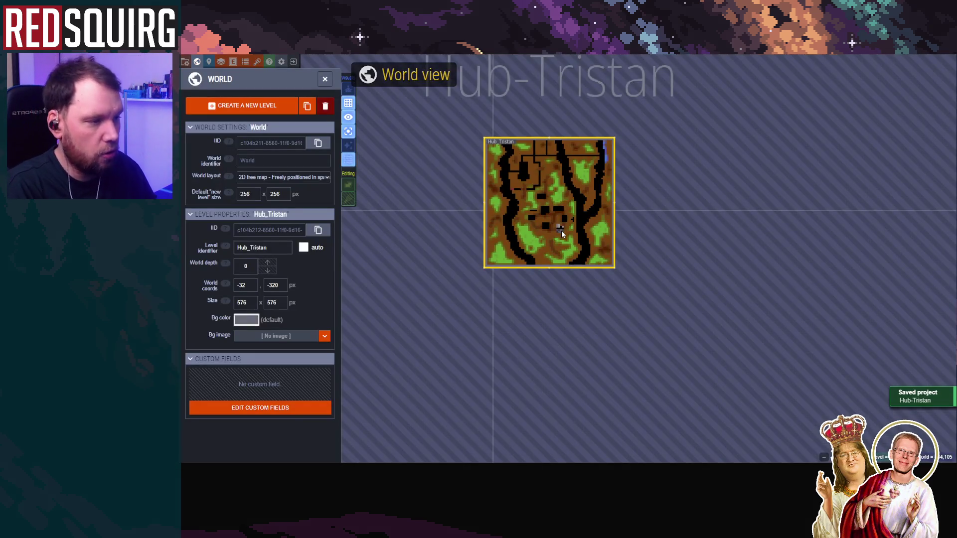
double_click(572, 155)
key(w)
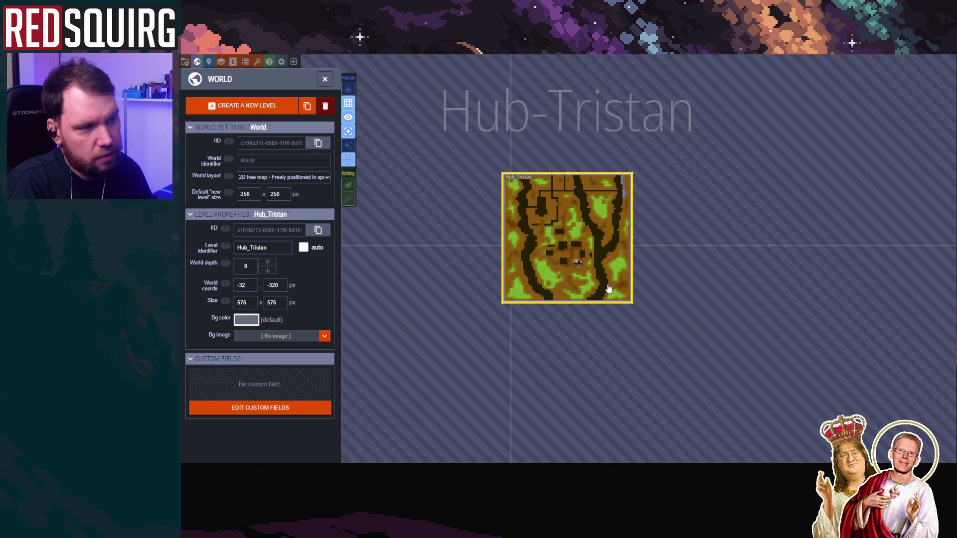
click(325, 79)
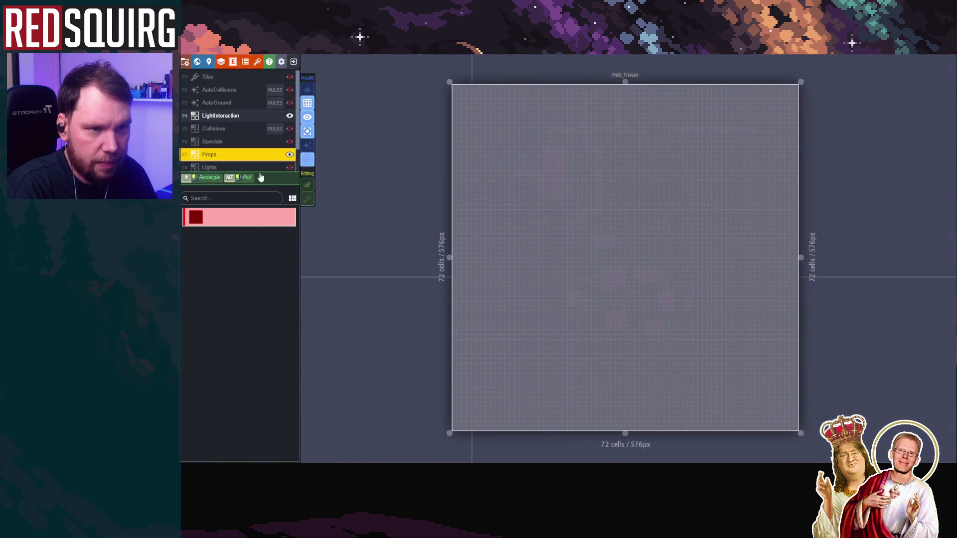
Turn off single layer mode and make the Collisions, Specials and Lights layers visible
key(F2)
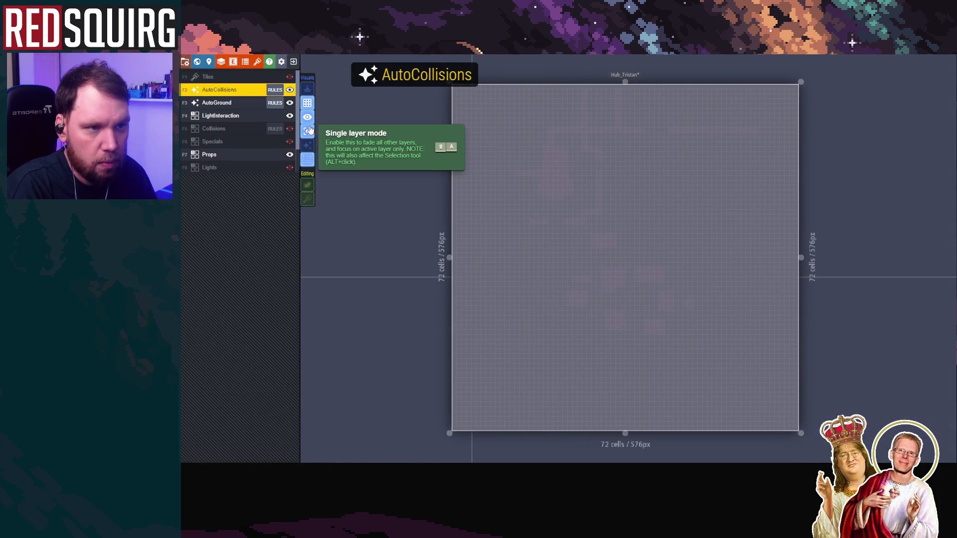
click(307, 131)
click(289, 129)
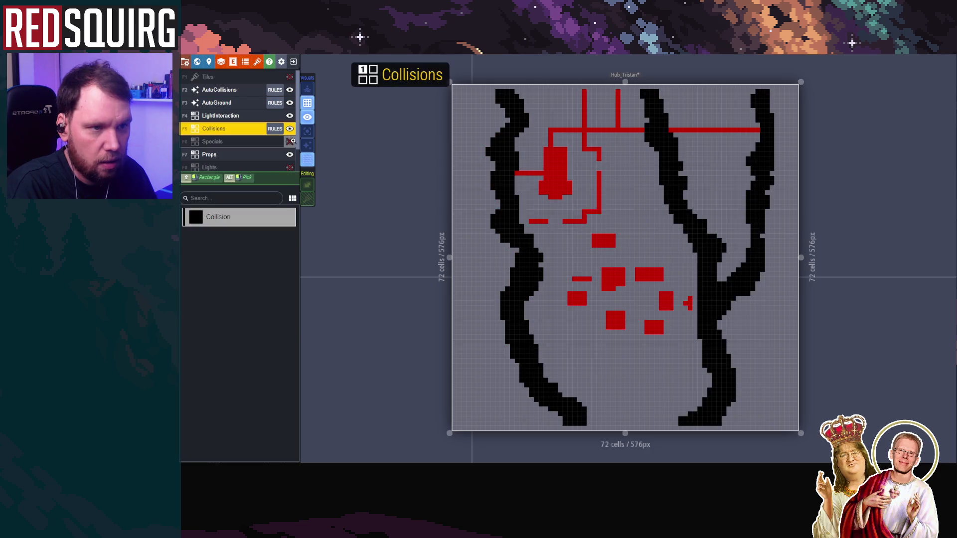
click(290, 141)
click(289, 166)
Select the Base layer and enable Render sub-layers to show the full forest map
key(F9)
key(F10)
click(307, 145)
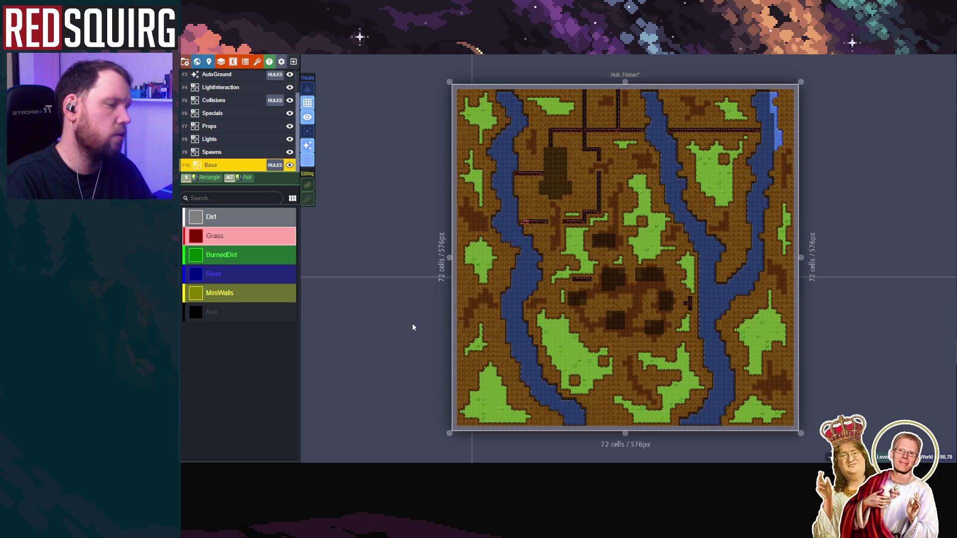
scroll(529, 192, up, 10)
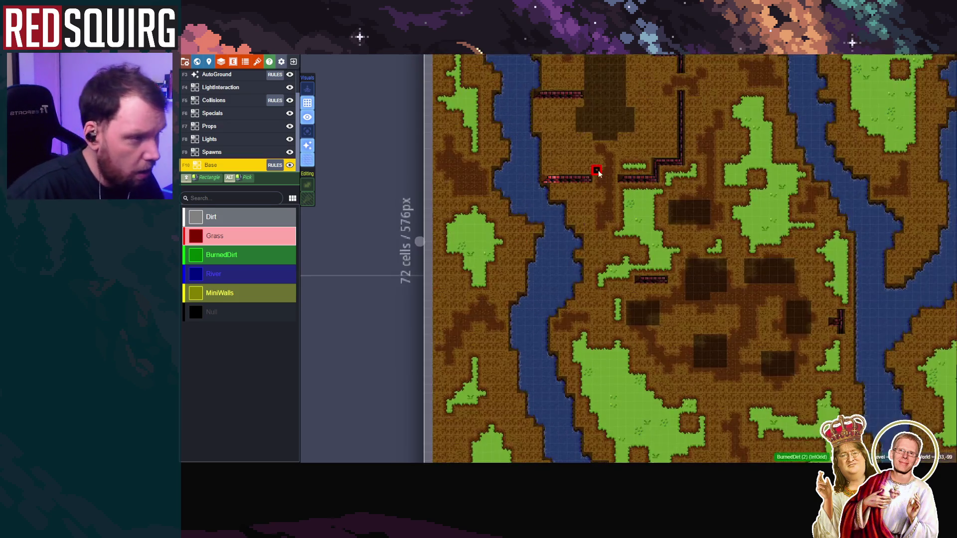
scroll(529, 192, down, 3)
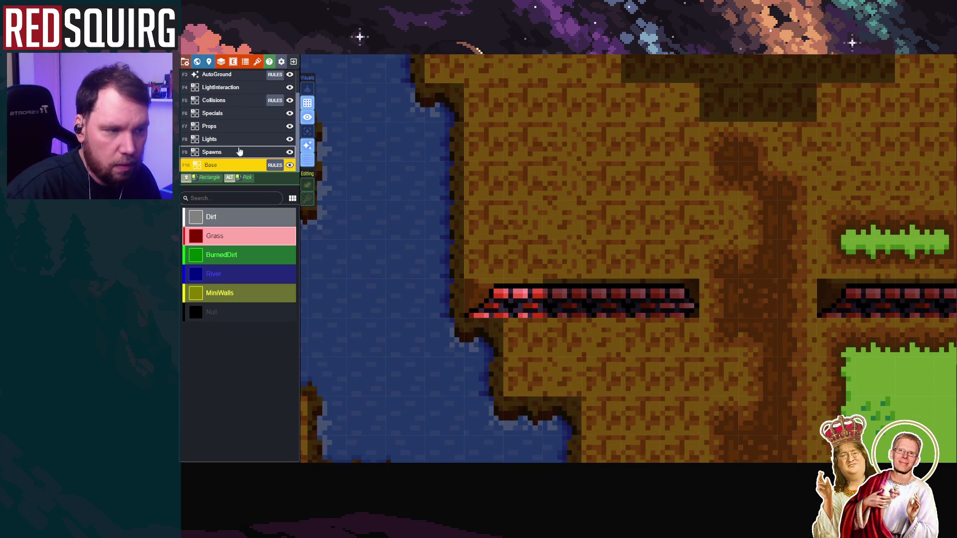
scroll(518, 335, down, 3)
scroll(626, 395, down, 3)
scroll(428, 288, down, 3)
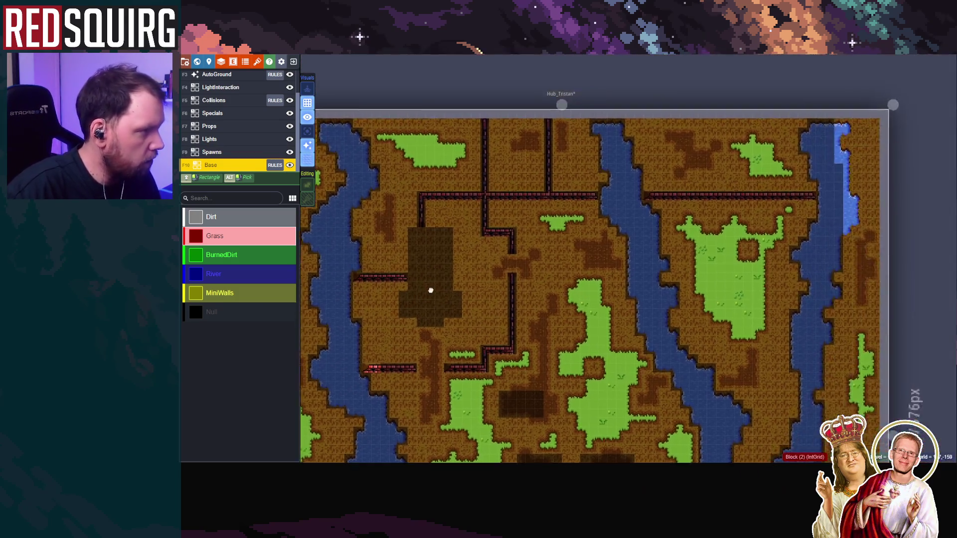
scroll(454, 323, up, 2)
scroll(234, 125, up, 2)
scroll(587, 374, down, 5)
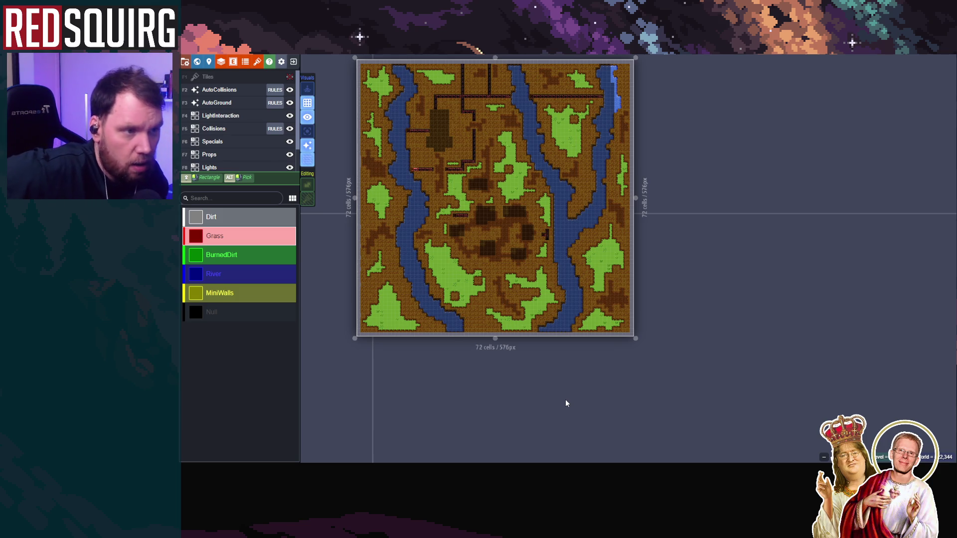
Paint collision over the light-blue cells atop the right river on the Collisions layer
scroll(458, 165, up, 5)
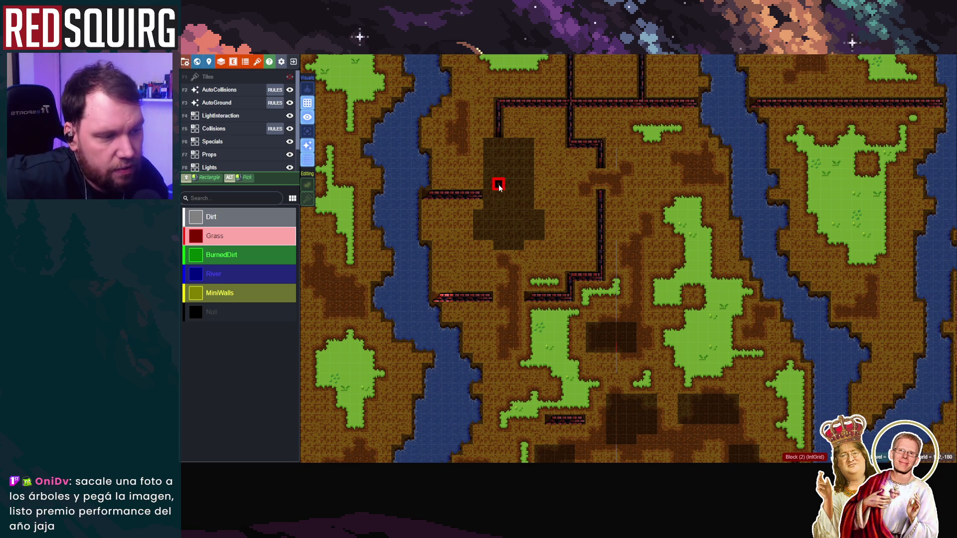
click(249, 129)
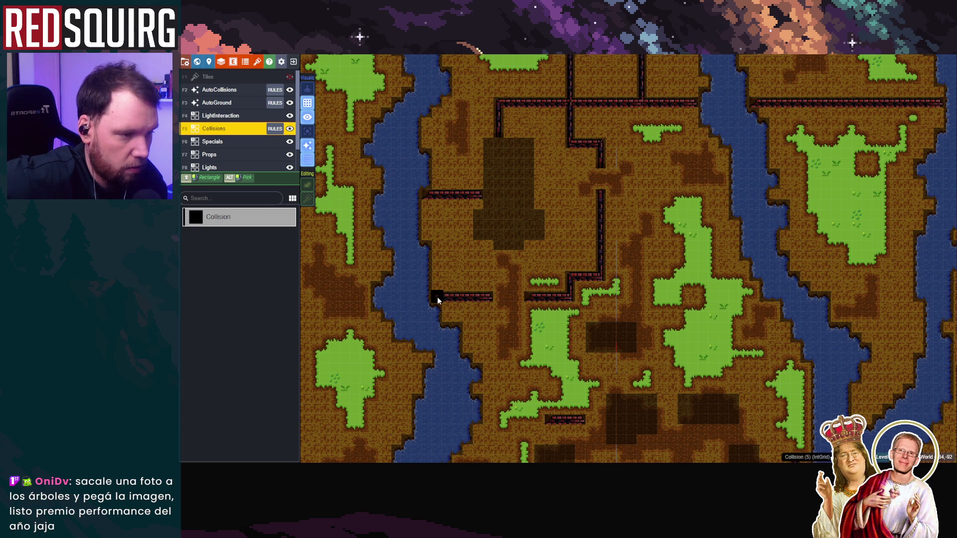
drag(741, 194, 677, 202)
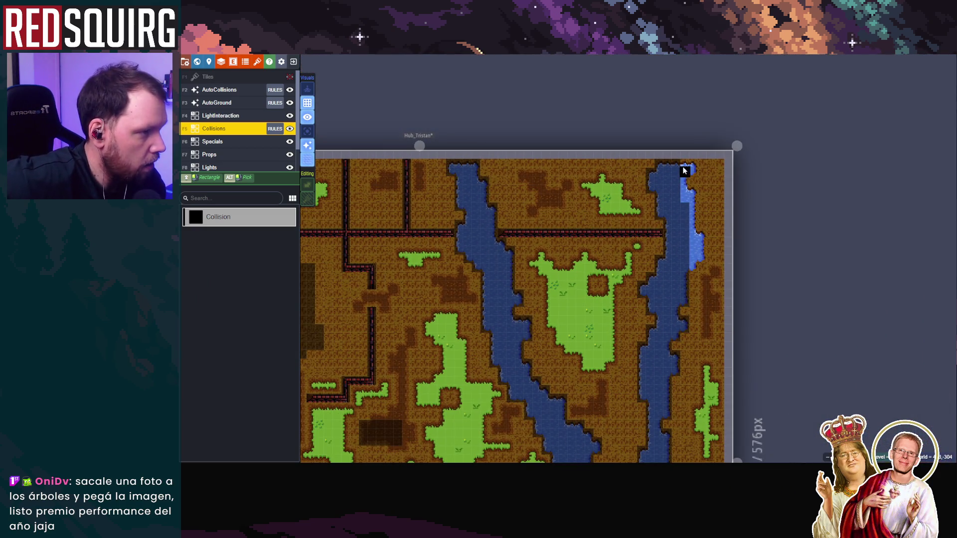
mouse_move(694, 168)
mouse_down()
mouse_move(683, 187)
mouse_move(691, 198)
mouse_move(688, 268)
mouse_up()
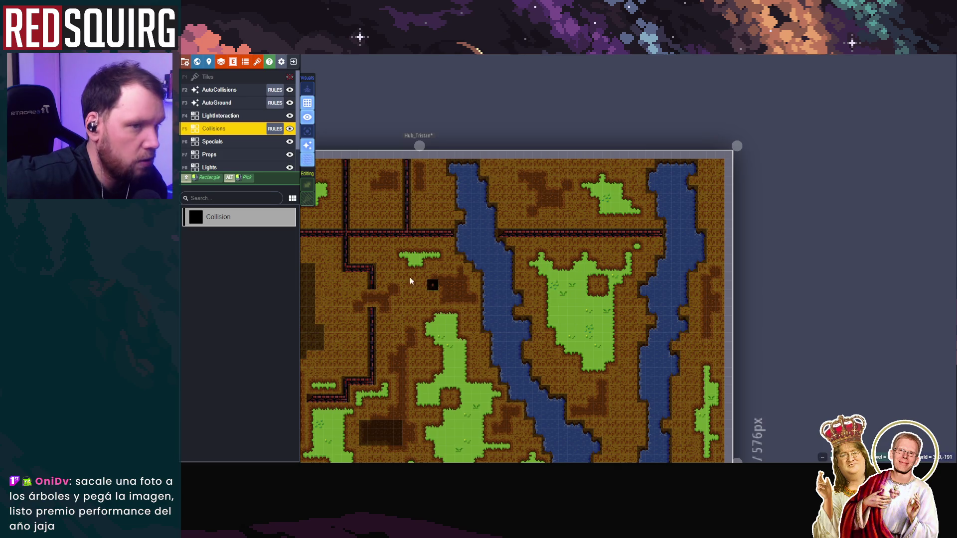
Switch between LightInteraction and Collisions layers, toggling AutoGround visibility to check the grid
click(234, 117)
scroll(424, 276, down, 3)
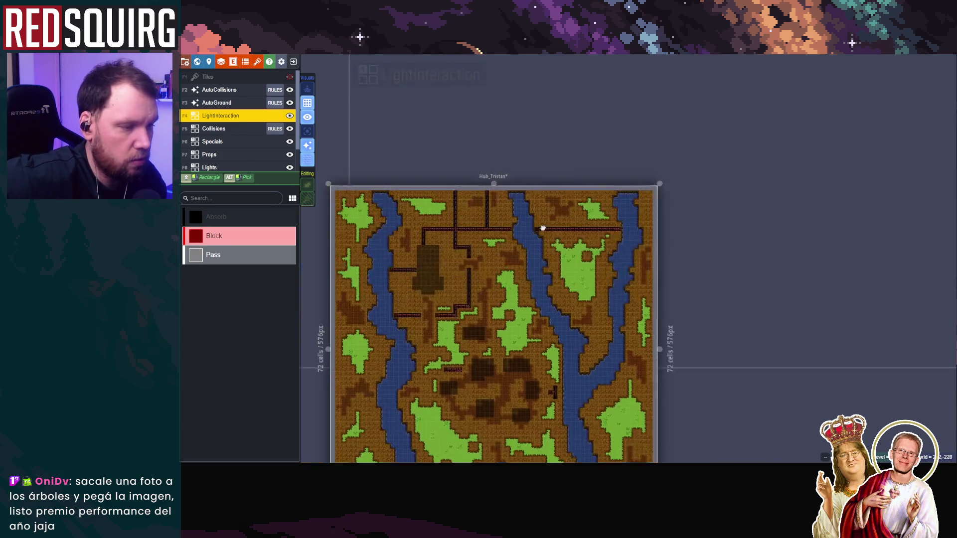
scroll(504, 259, up, 5)
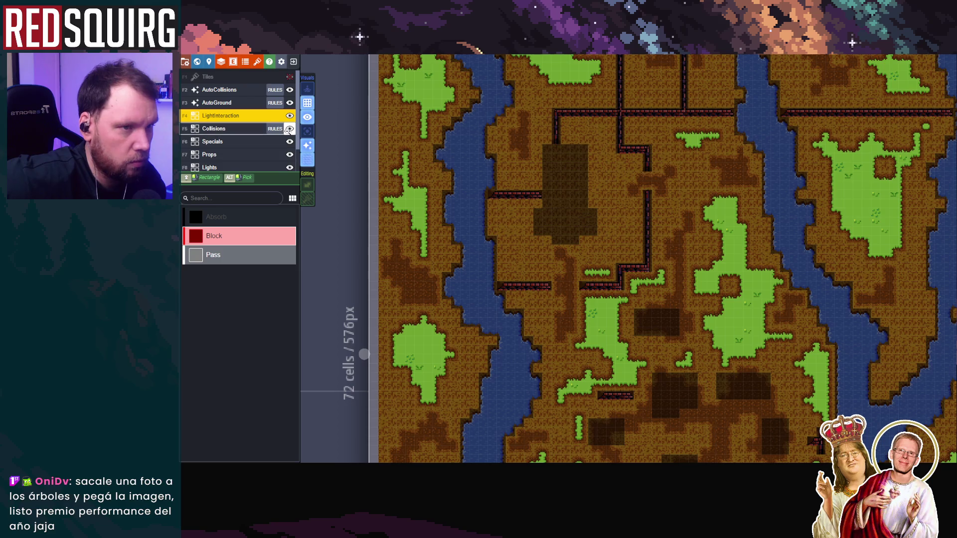
click(235, 129)
click(290, 103)
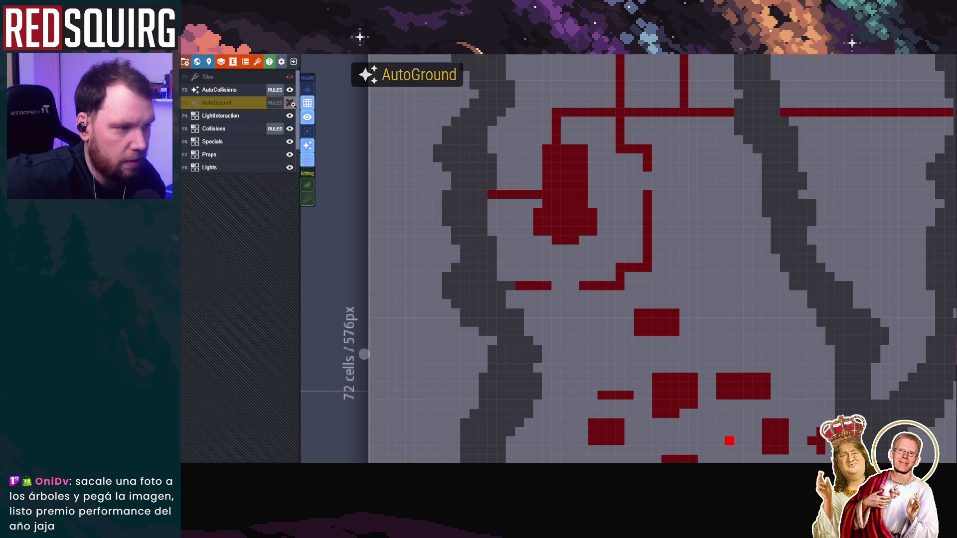
click(231, 115)
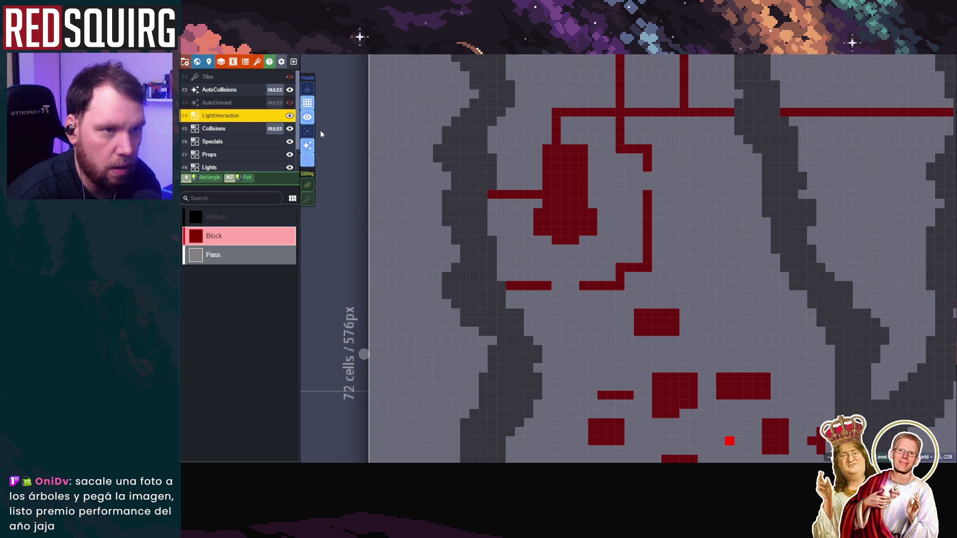
click(290, 102)
click(290, 103)
click(290, 103)
click(290, 103)
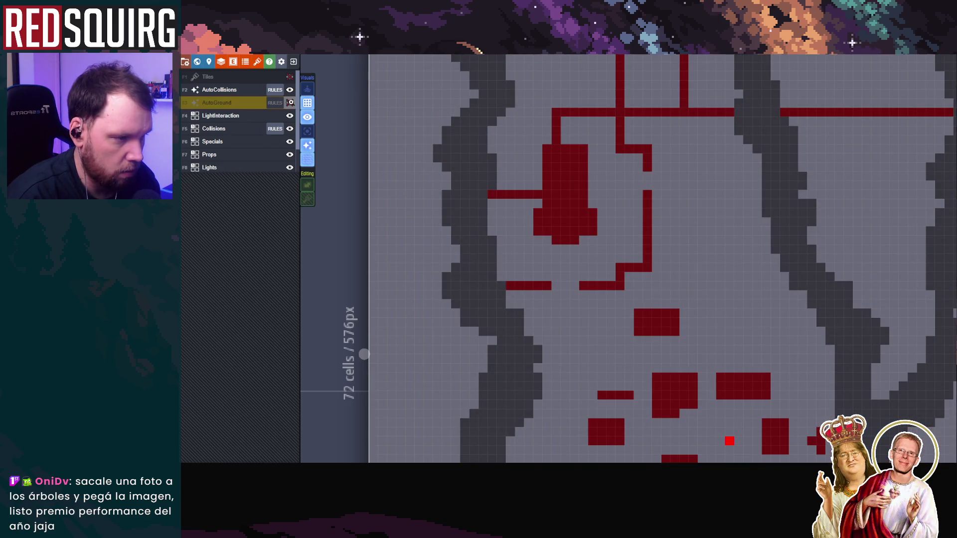
click(290, 102)
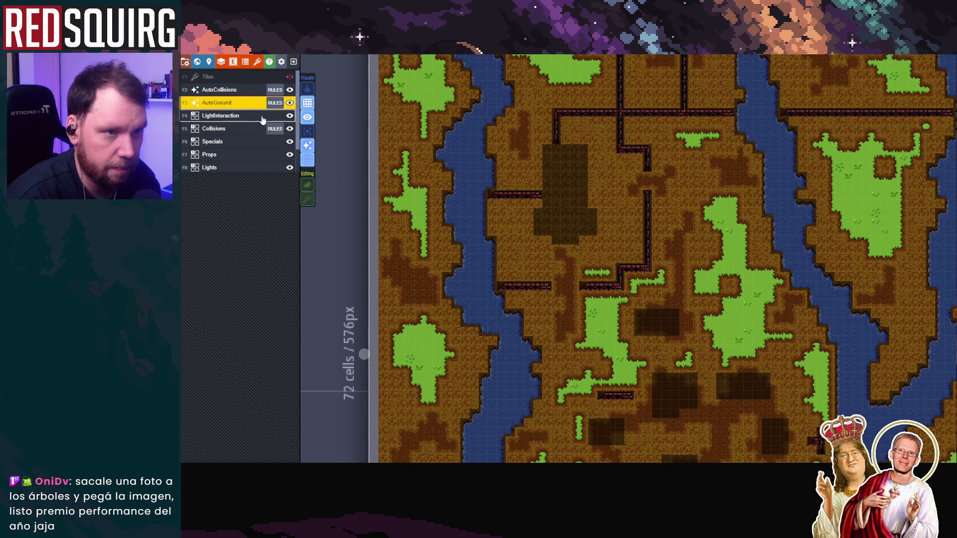
View the LightInteraction layer alone in single layer mode and pan across it
click(245, 117)
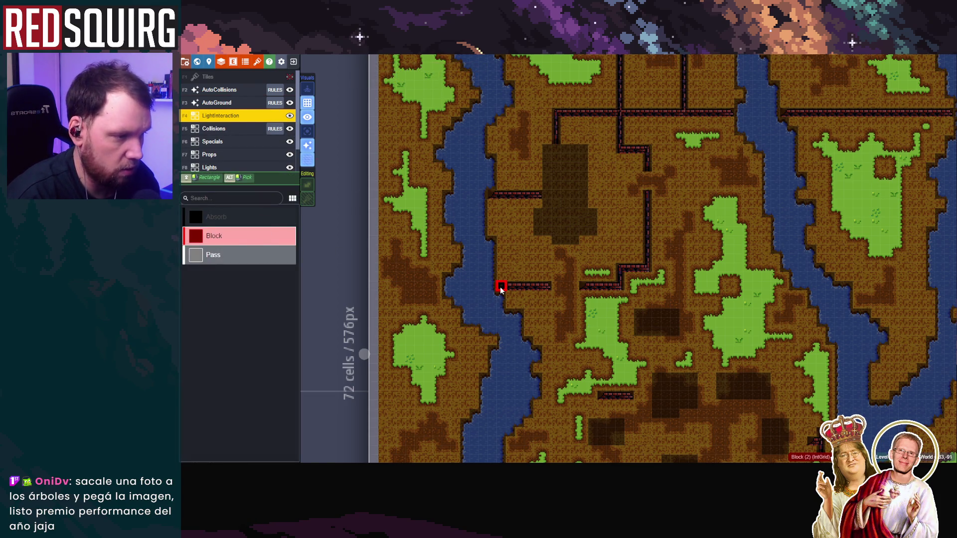
click(307, 131)
scroll(706, 298, down, 2)
mouse_move(706, 298)
mouse_down()
mouse_move(600, 158)
mouse_move(609, 312)
mouse_move(519, 333)
mouse_move(504, 312)
mouse_move(679, 228)
mouse_move(604, 152)
mouse_up()
scroll(614, 240, down, 2)
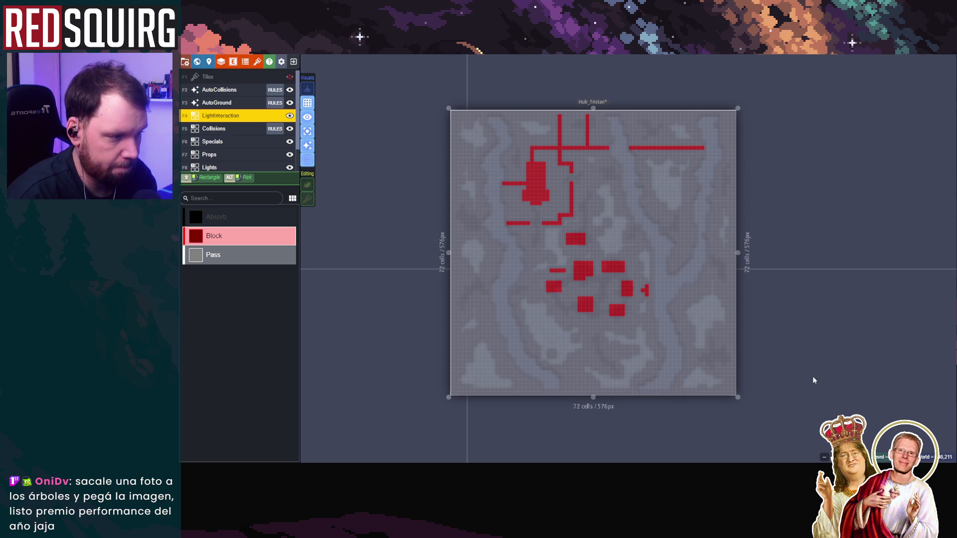
Zoom around the LightInteraction map, then switch to the World view showing Hub_Tristan's 576×576 level
scroll(568, 354, up, 2)
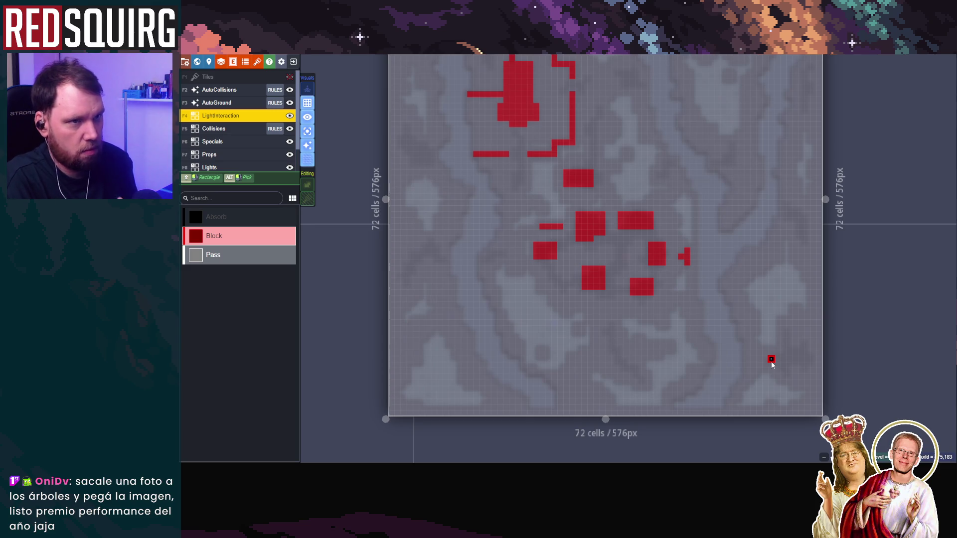
scroll(779, 332, down, 2)
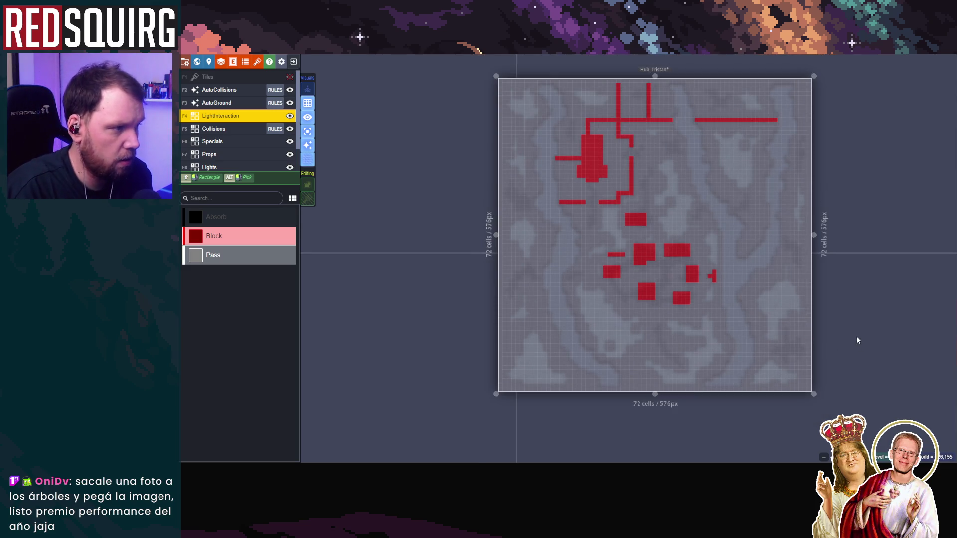
scroll(856, 340, up, 3)
scroll(728, 291, down, 3)
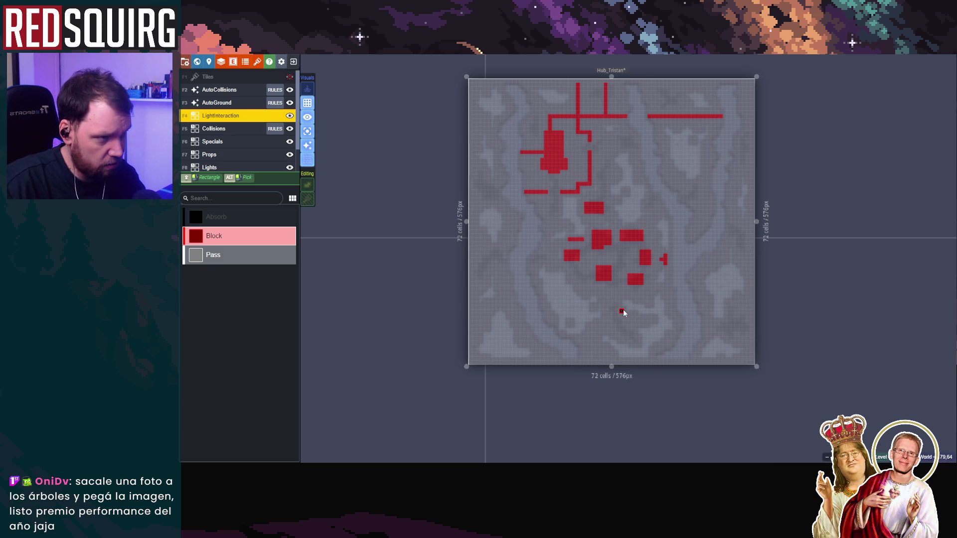
scroll(515, 169, down, 2)
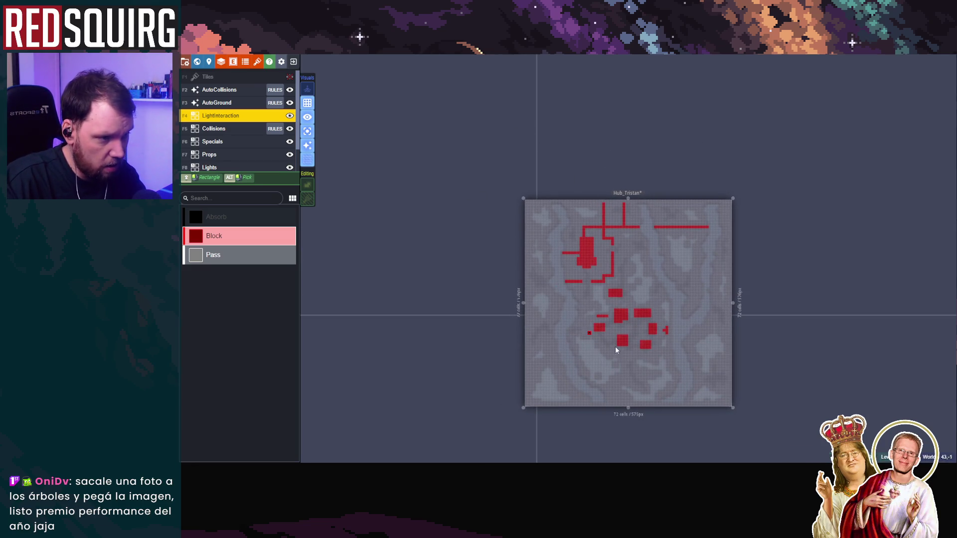
scroll(579, 325, up, 3)
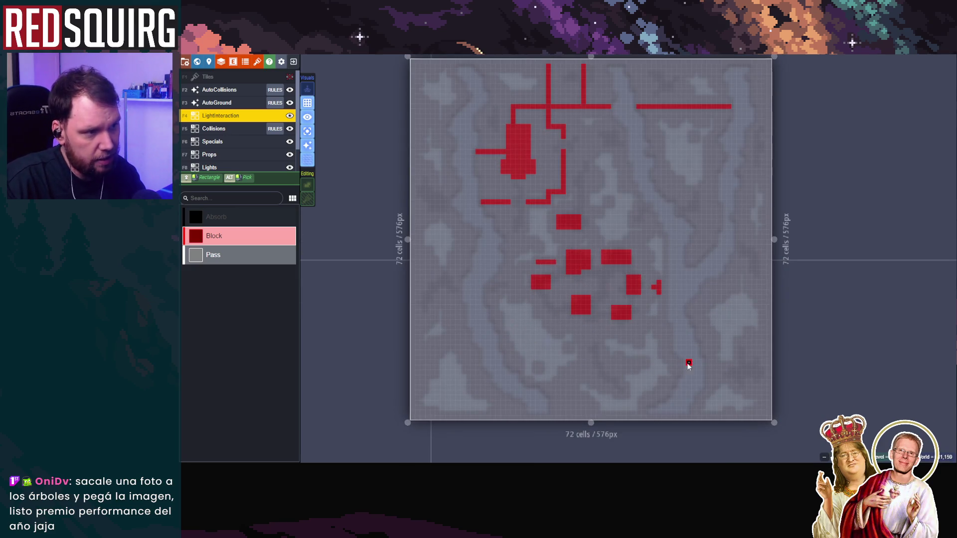
scroll(624, 361, down, 2)
scroll(608, 393, up, 2)
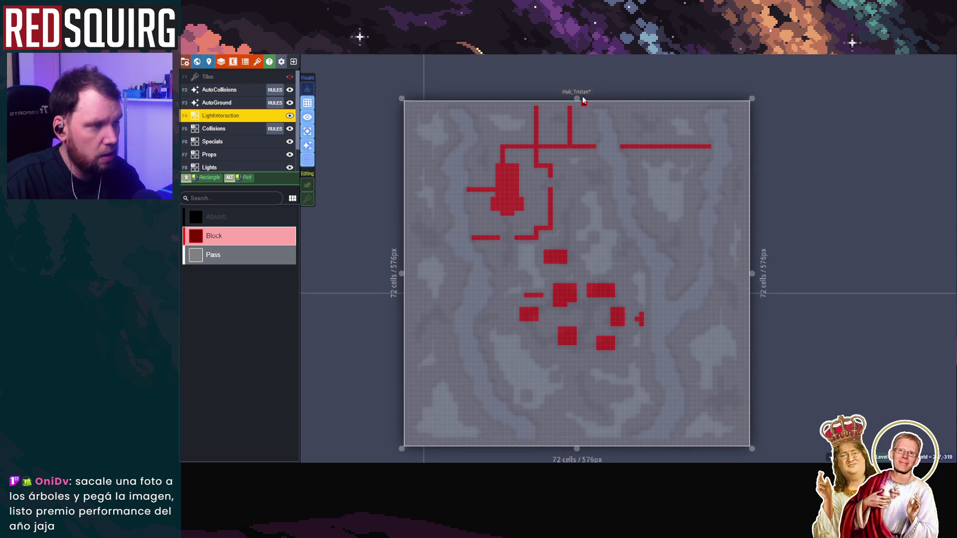
scroll(566, 371, down, 1)
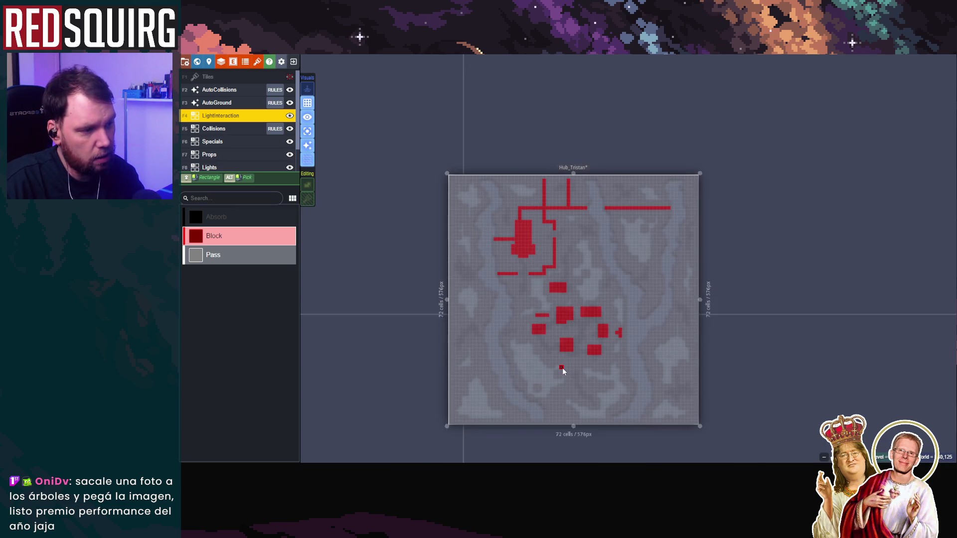
scroll(564, 412, up, 4)
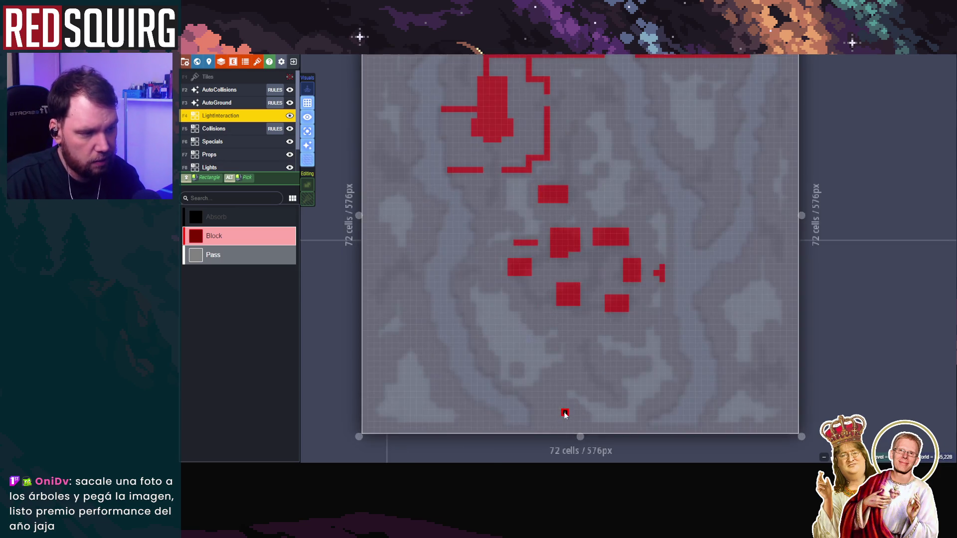
scroll(568, 410, down, 2)
key(w)
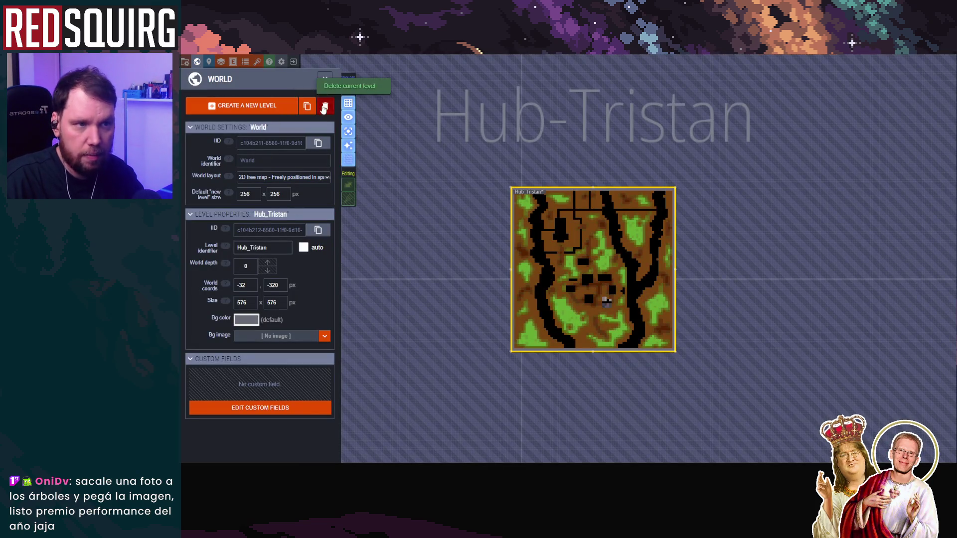
Return to editing Hub_Tristan on the Tiles layer with all layers back at full colour
click(325, 79)
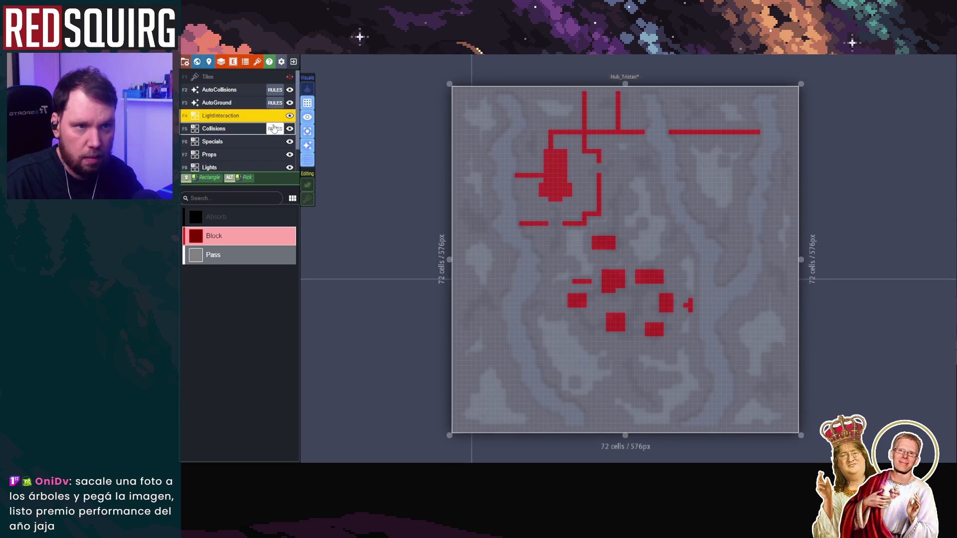
click(289, 77)
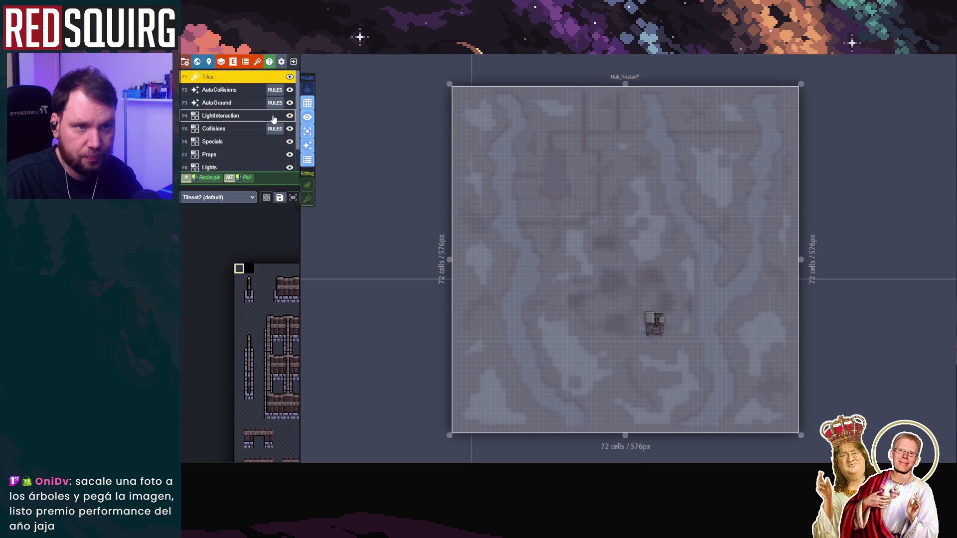
scroll(262, 127, down, 3)
scroll(261, 127, up, 3)
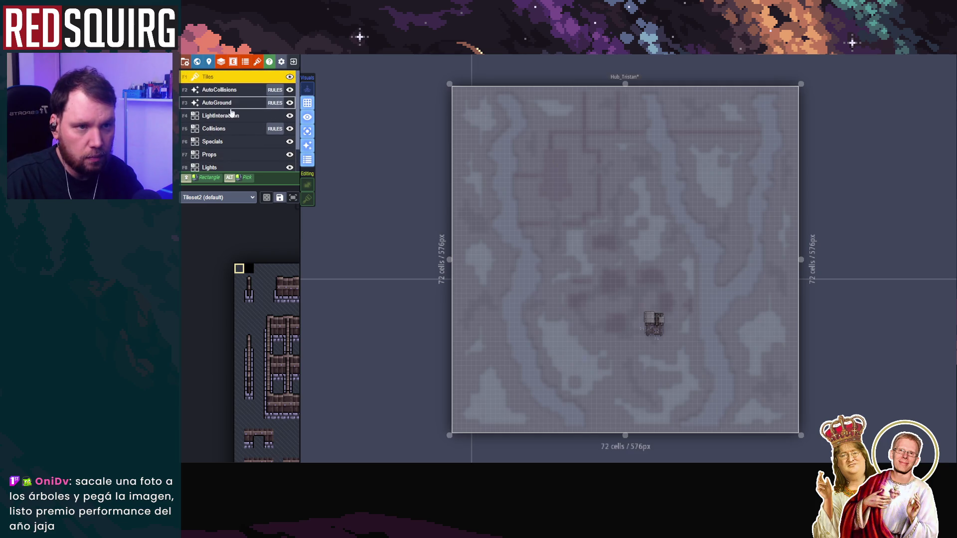
scroll(279, 142, down, 2)
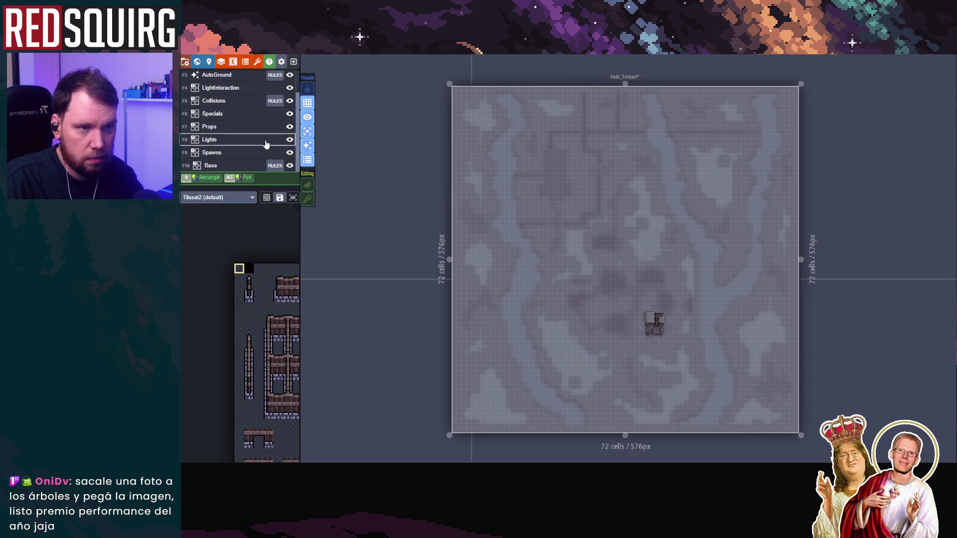
click(307, 131)
Reselect the Tiles layer with F1, preview auto-layers hidden and restored, then bring up Tiles layer options
scroll(668, 341, up, 5)
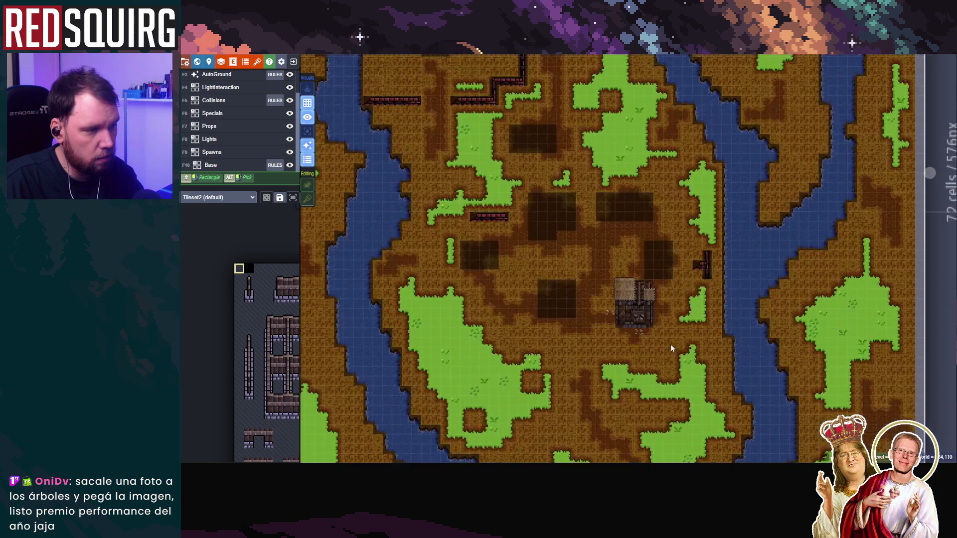
scroll(273, 76, up, 2)
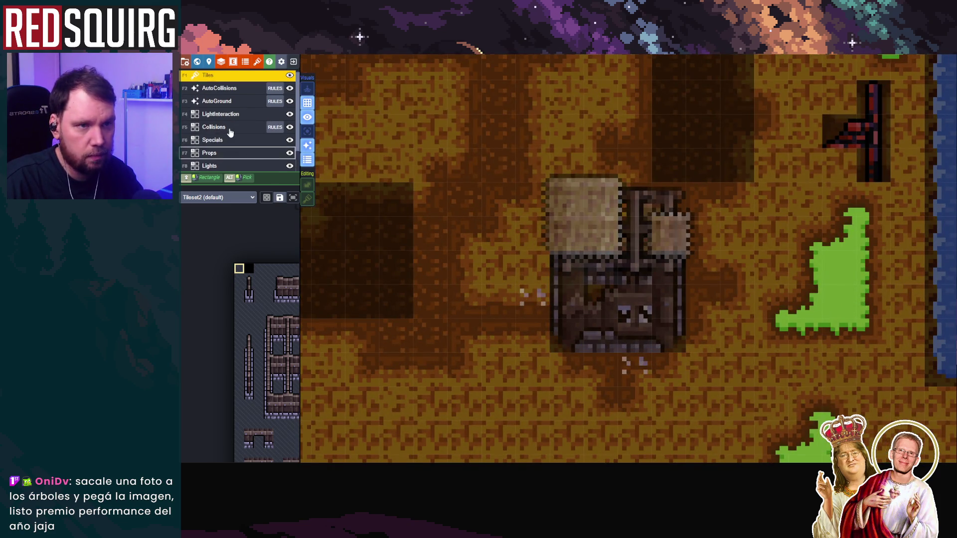
click(239, 88)
key(F1)
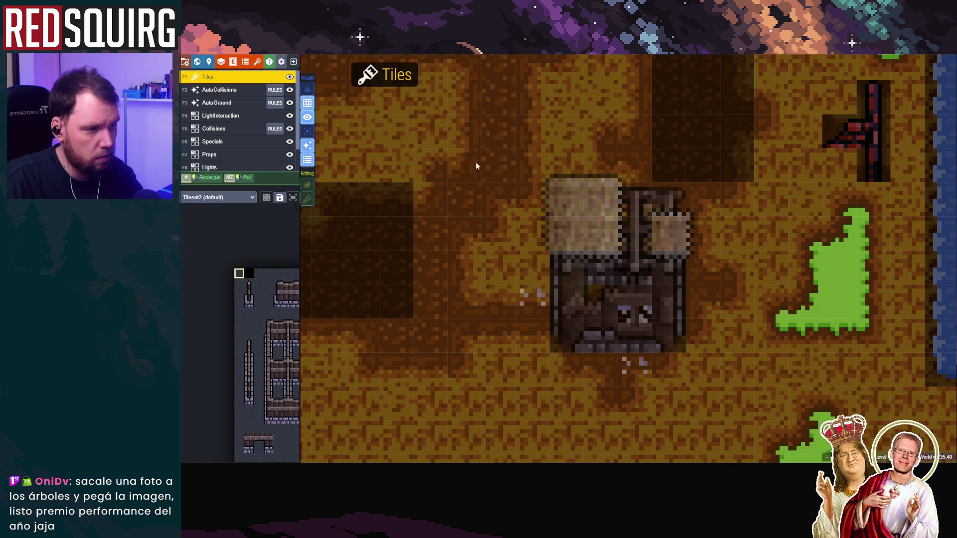
scroll(591, 310, down, 2)
scroll(548, 317, down, 2)
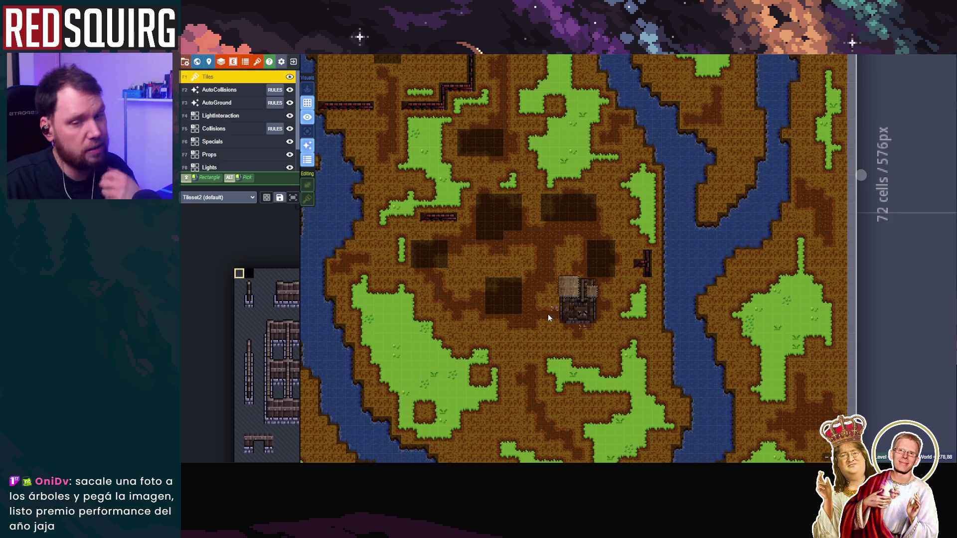
scroll(625, 322, up, 1)
scroll(625, 320, up, 5)
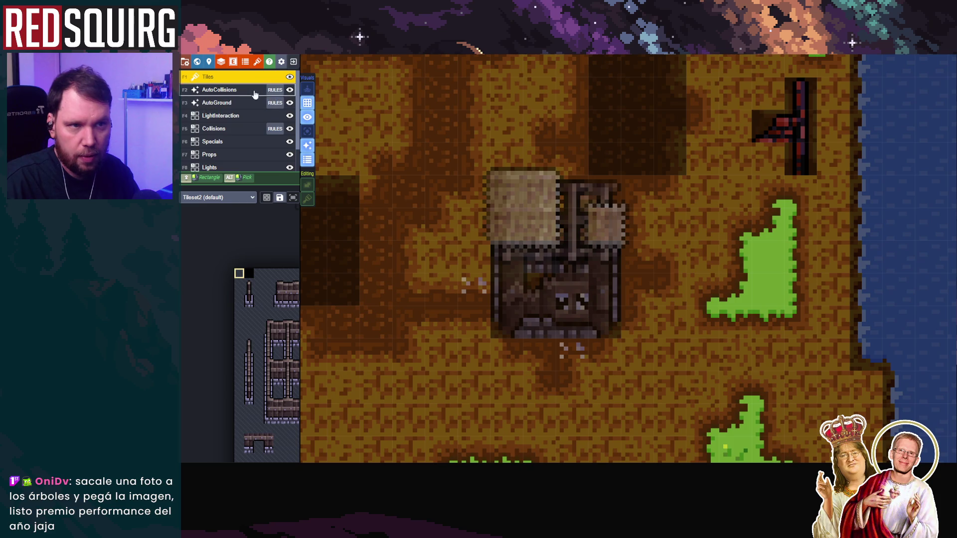
click(308, 146)
click(309, 147)
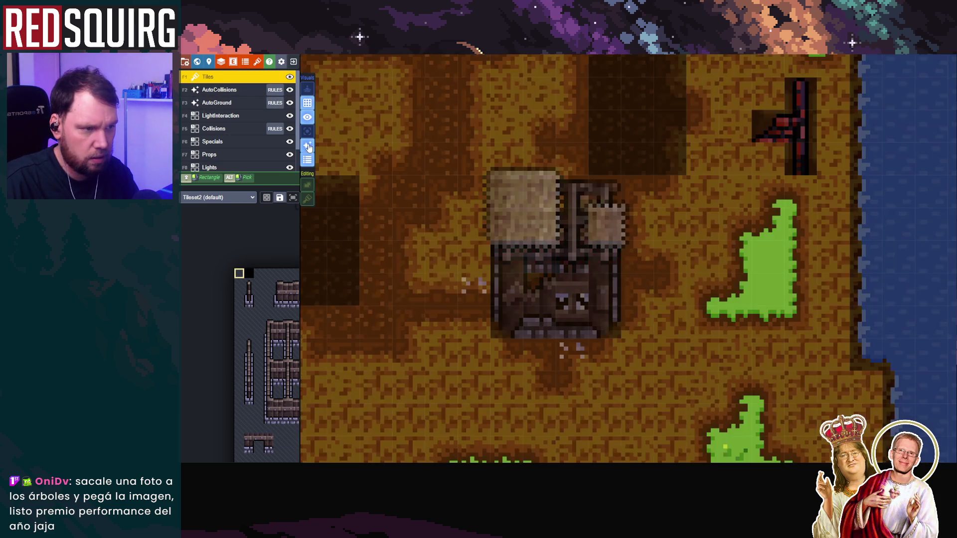
right_click(246, 81)
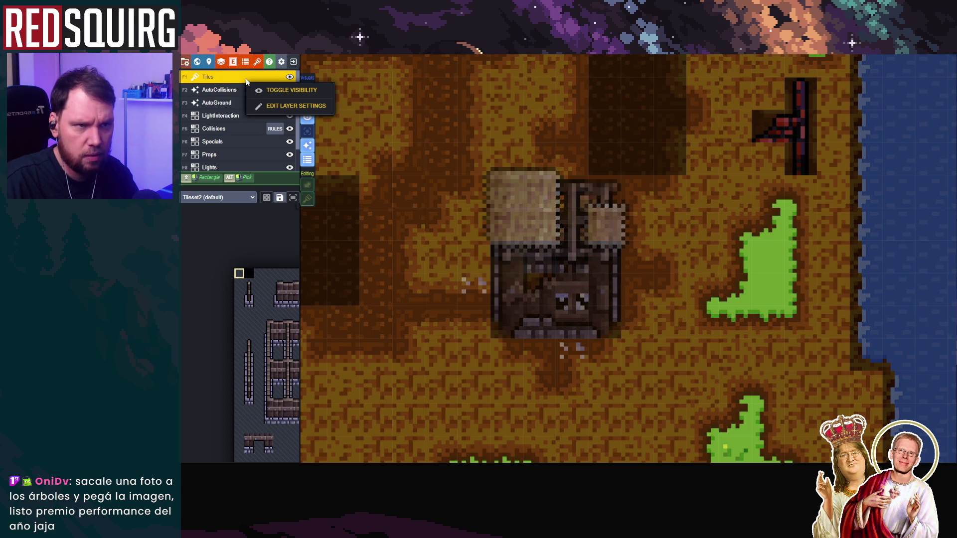
click(283, 107)
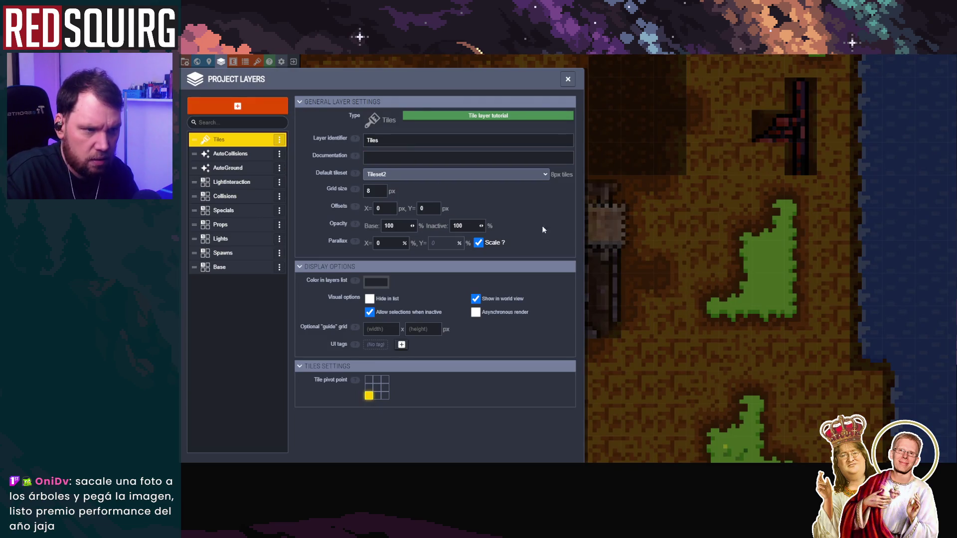
click(567, 79)
scroll(584, 297, down, 2)
scroll(584, 296, down, 3)
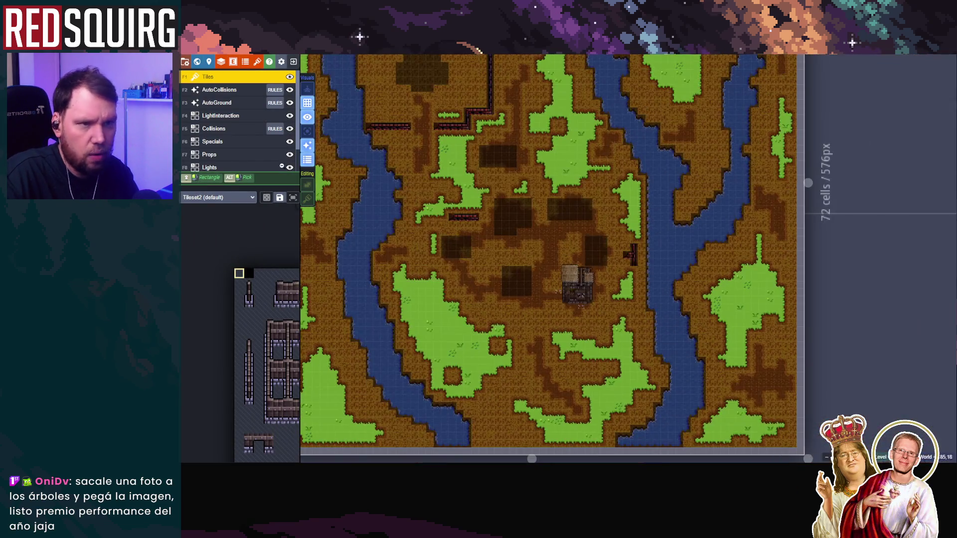
mouse_move(279, 348)
scroll(383, 231, up, 2)
scroll(389, 259, up, 1)
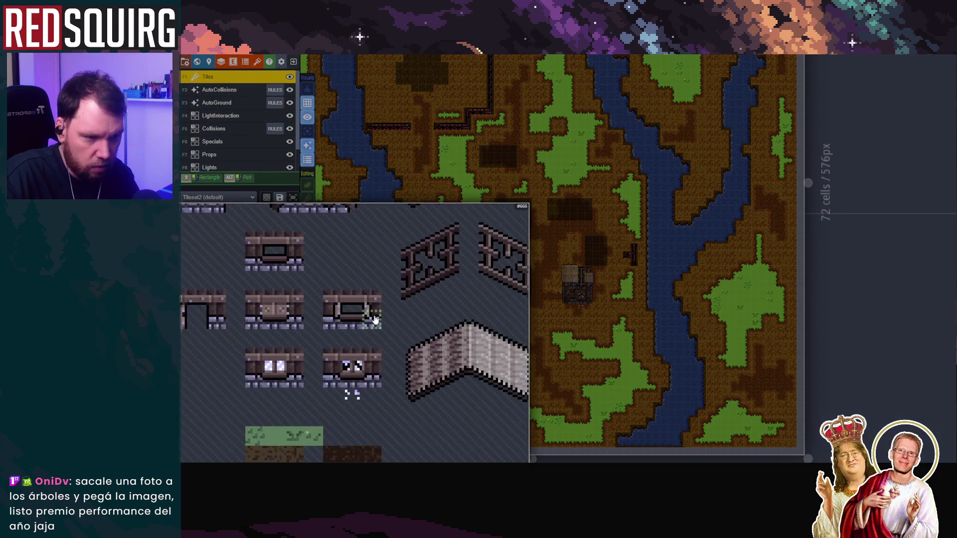
scroll(406, 339, down, 3)
scroll(413, 368, up, 2)
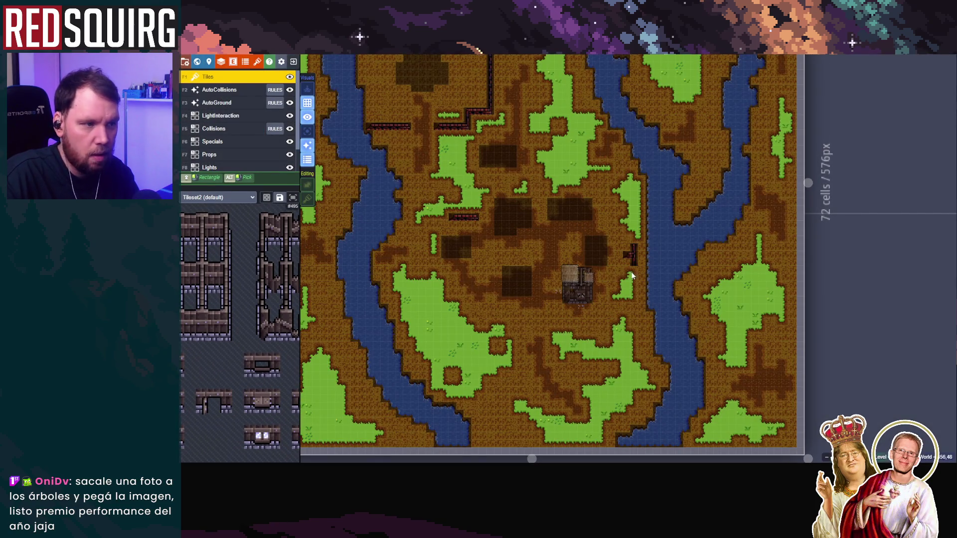
scroll(629, 269, up, 4)
mouse_move(258, 321)
scroll(259, 320, down, 3)
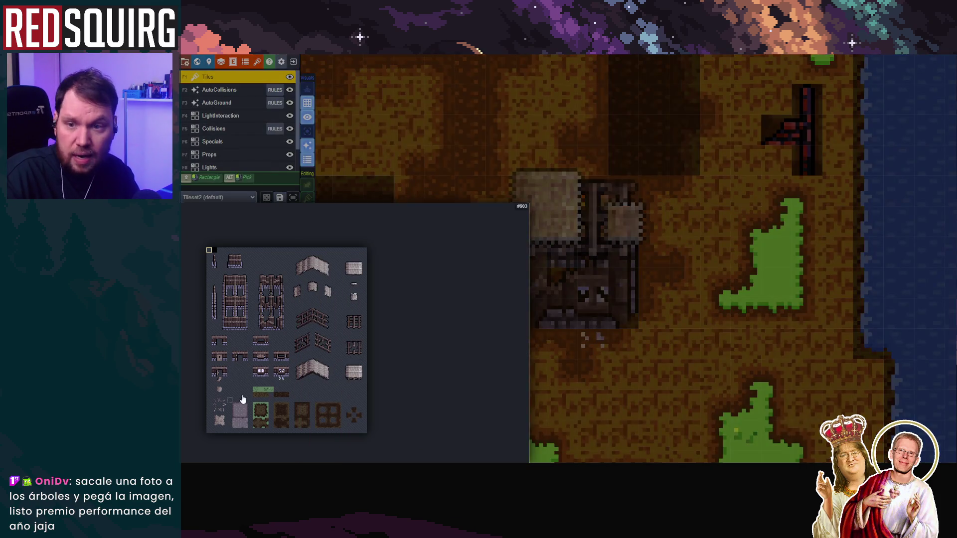
scroll(558, 294, up, 3)
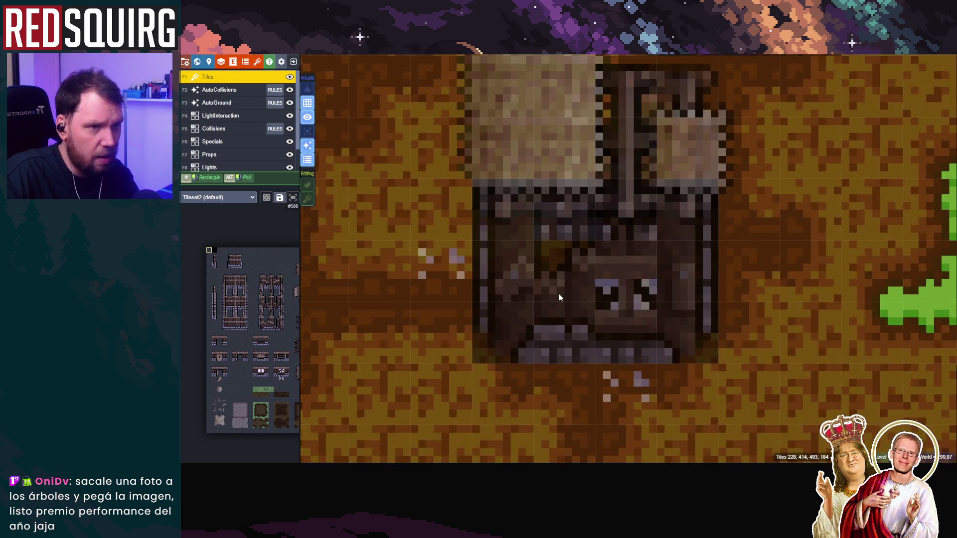
scroll(557, 294, down, 4)
scroll(233, 109, down, 2)
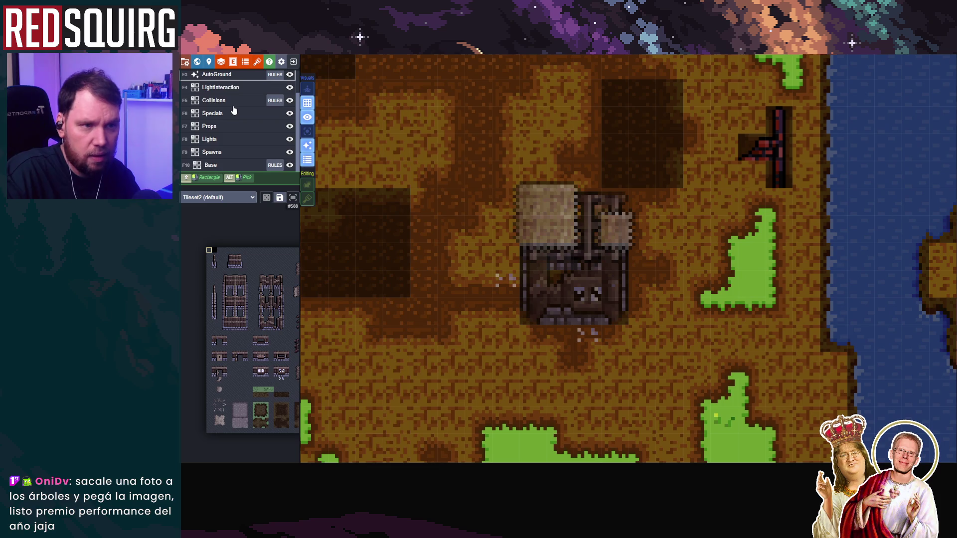
Toggle Single layer mode and Zen mode back off, and turn the tile tag colour overlay off
click(310, 134)
click(309, 134)
click(309, 134)
click(309, 135)
click(307, 91)
click(307, 91)
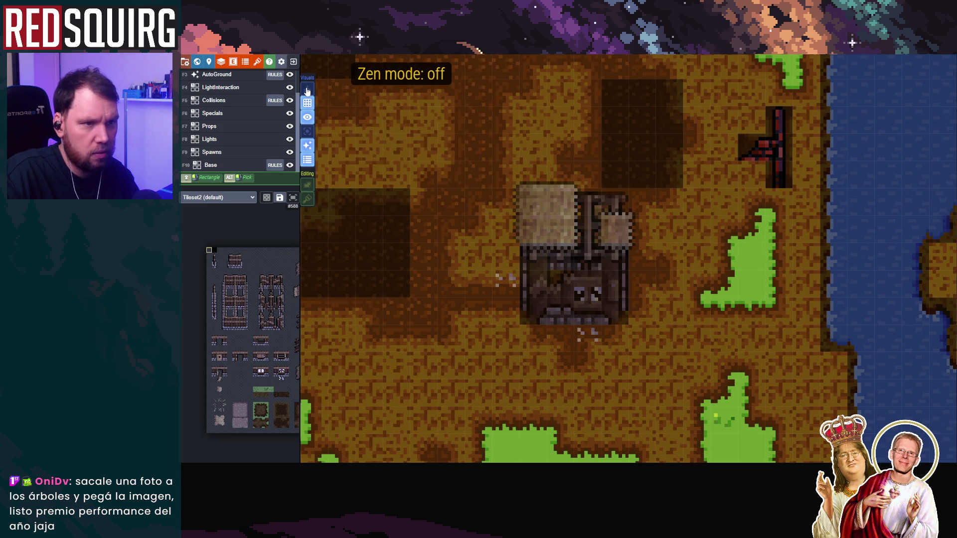
click(308, 162)
click(307, 162)
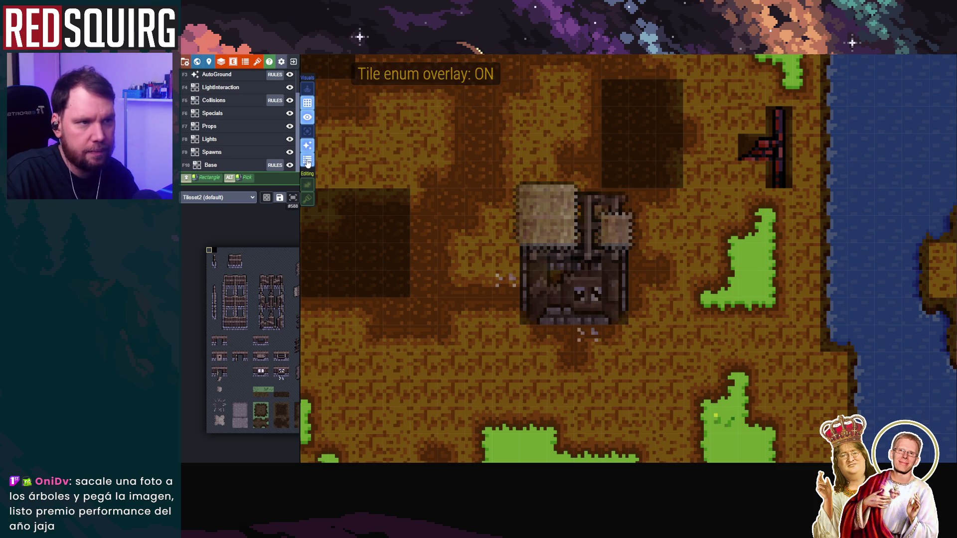
click(307, 162)
Zoom around the 72×72 forest map to inspect the rivers, grass patches and central house
scroll(545, 294, down, 5)
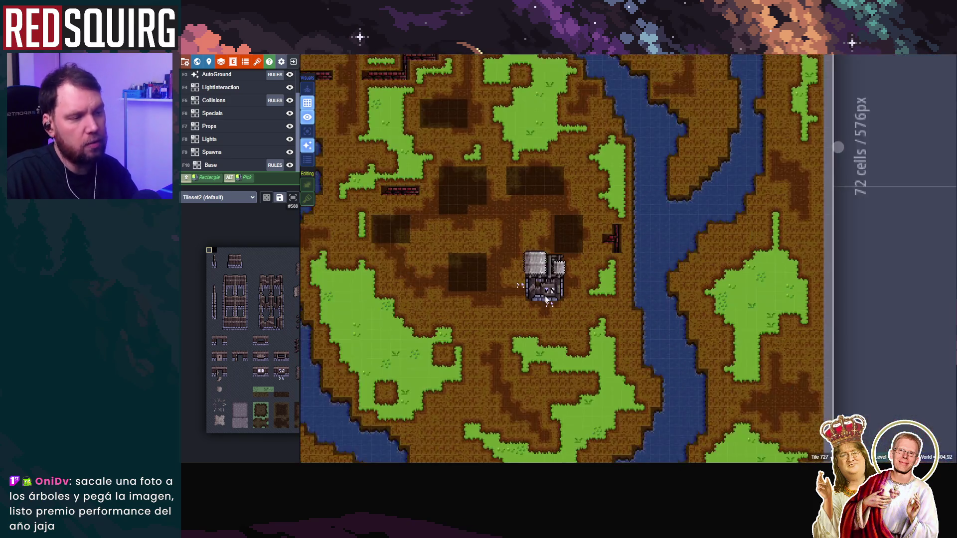
scroll(545, 297, up, 3)
scroll(545, 297, up, 4)
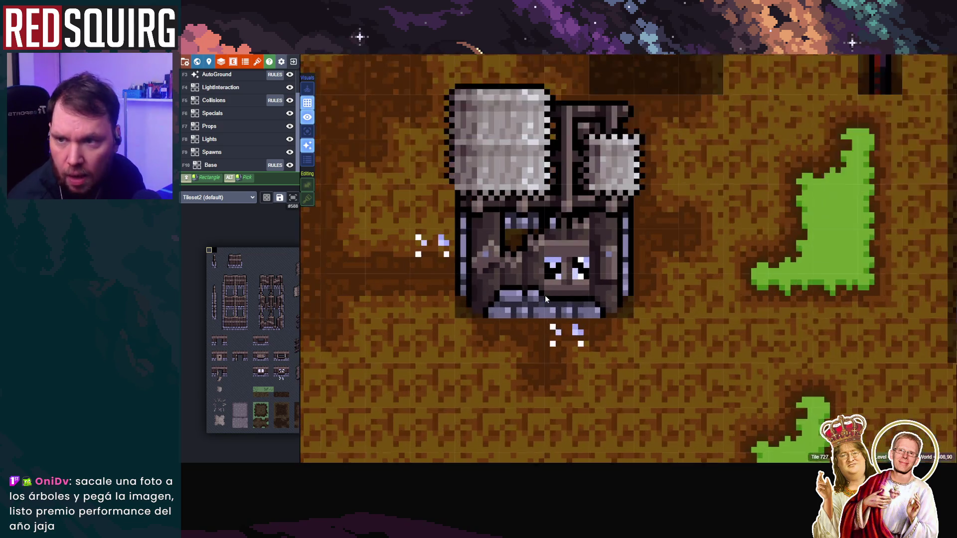
scroll(548, 304, down, 3)
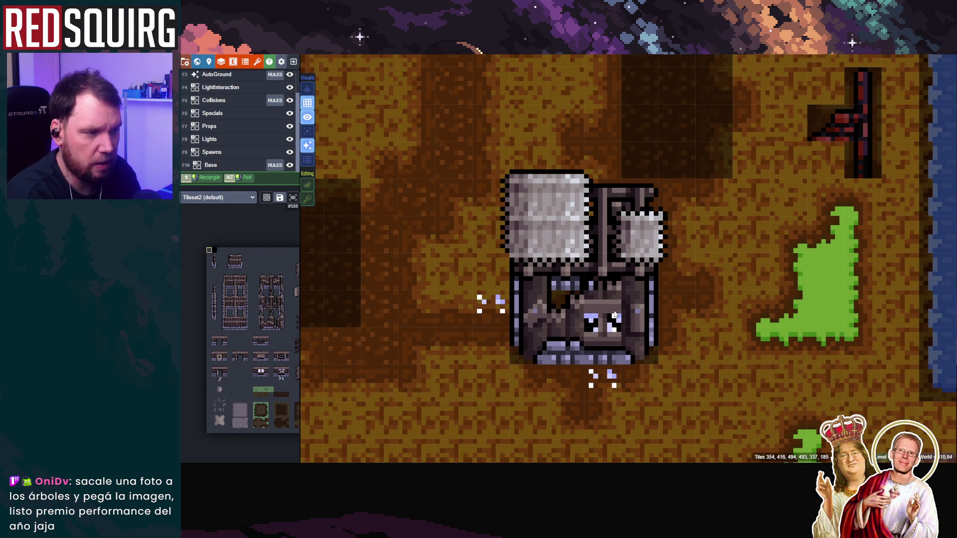
scroll(615, 314, down, 2)
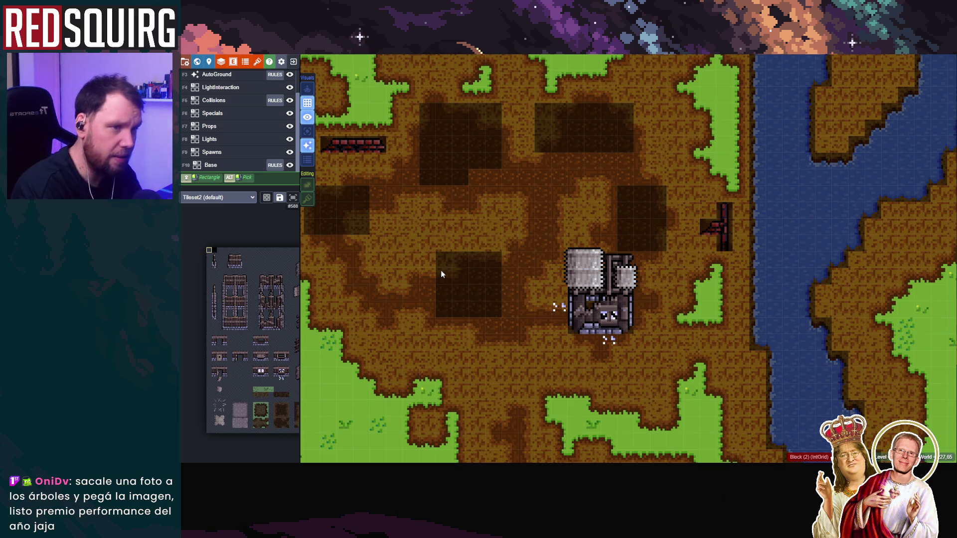
scroll(441, 274, down, 5)
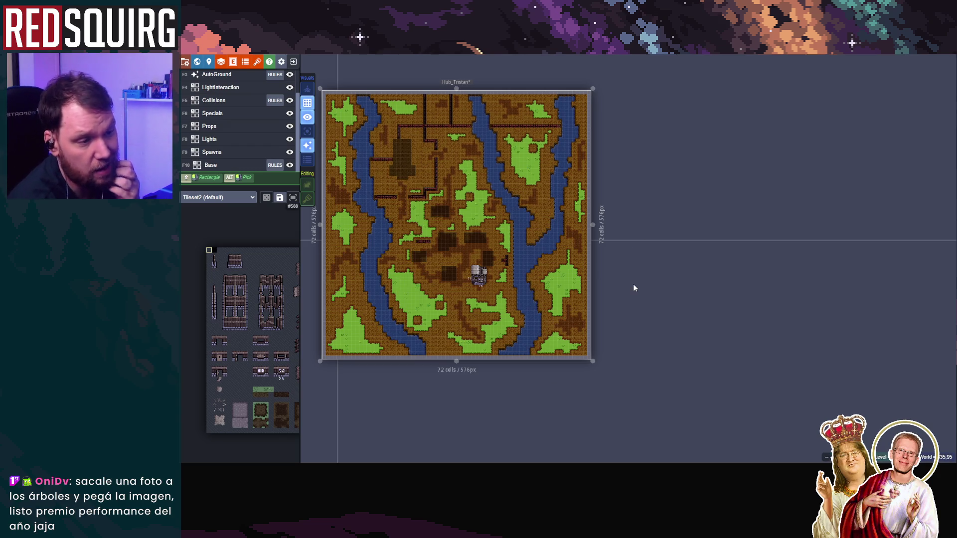
scroll(461, 327, up, 3)
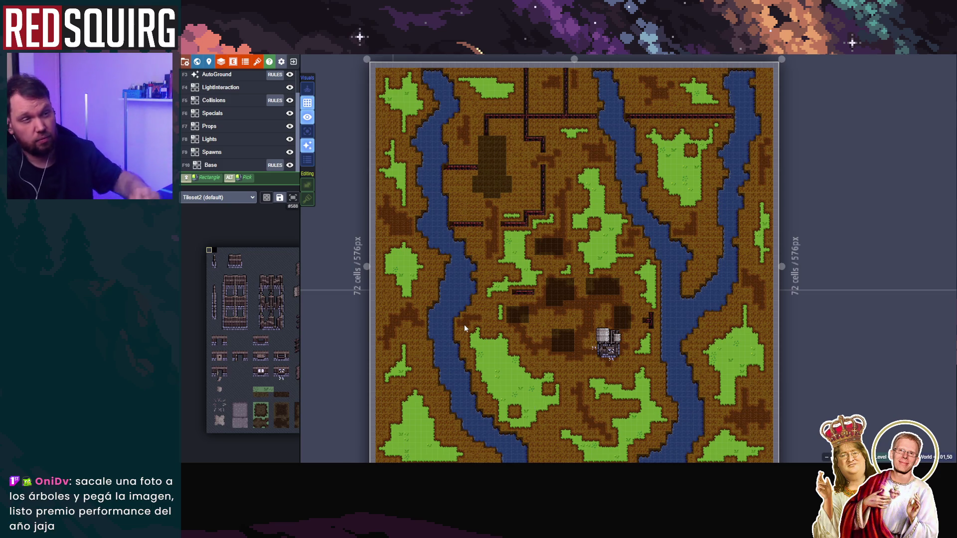
scroll(623, 165, up, 5)
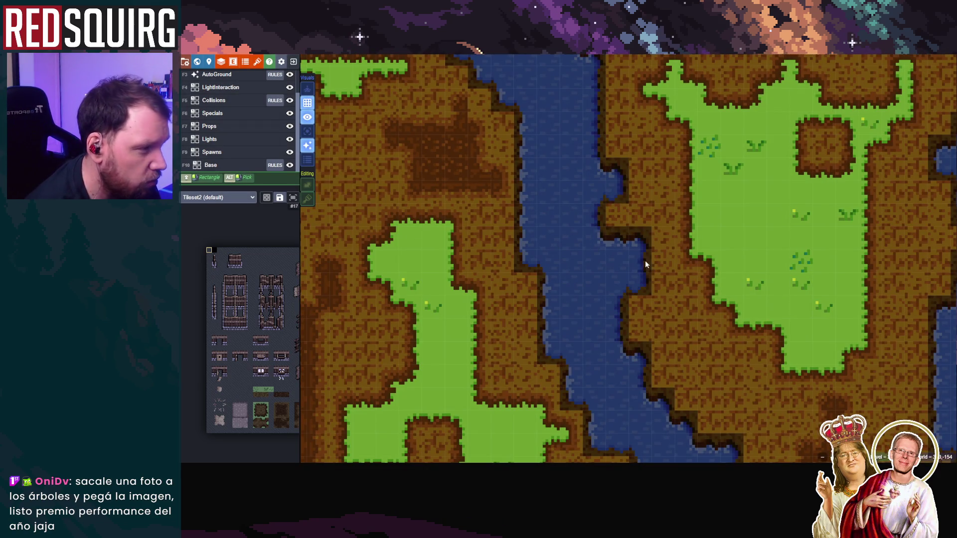
scroll(647, 265, down, 3)
scroll(638, 253, down, 5)
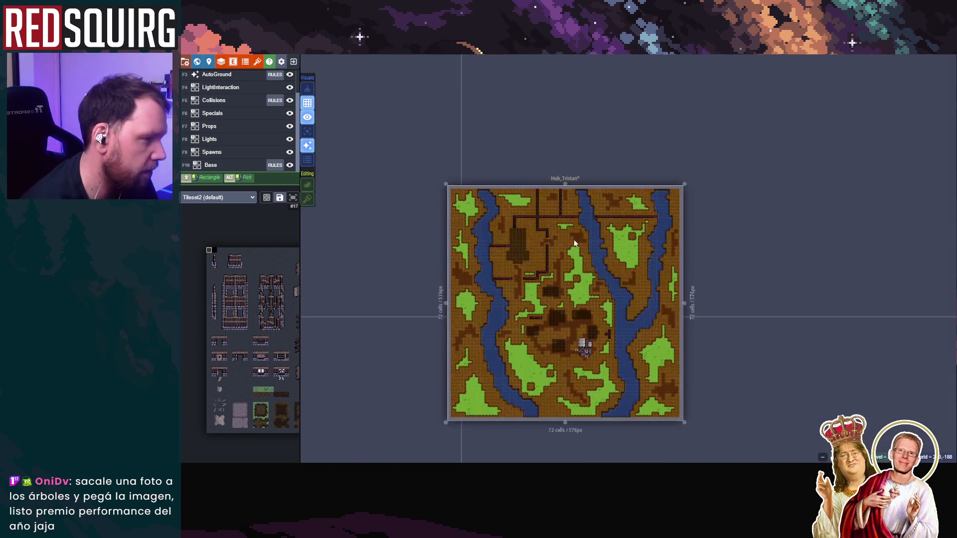
scroll(646, 218, up, 1)
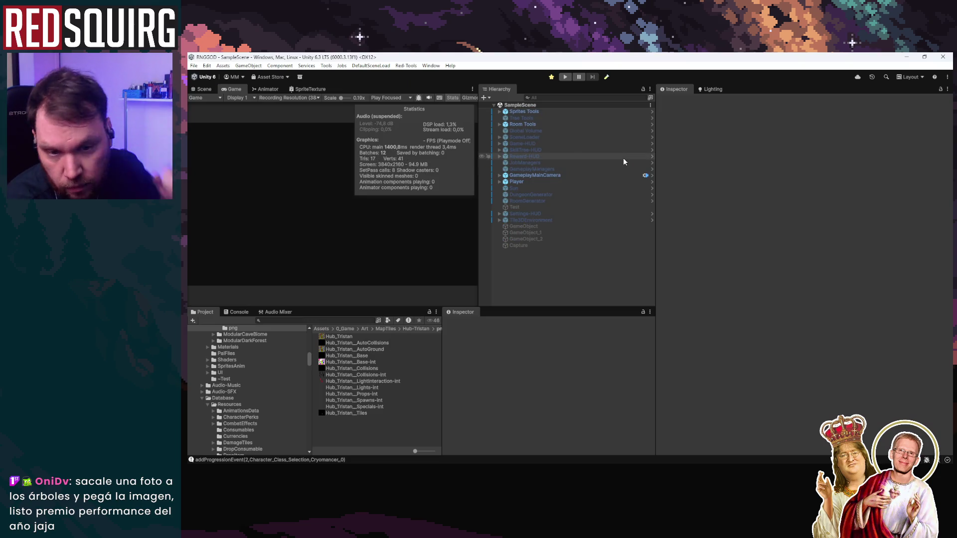
Maximize and restore the Game view, then inspect the Sprites Tools and Room Tools objects
double_click(233, 89)
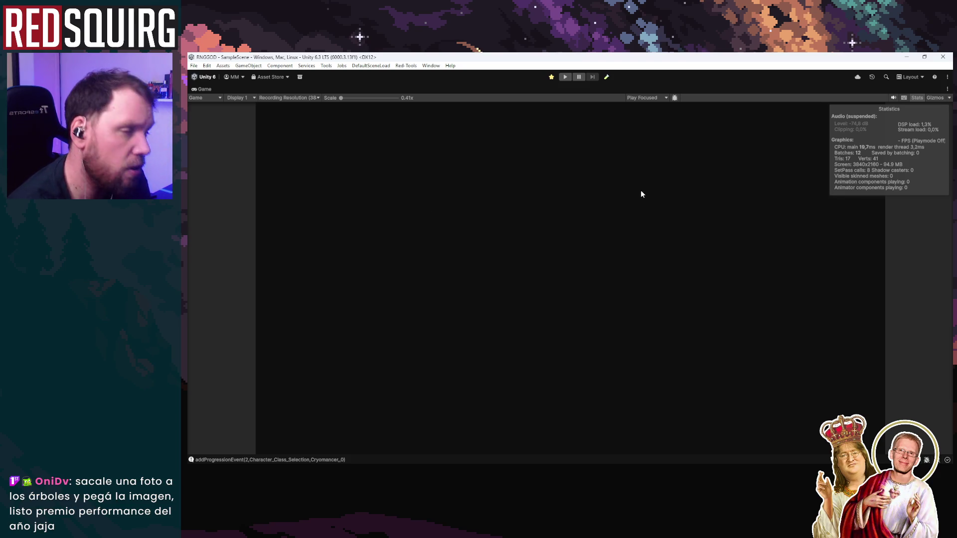
double_click(205, 88)
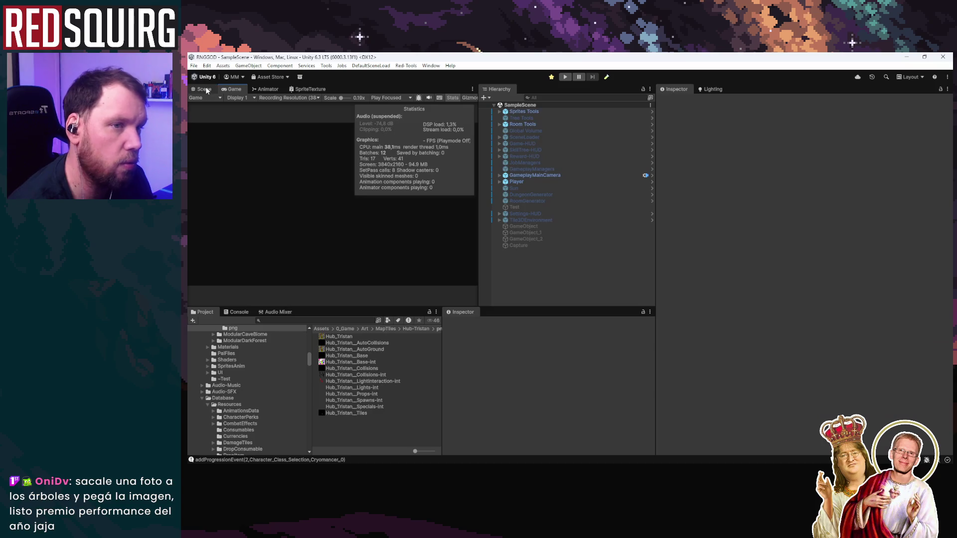
double_click(227, 88)
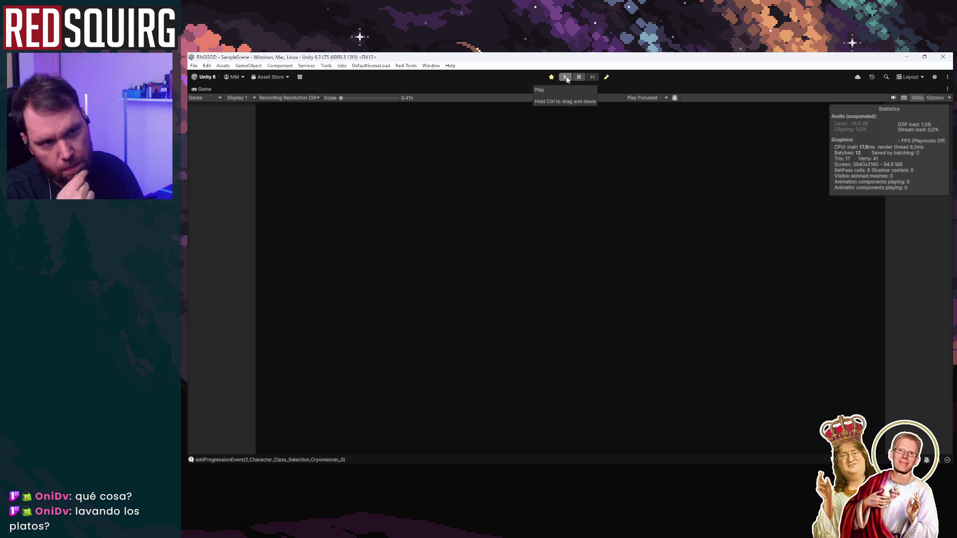
double_click(205, 90)
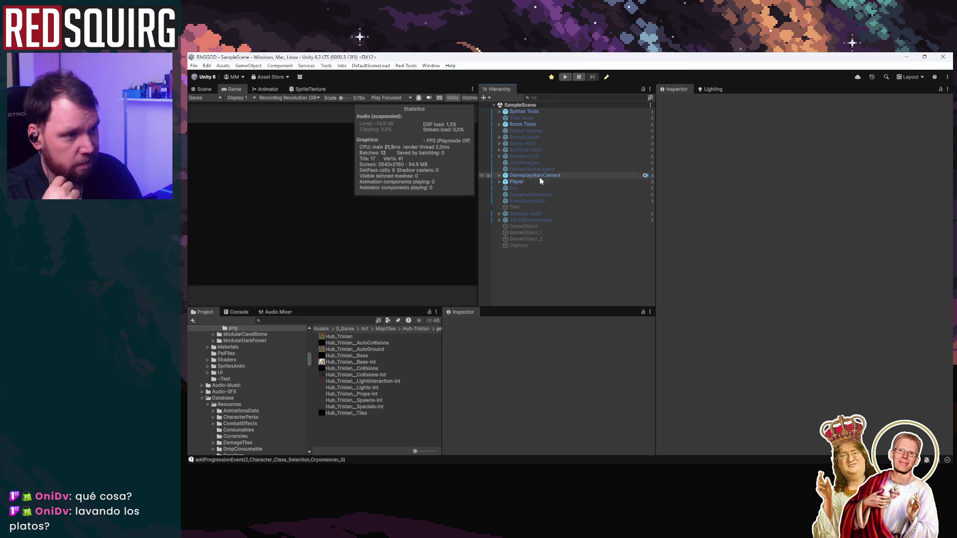
click(543, 112)
click(541, 123)
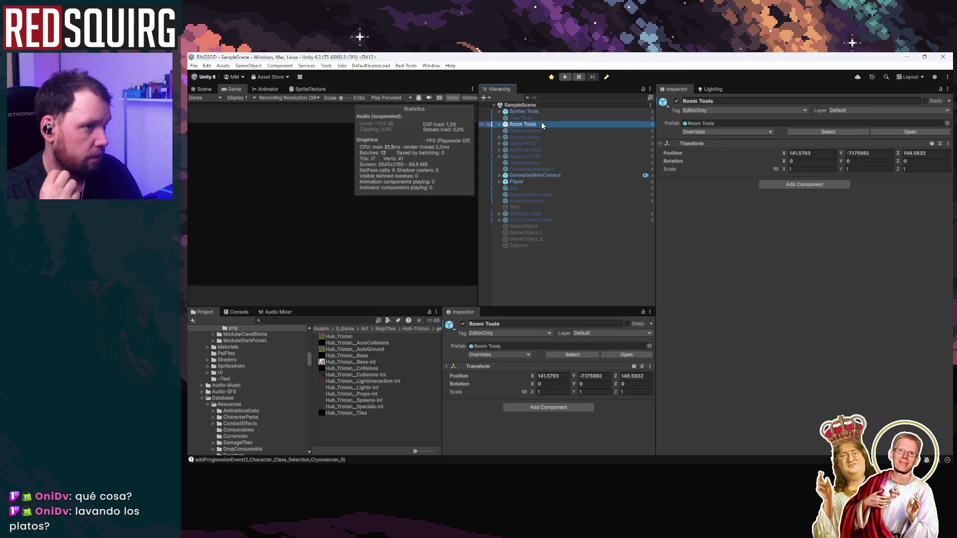
click(544, 111)
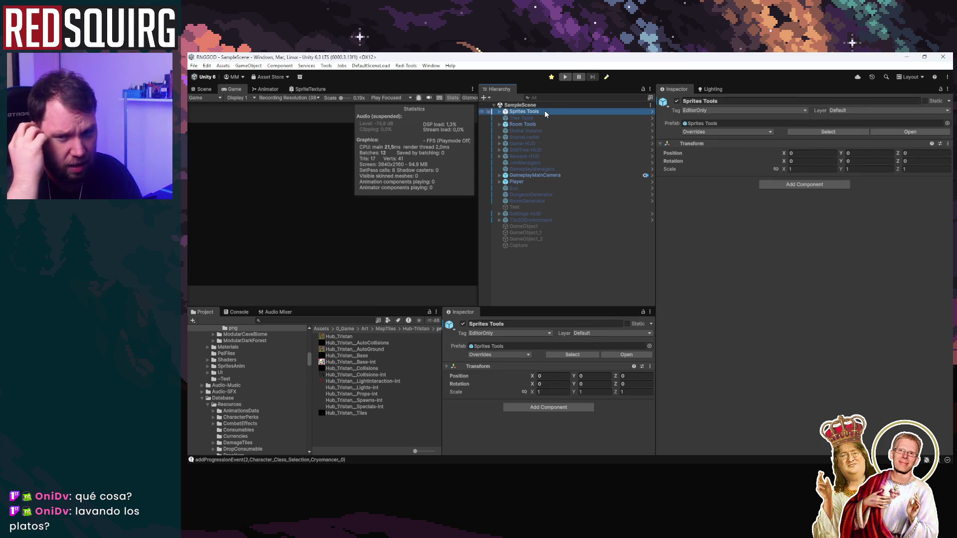
click(542, 123)
click(542, 110)
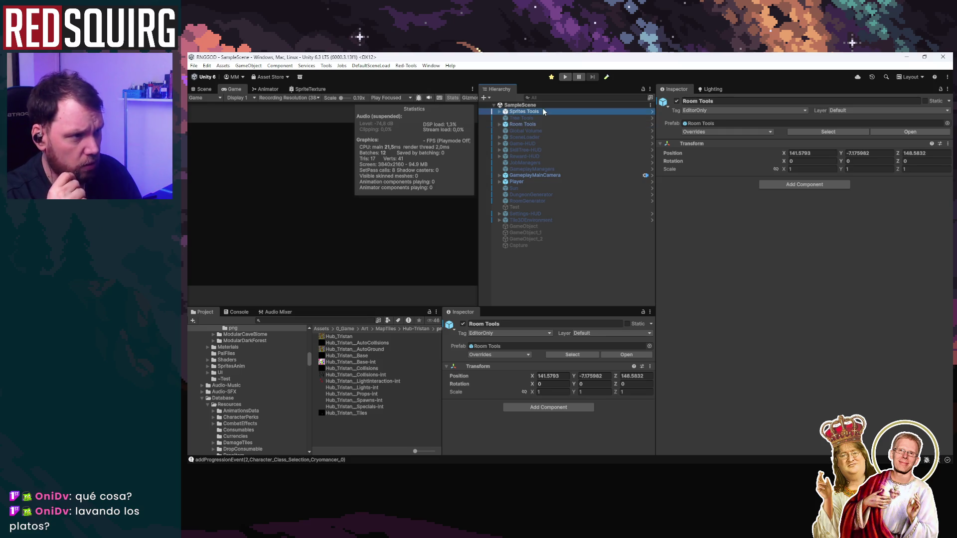
Clear the Console messages and select the RoomDataGenerator under Room Tools
click(237, 312)
click(196, 320)
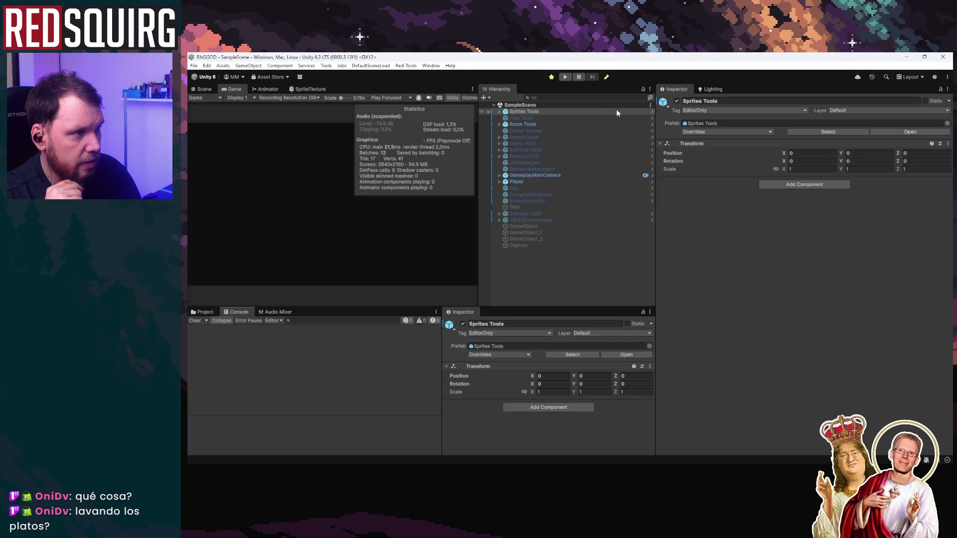
click(538, 124)
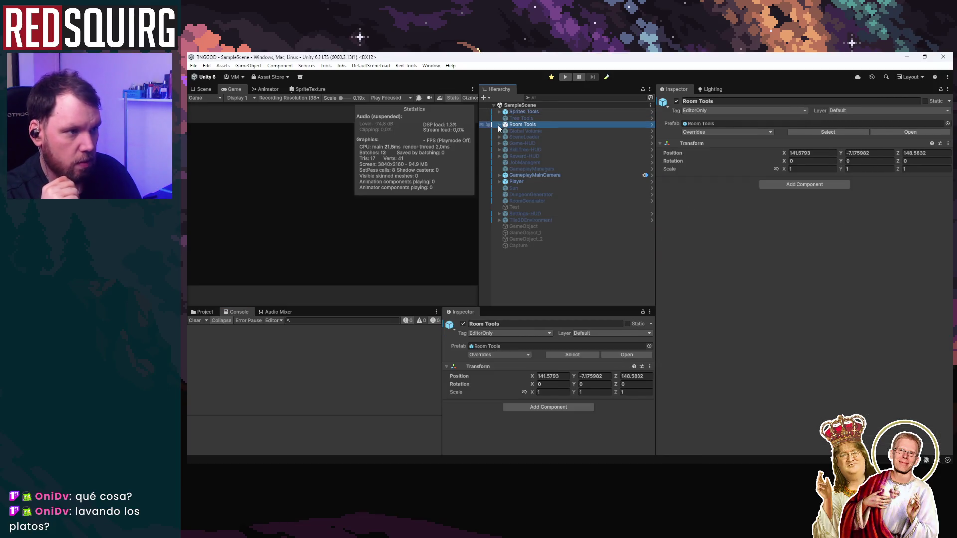
click(499, 124)
click(519, 131)
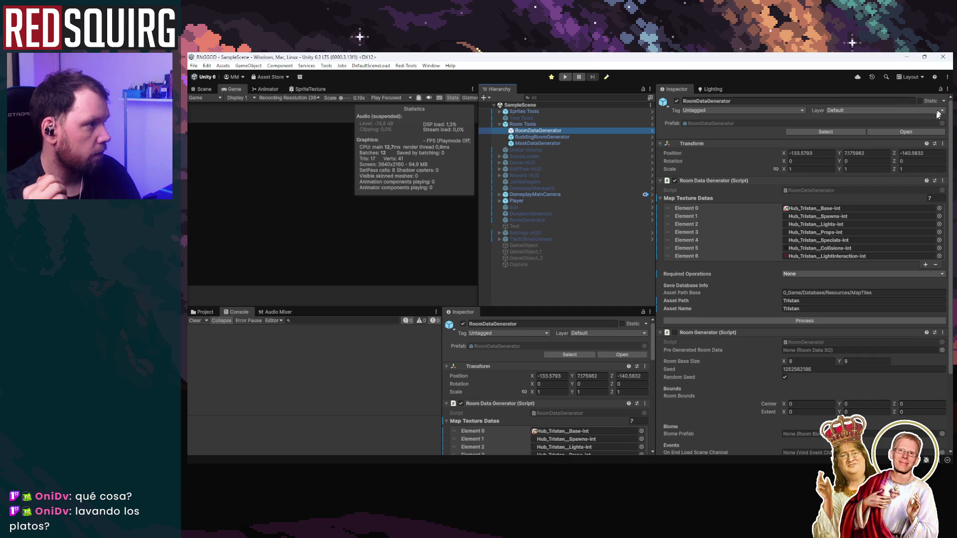
Load the Intro scene from File > Open Recent Scene
click(855, 319)
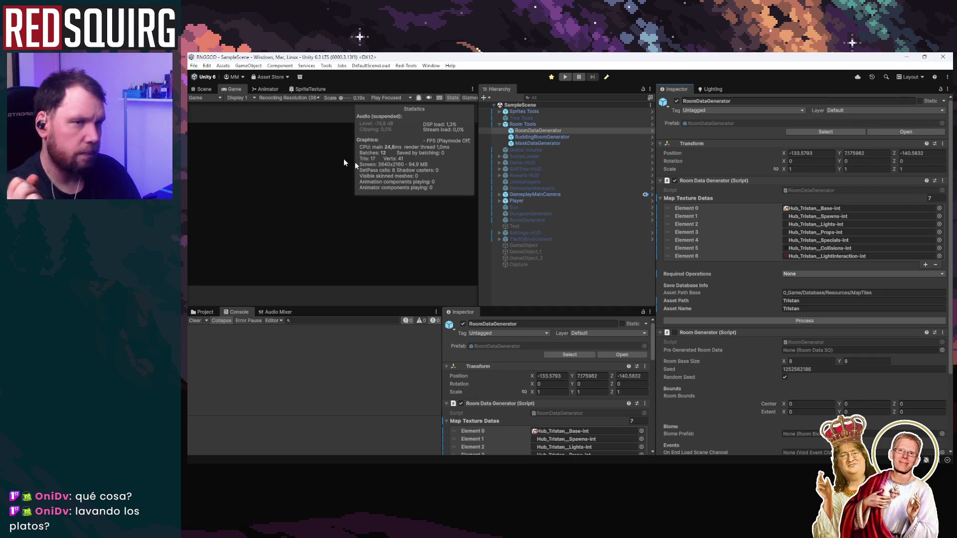
click(194, 65)
mouse_move(214, 94)
click(349, 110)
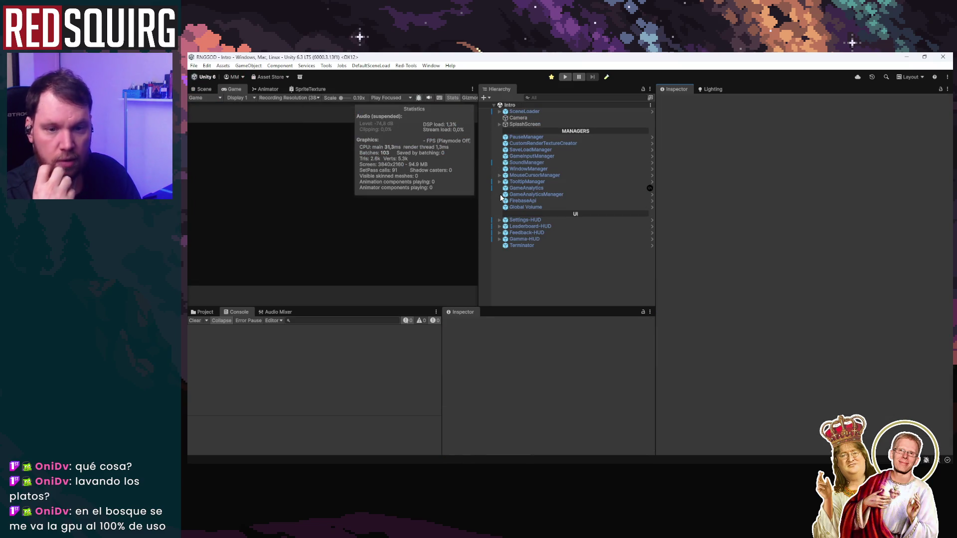
Play the game in a maximized Game view, continue the save, and claim the Cenalba Cryomancer
click(564, 77)
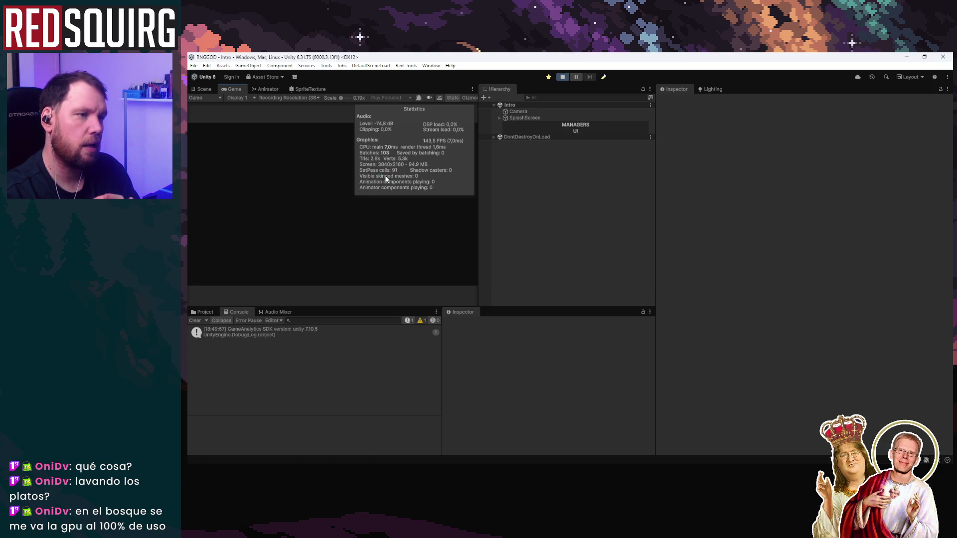
double_click(233, 91)
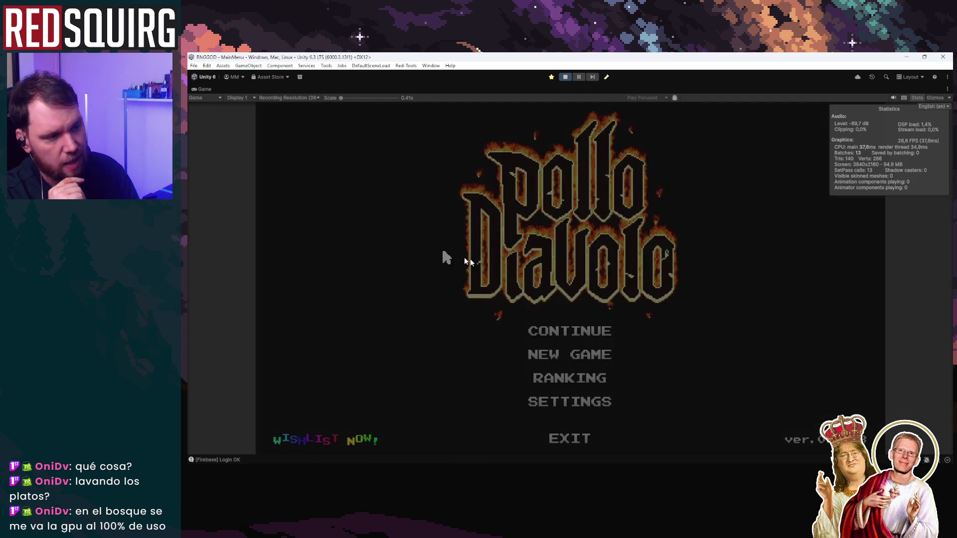
click(595, 328)
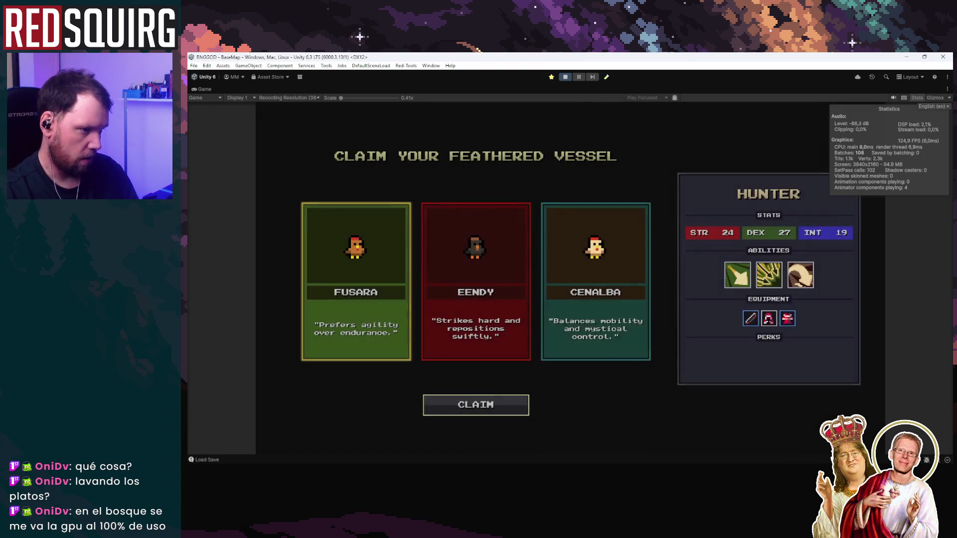
click(494, 320)
click(548, 348)
click(518, 410)
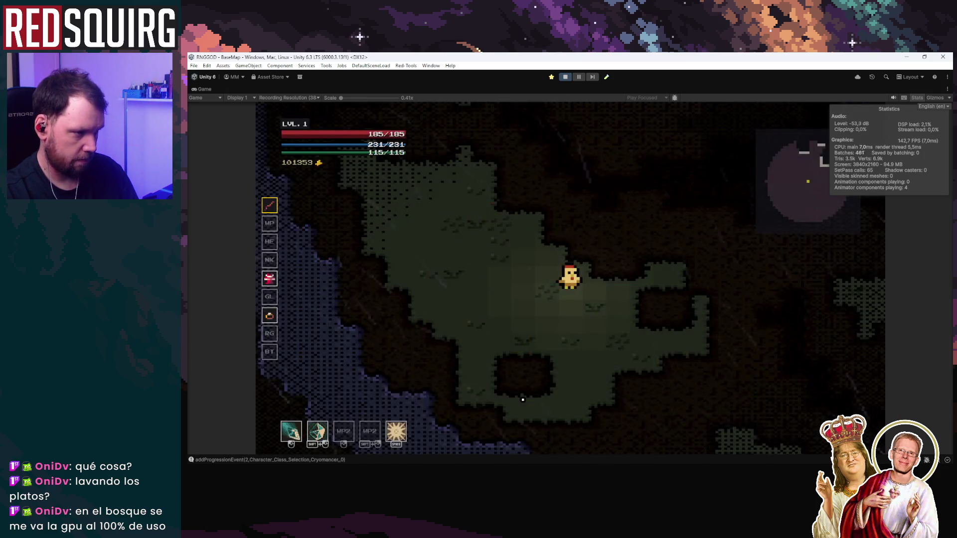
Walk the Cryomancer across the river to the blue portal
key(s)
key(d)
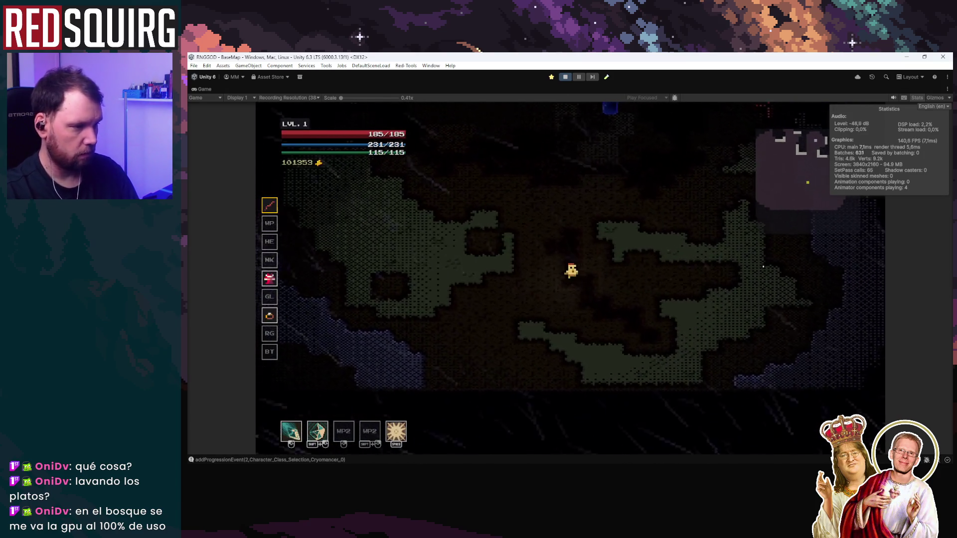
key(w)
key(d)
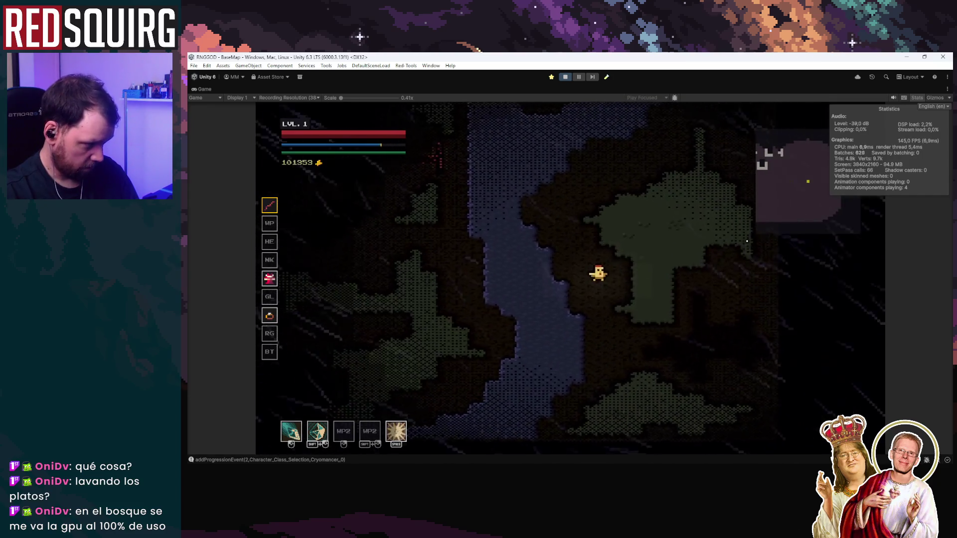
key(w)
key(a)
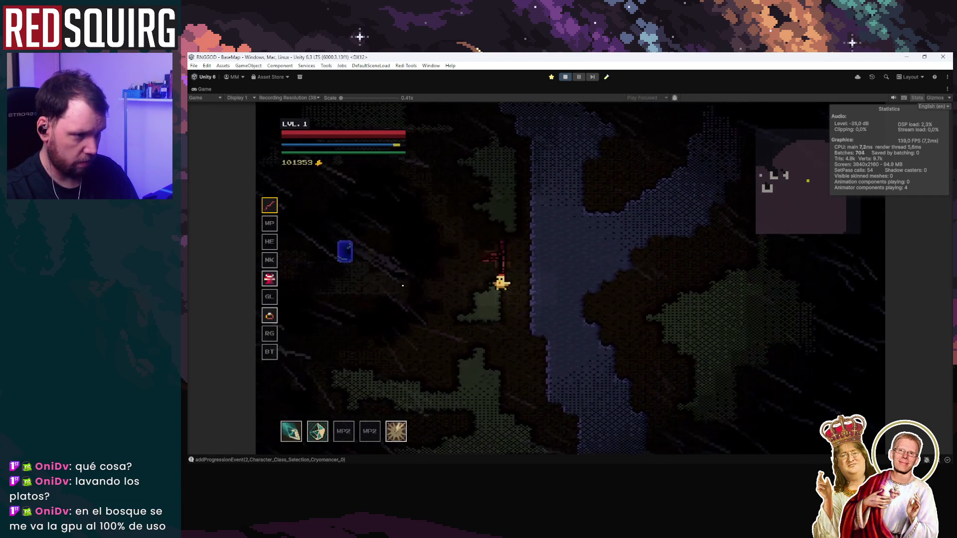
key(a)
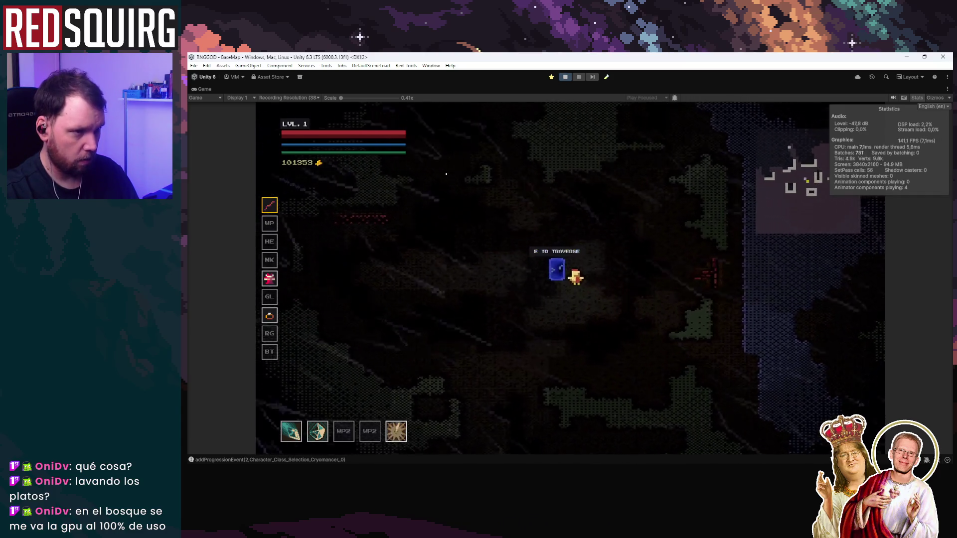
key(w)
key(a)
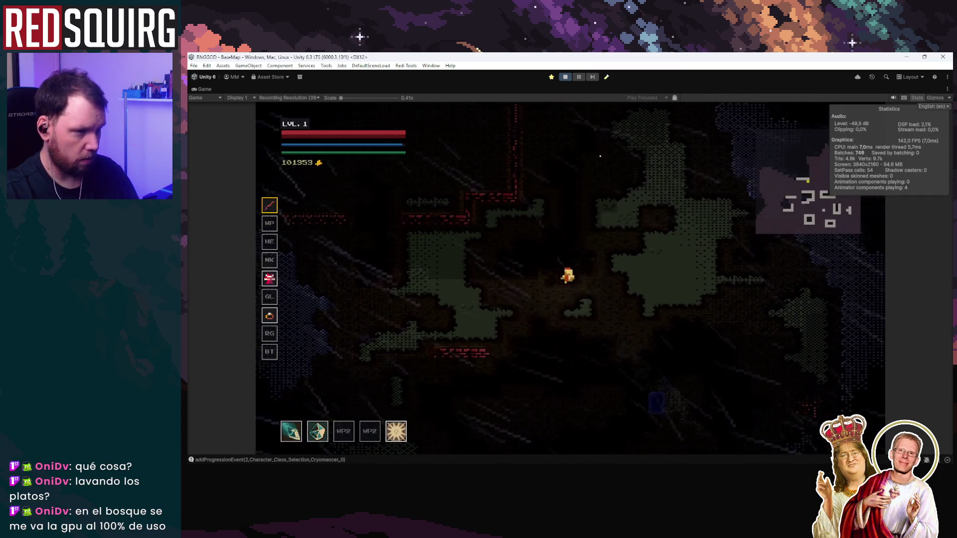
key(s)
key(d)
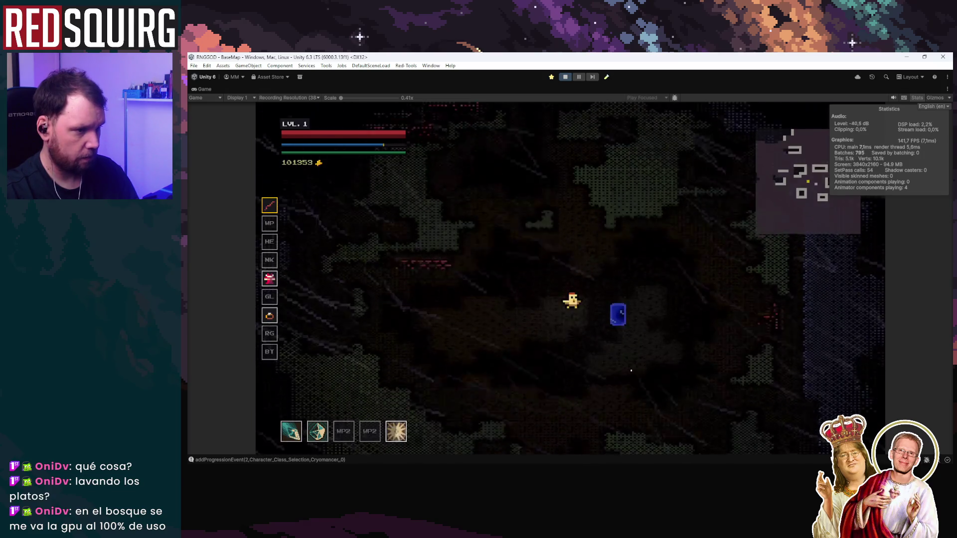
Enter the portal and fight through the skeleton rooms with projectiles and a blade burst
key(e)
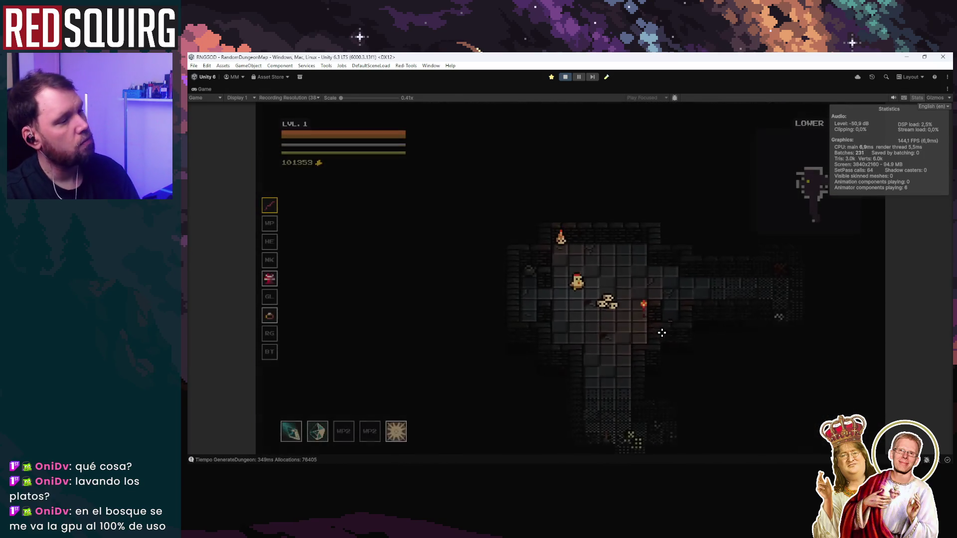
key(d)
click(658, 272)
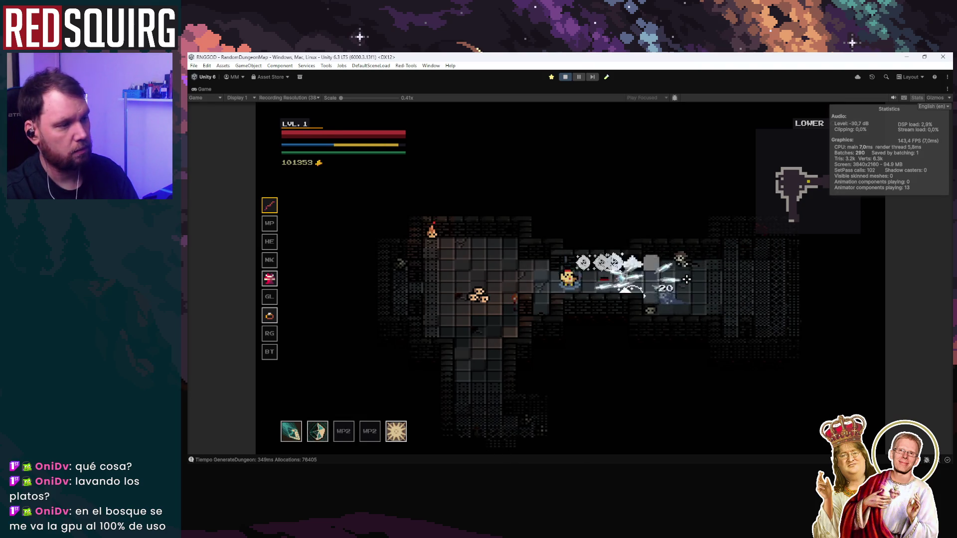
key(d)
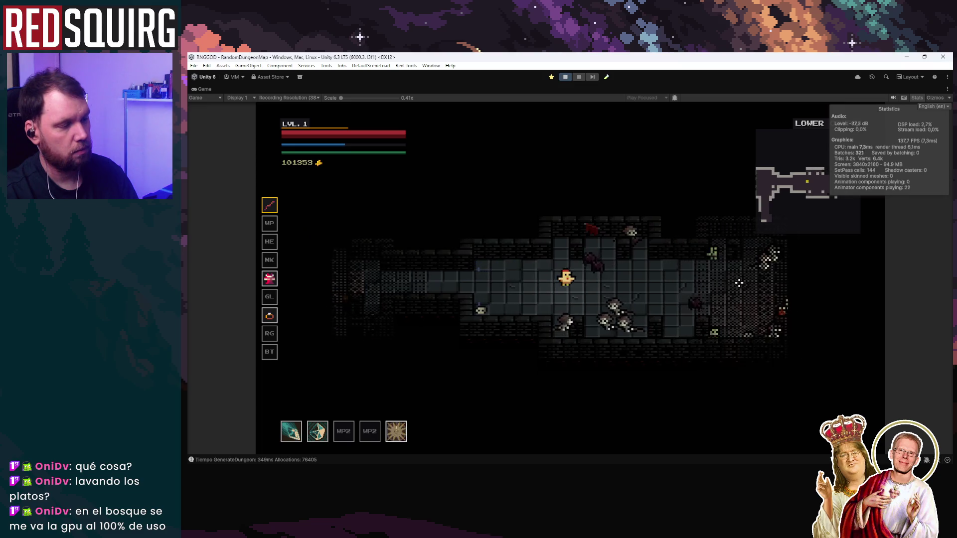
key(d)
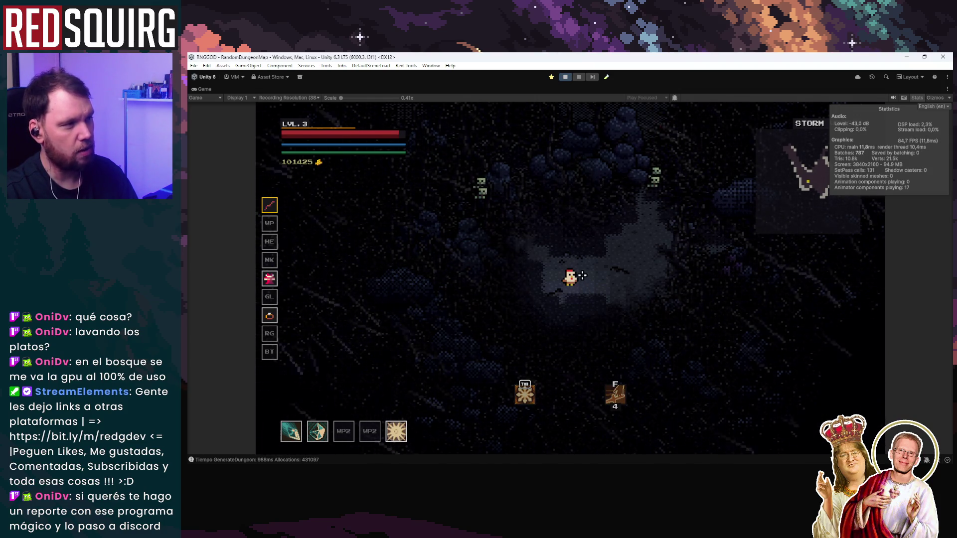
key(d)
click(623, 241)
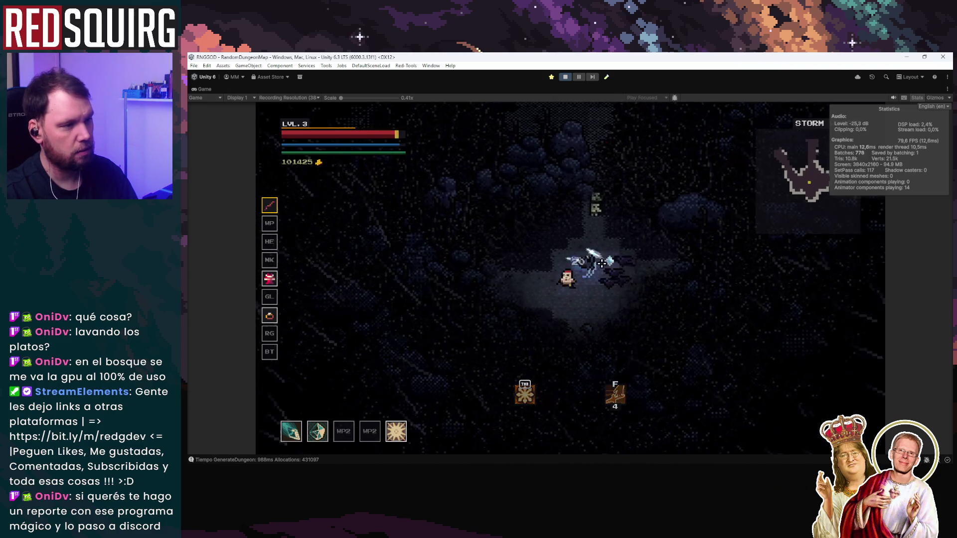
click(631, 235)
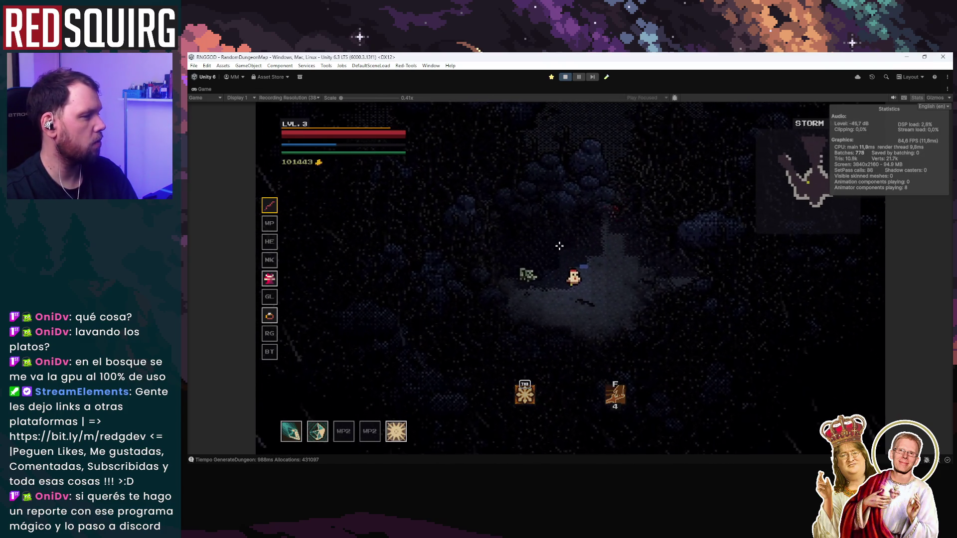
click(518, 250)
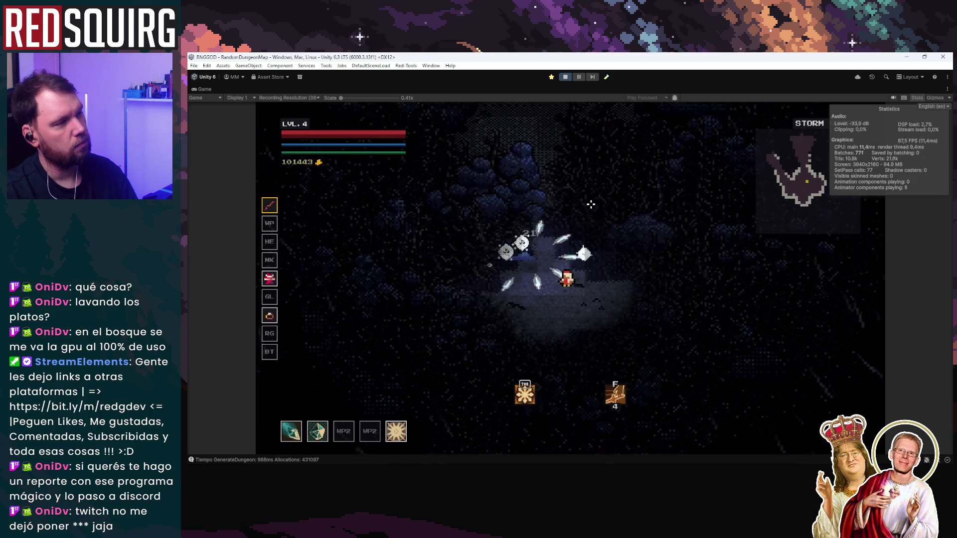
Pause the game with the editor layout restored and expand the Gameplay objects
key(Escape)
key(Escape)
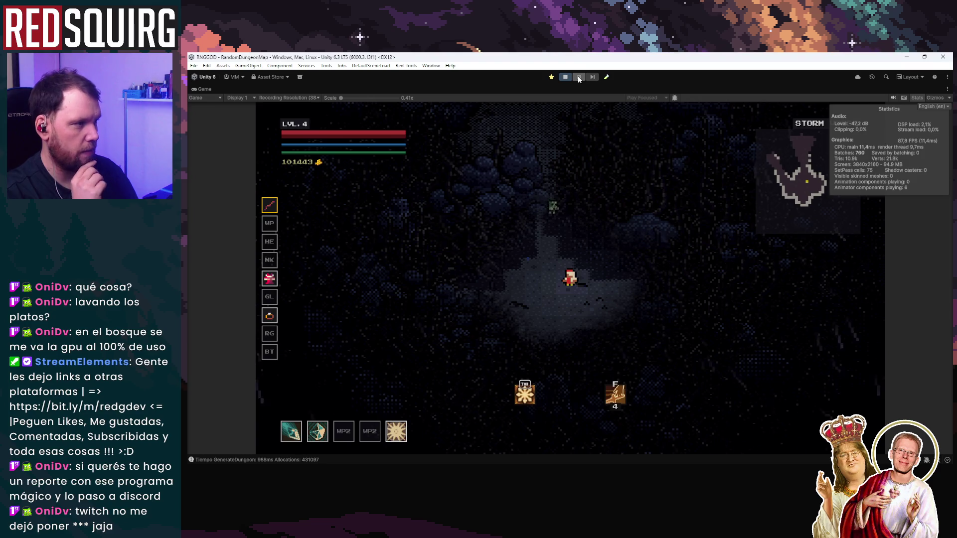
click(579, 79)
click(494, 105)
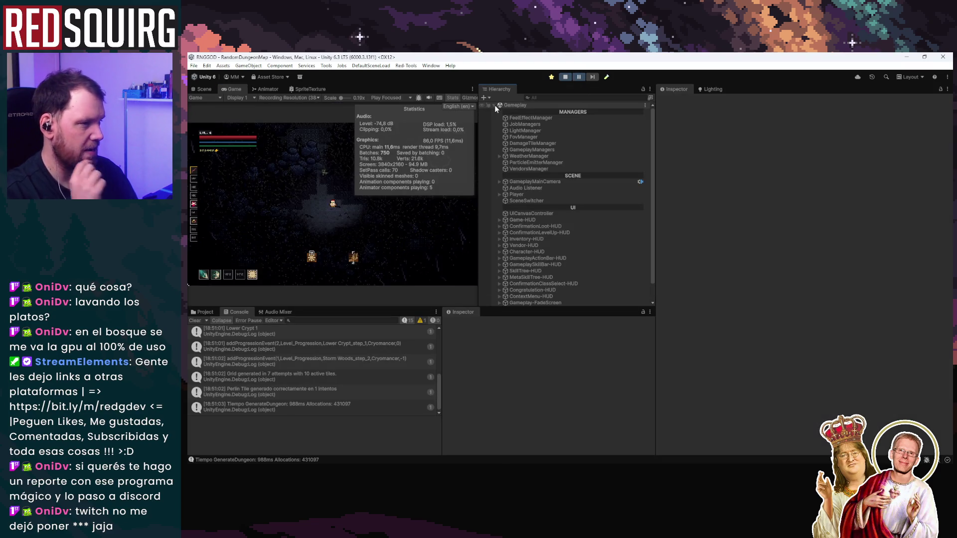
Disable the Rain Manager on WeatherManager, then resume and briefly test the game without rain
click(543, 161)
click(544, 156)
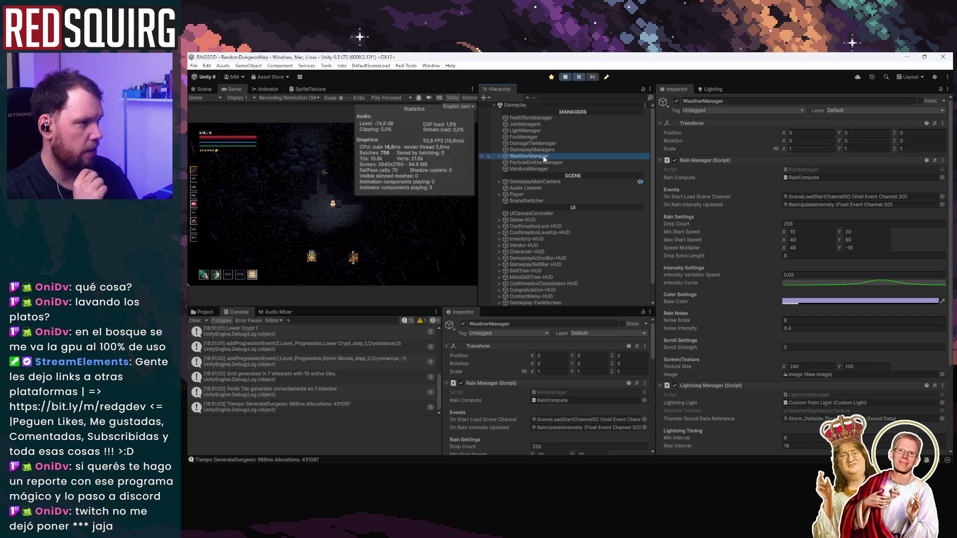
click(675, 160)
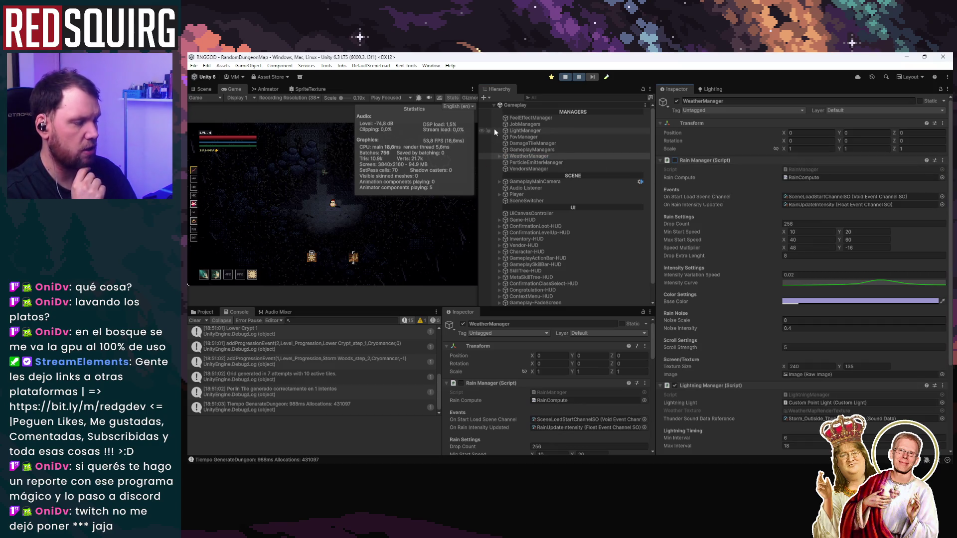
click(581, 78)
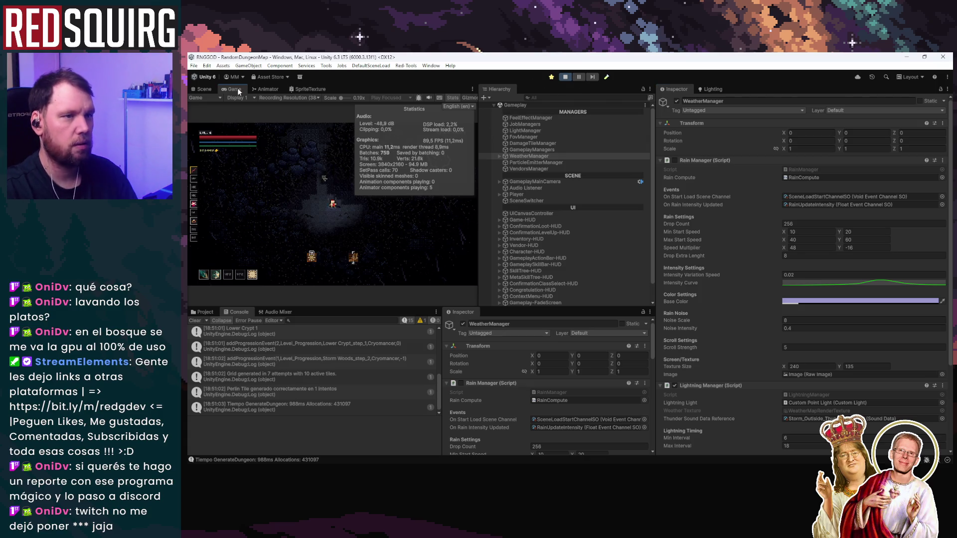
key(shift+space)
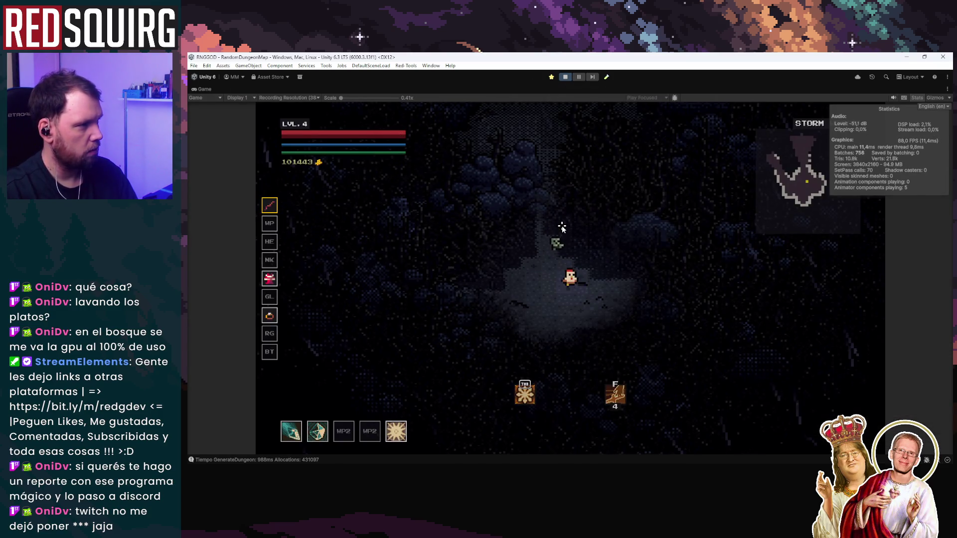
key(s)
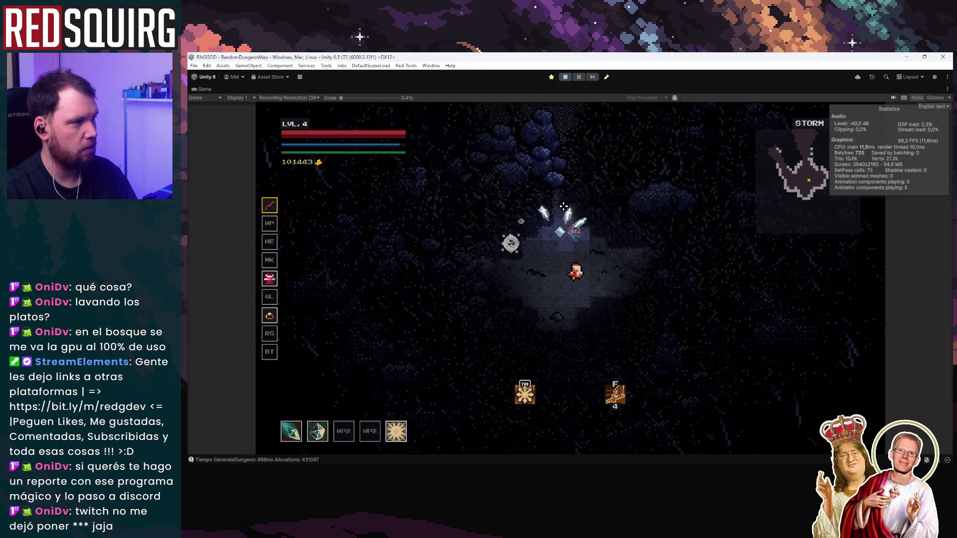
click(577, 78)
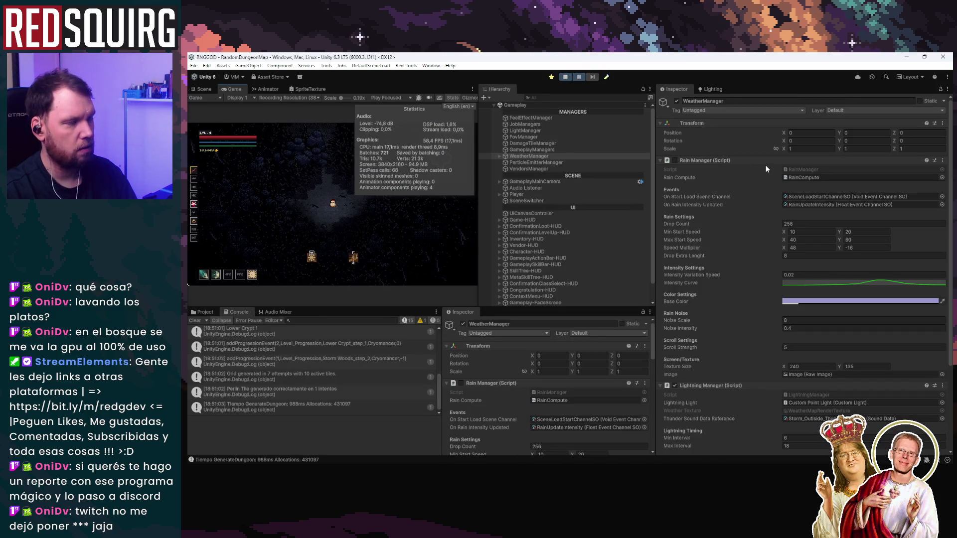
Inspect the generated dungeon in a maximized Scene view, then resume play in a full-size Game view
click(199, 89)
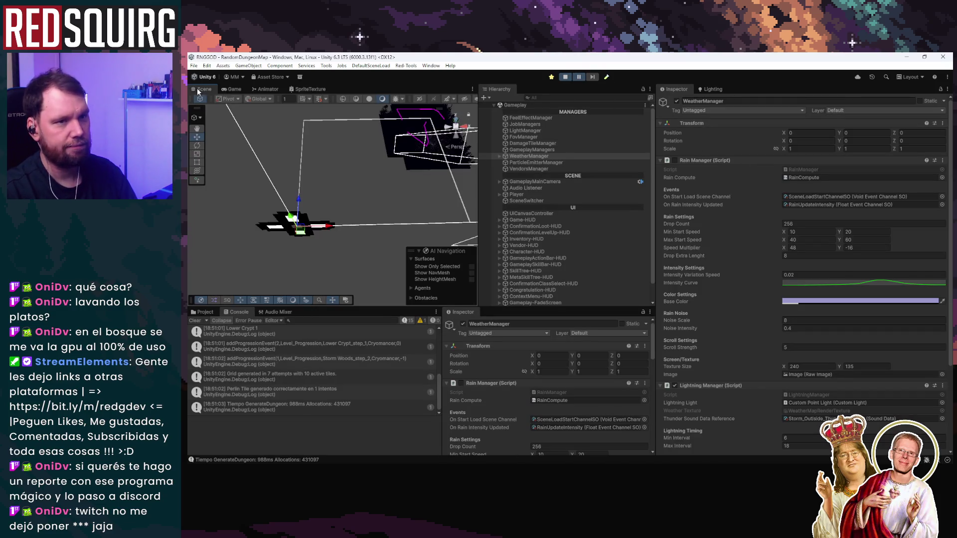
key(f)
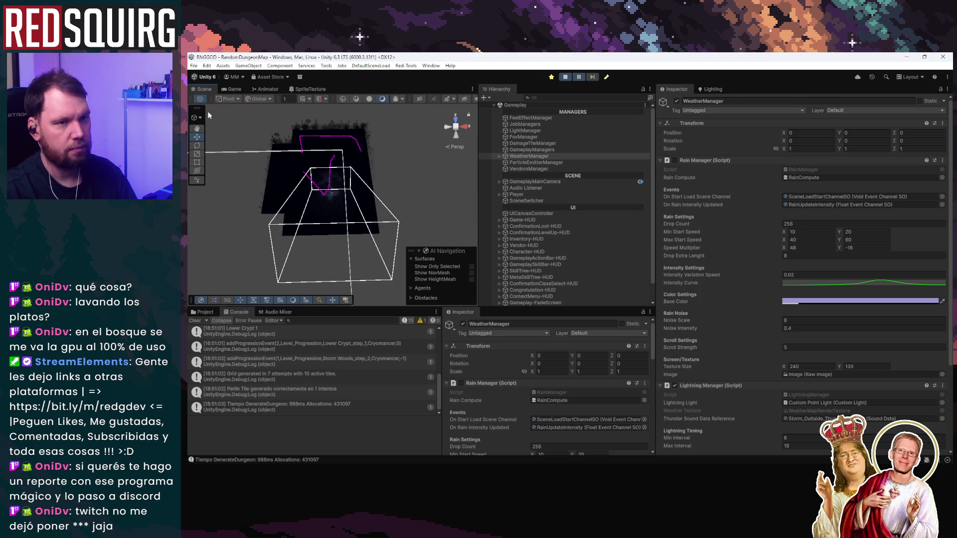
double_click(207, 90)
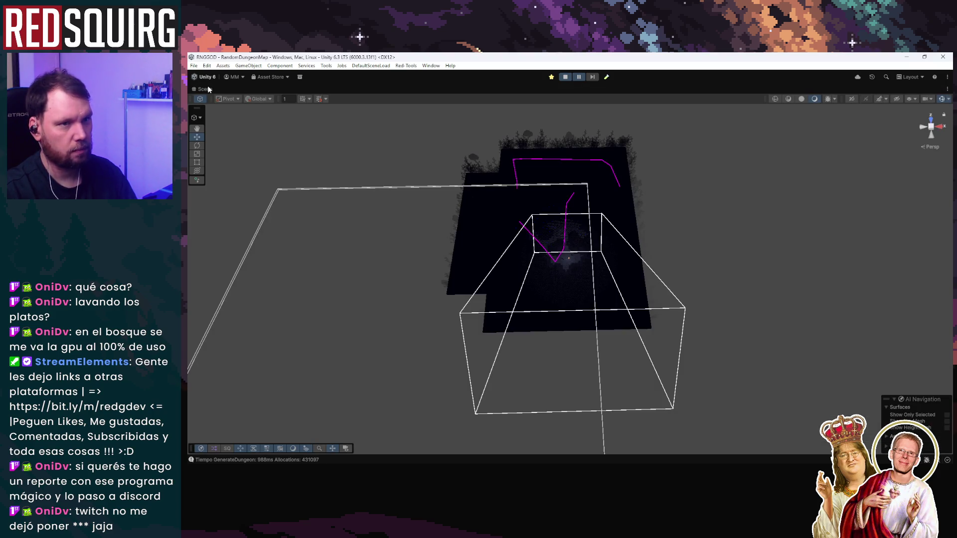
double_click(208, 90)
click(232, 87)
double_click(232, 87)
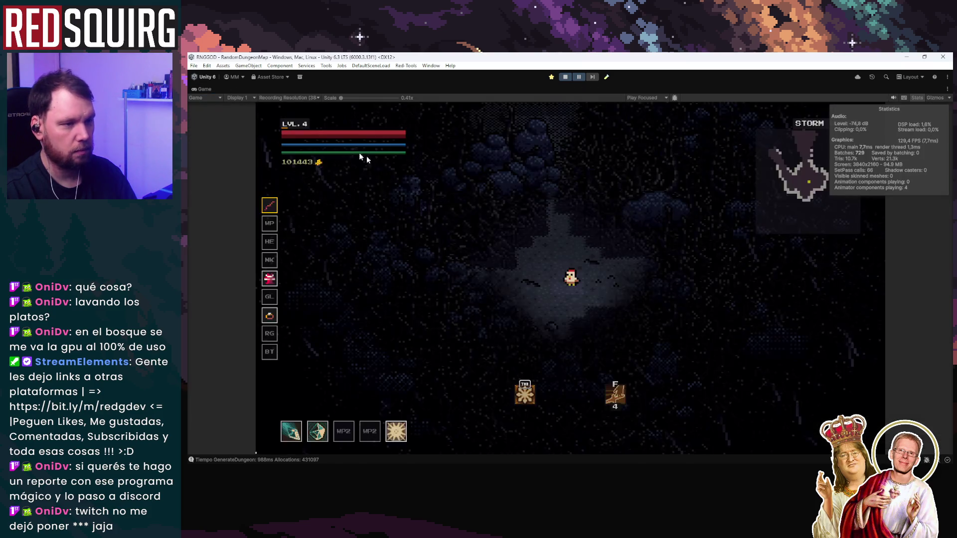
double_click(208, 90)
double_click(208, 89)
mouse_move(537, 270)
mouse_down()
mouse_move(559, 437)
mouse_move(570, 247)
mouse_move(709, 249)
mouse_move(669, 156)
mouse_move(805, 183)
mouse_move(630, 237)
mouse_move(474, 143)
mouse_move(378, 149)
mouse_move(352, 167)
mouse_move(354, 155)
mouse_move(278, 209)
mouse_move(264, 194)
mouse_move(271, 187)
mouse_up()
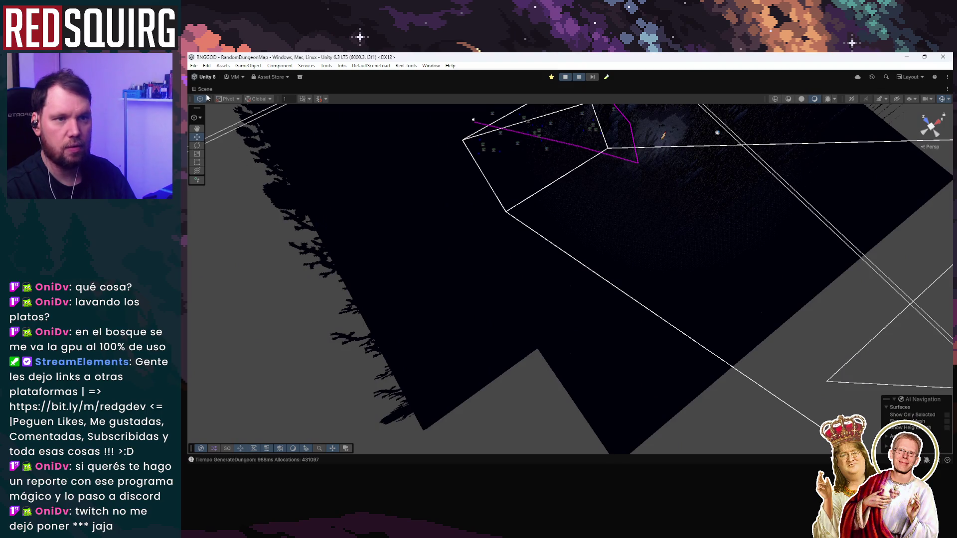
double_click(207, 92)
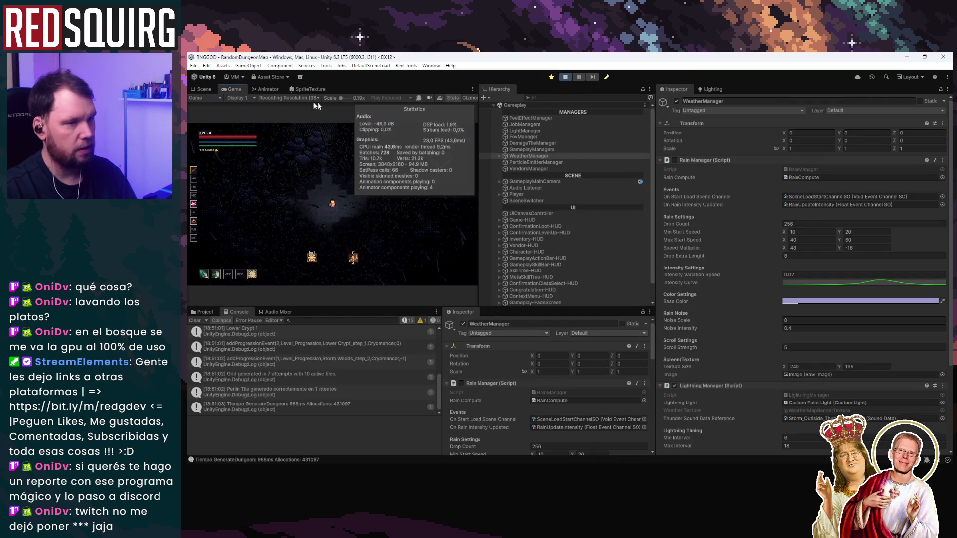
key(shift+space)
Walk the player north and south through the stormy forest, fighting the enemy groups
key(w)
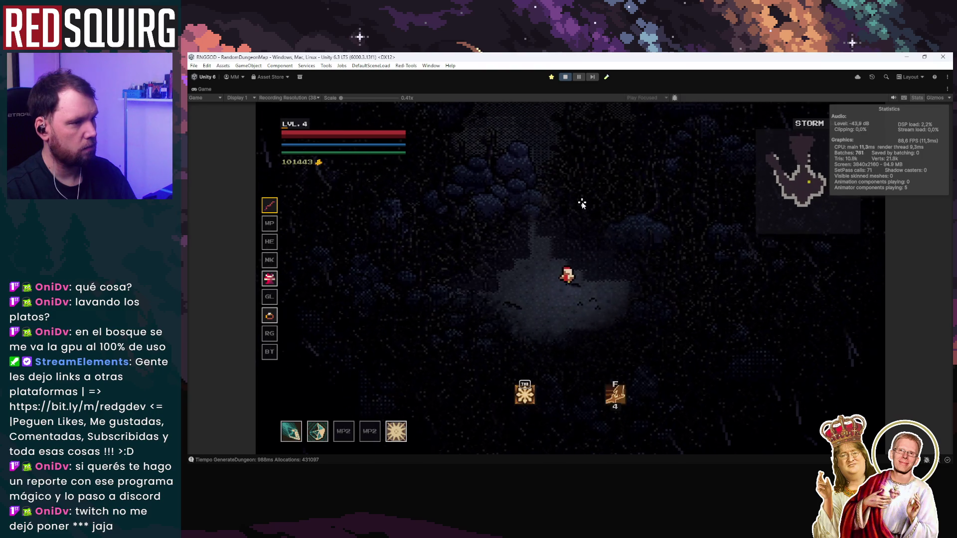
key(w)
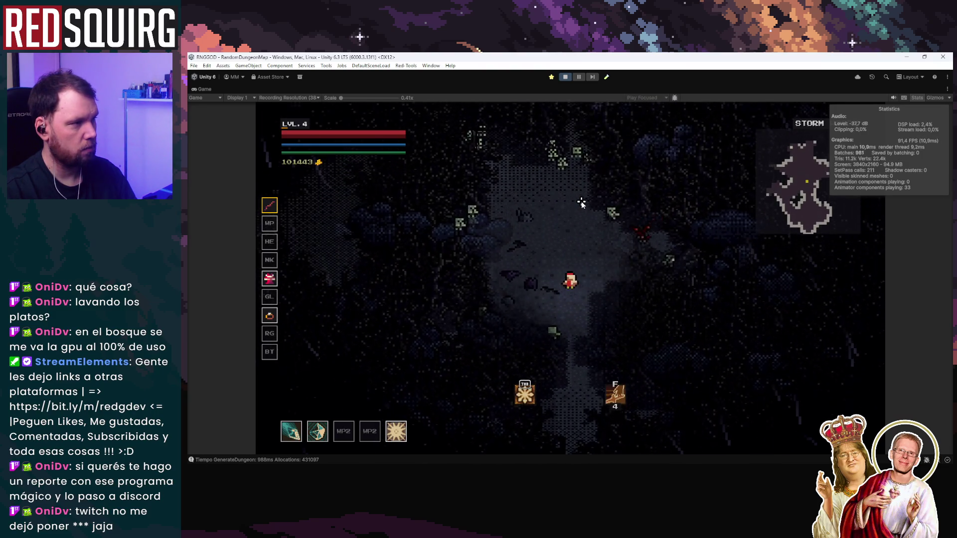
key(w)
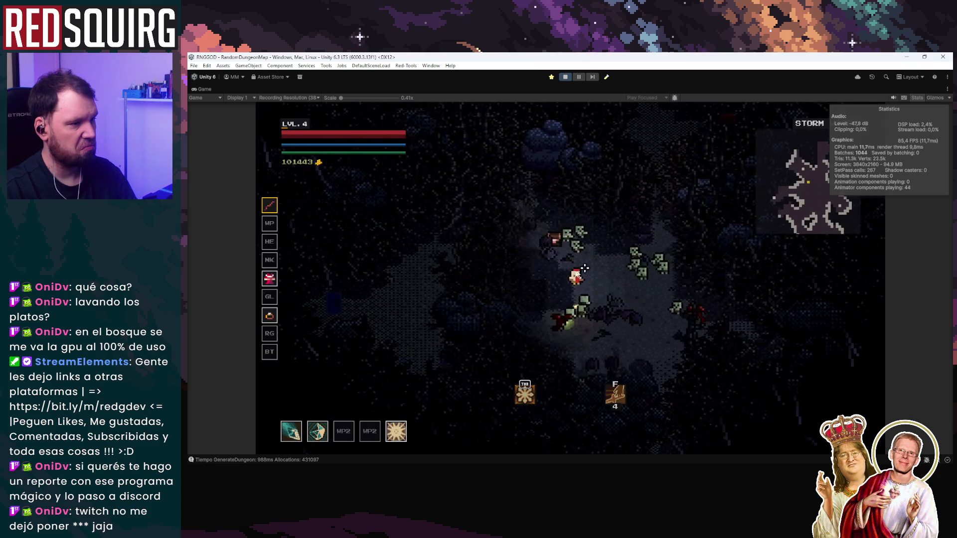
key(s)
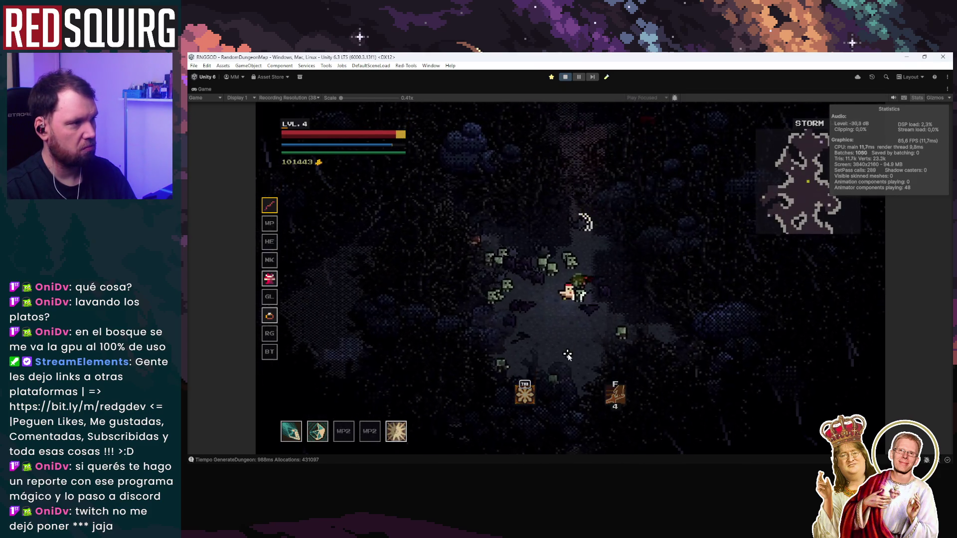
key(s)
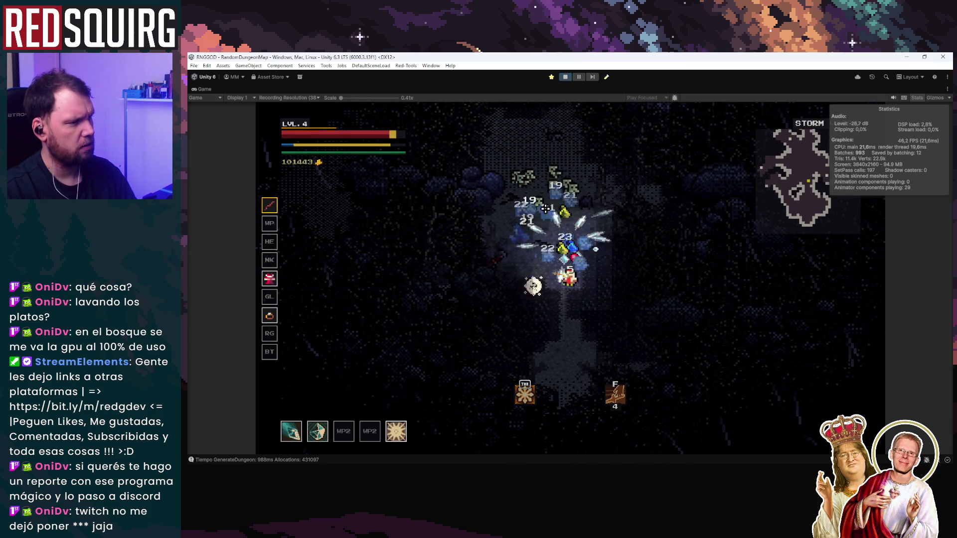
key(w)
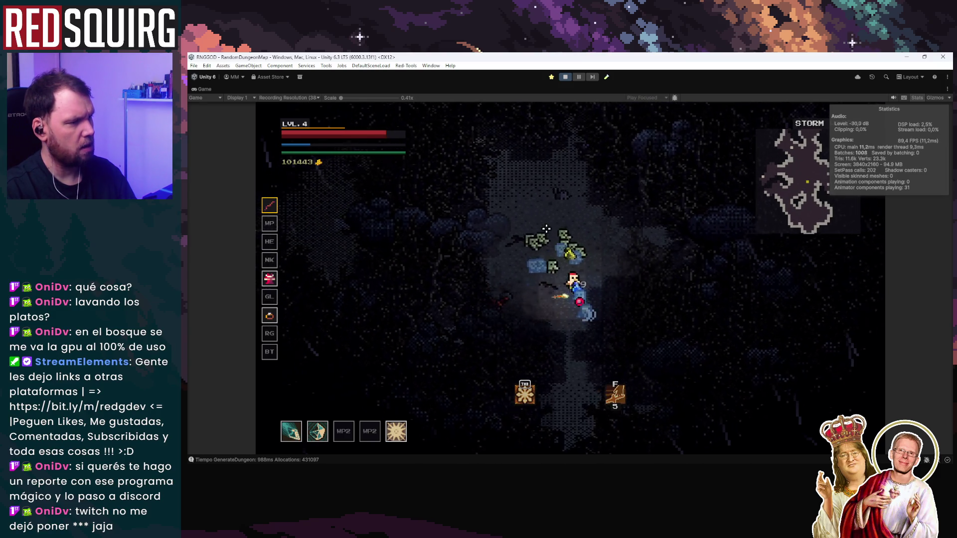
key(w)
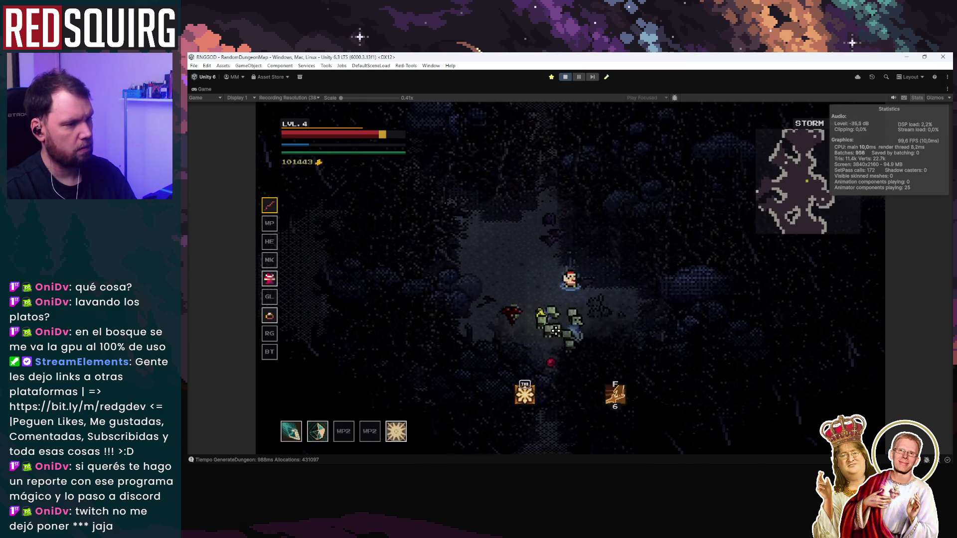
key(s)
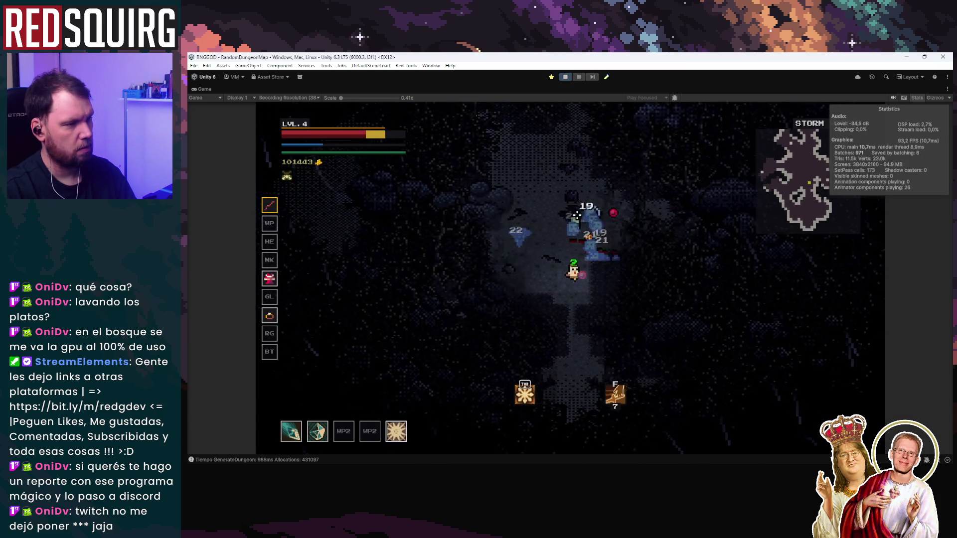
key(s)
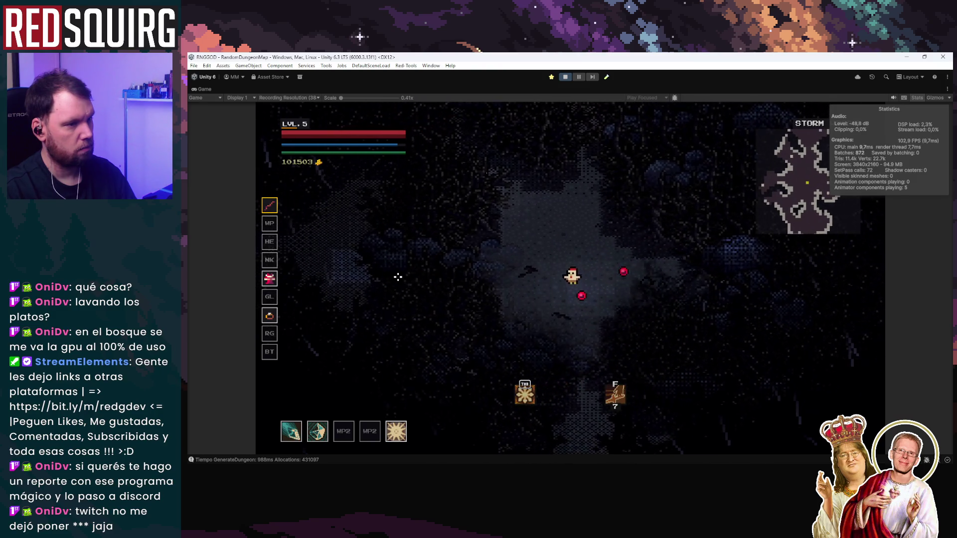
key(a)
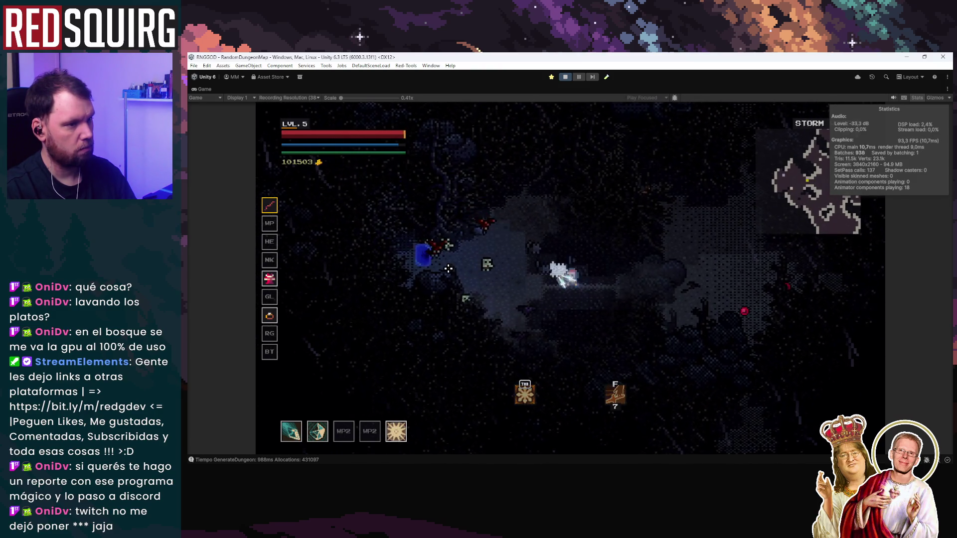
Fight near the blue portal with a blade ring throw, then restore the full editor layout
key(d)
key(a)
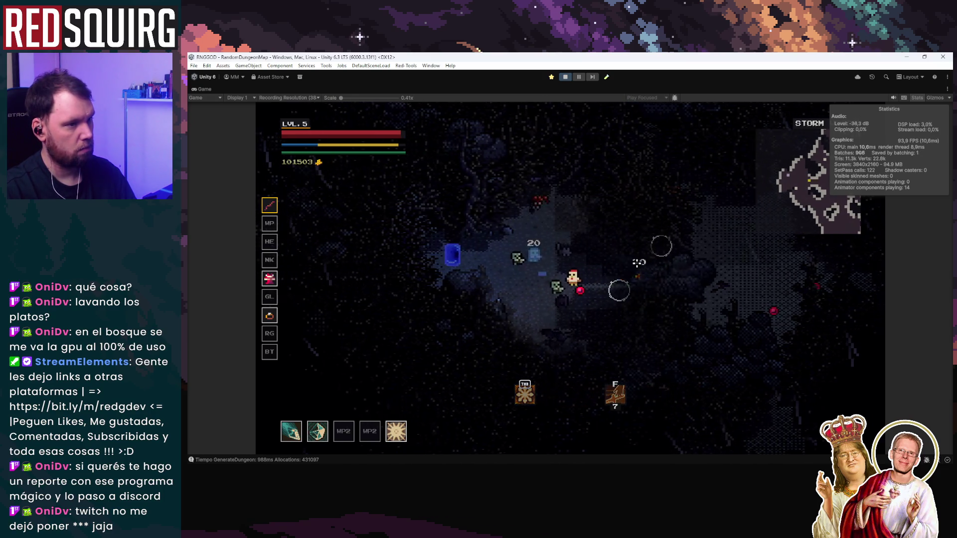
key(a)
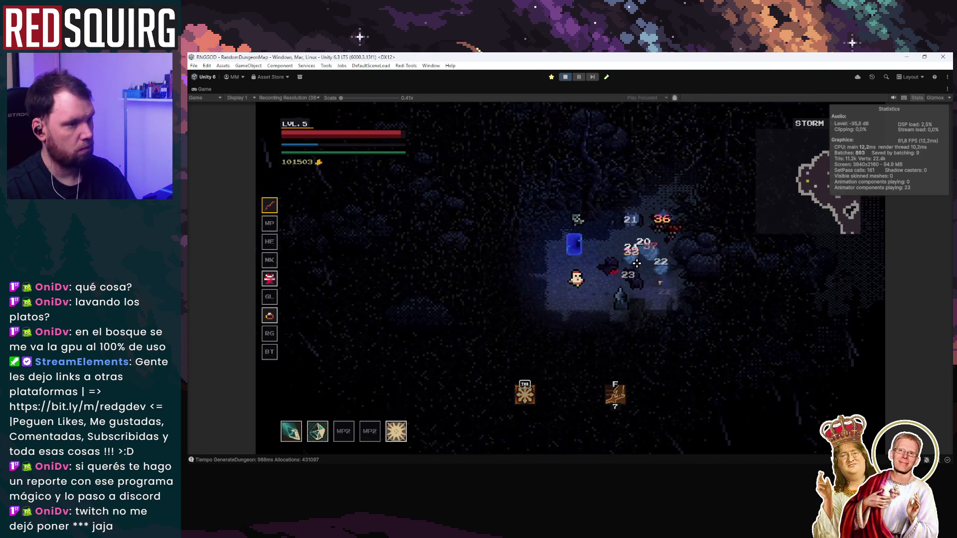
key(a)
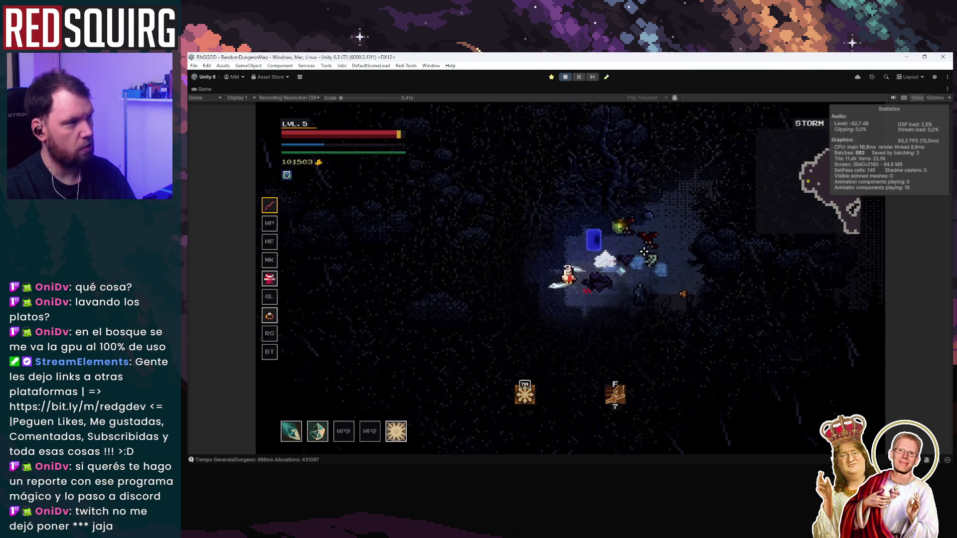
key(d)
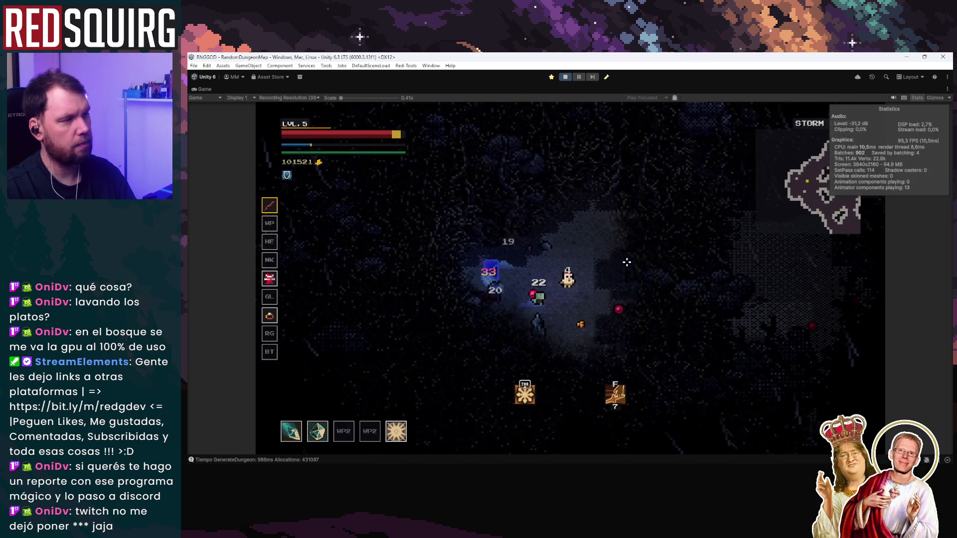
key(d)
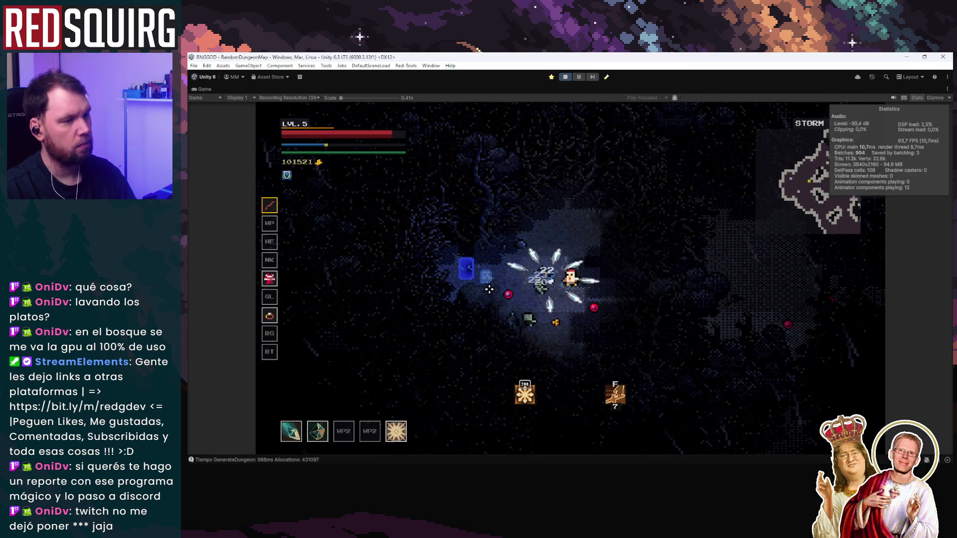
click(489, 288)
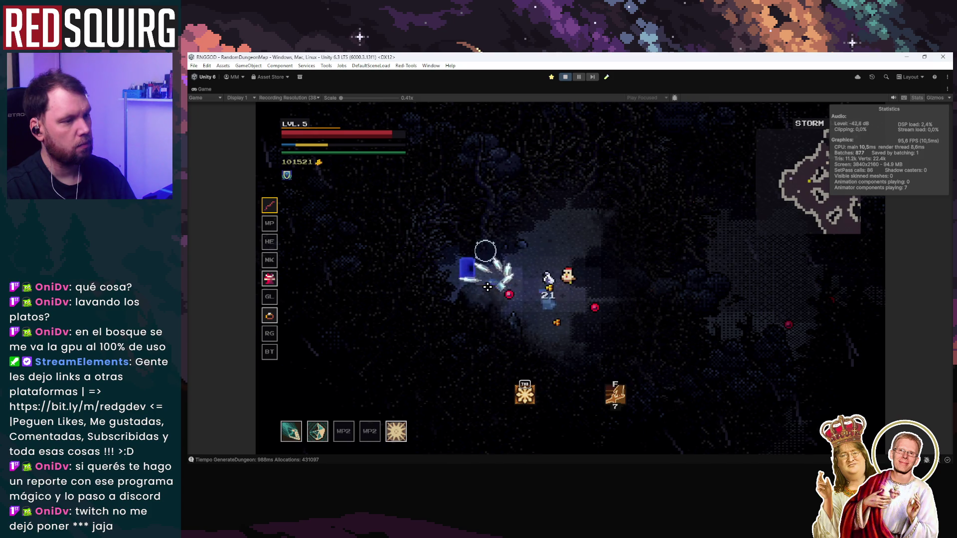
key(a)
key(s)
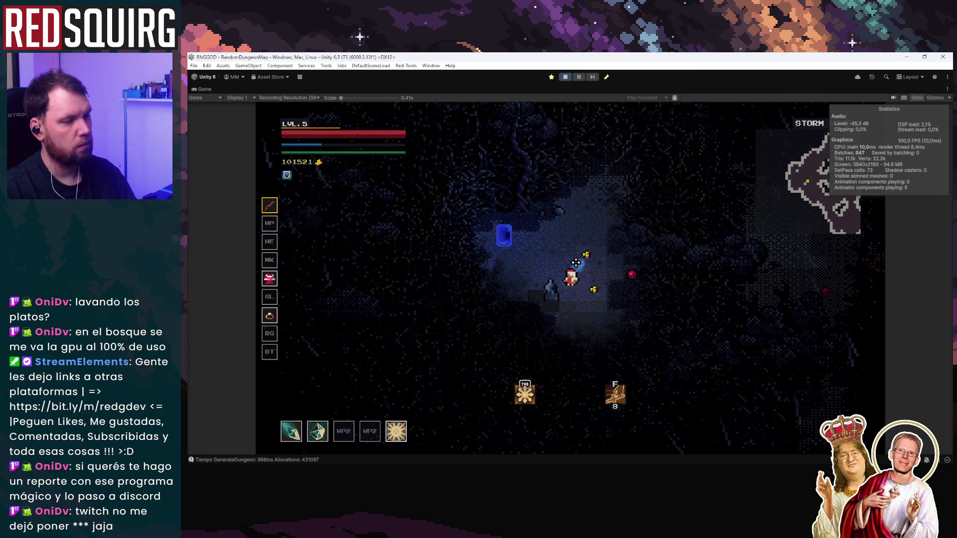
key(d)
key(w)
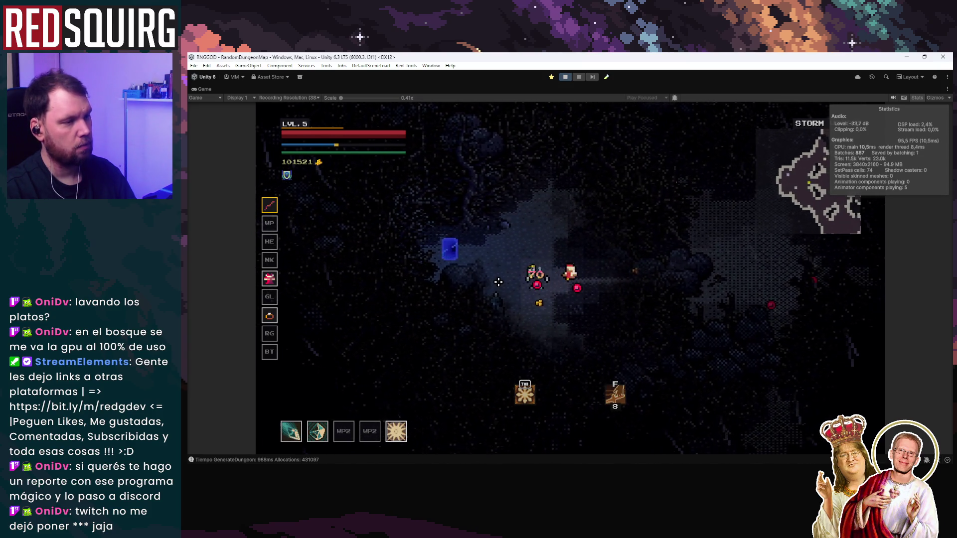
key(a)
key(a)
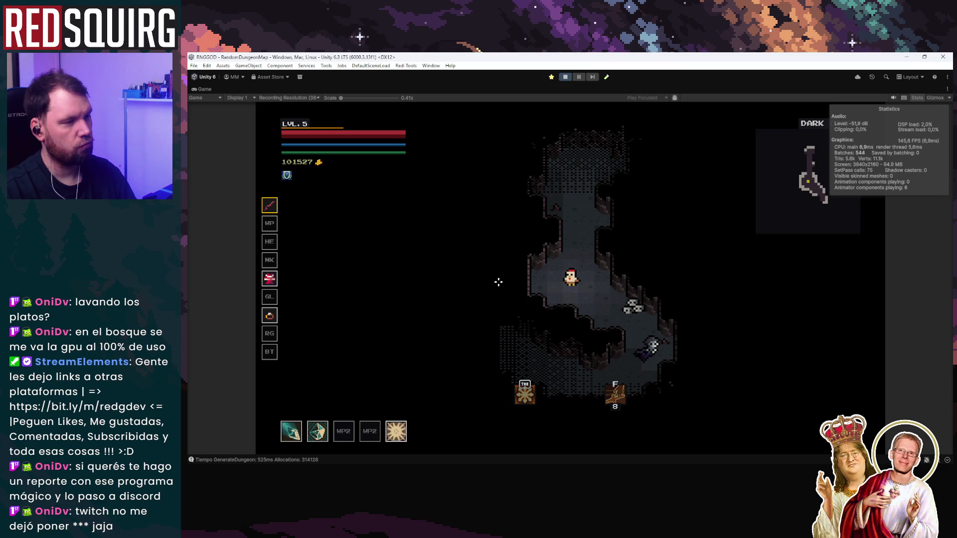
mouse_move(371, 135)
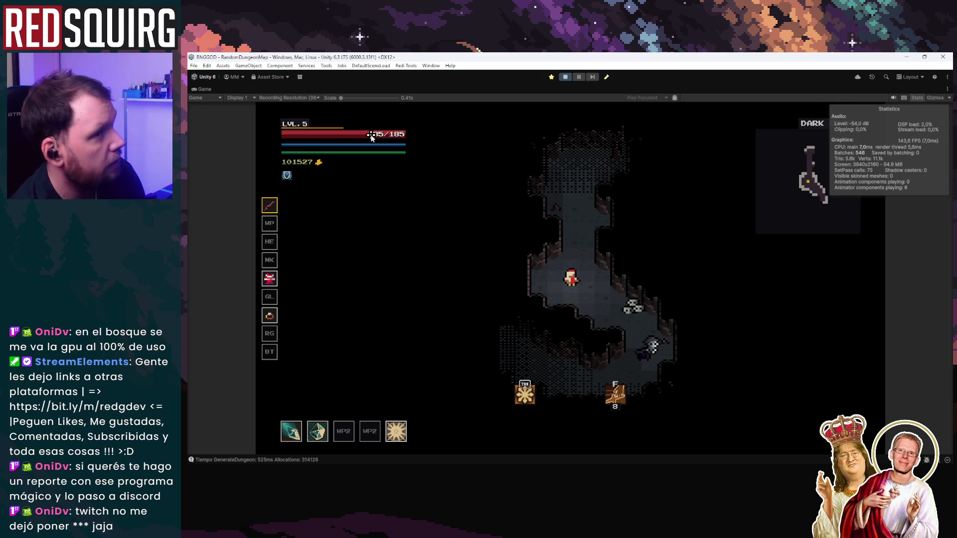
double_click(204, 88)
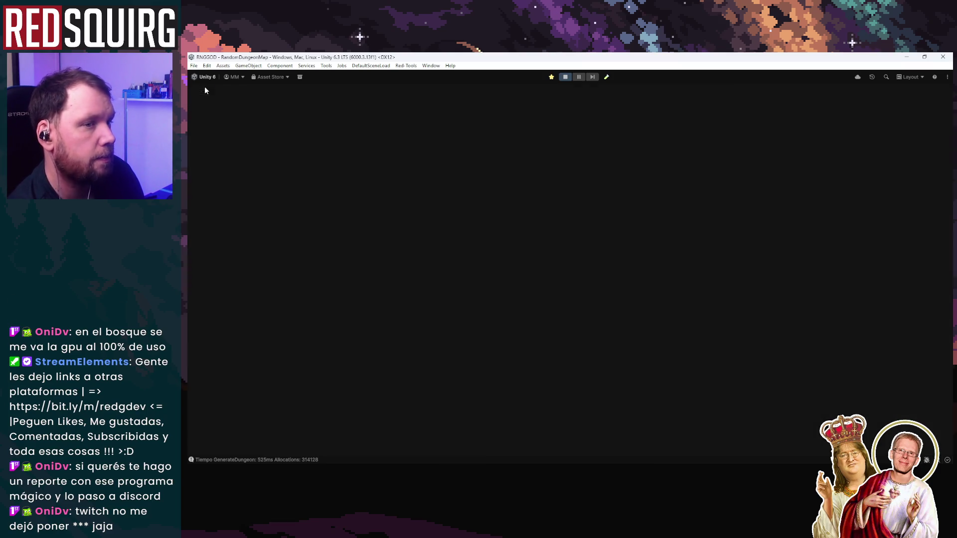
Stop the play-test, clear the Console messages, and bring the Project window forward
click(566, 77)
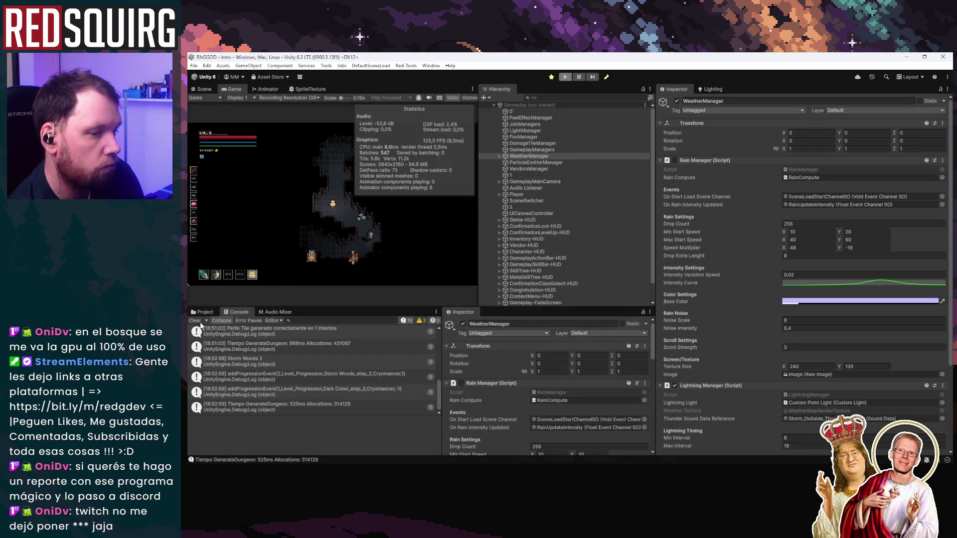
click(194, 321)
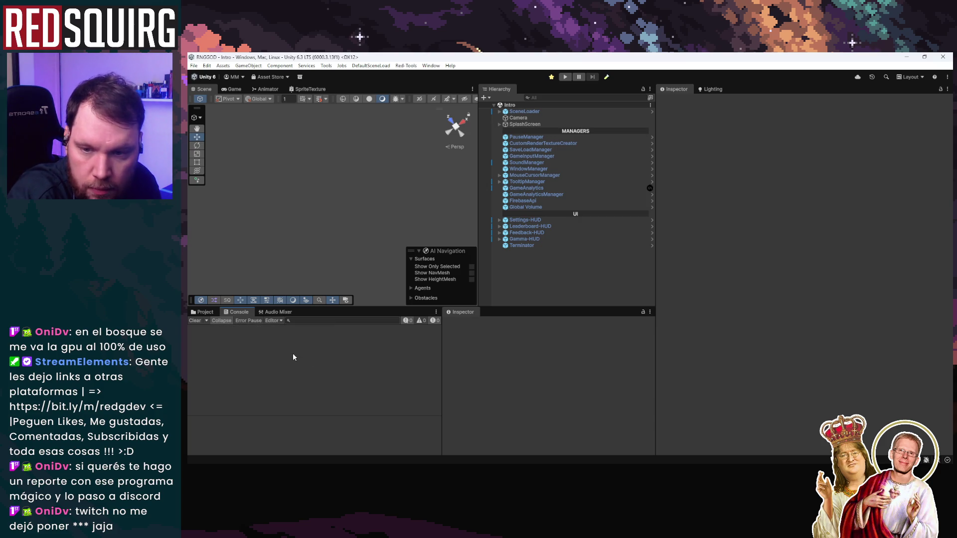
click(207, 312)
text(fore)
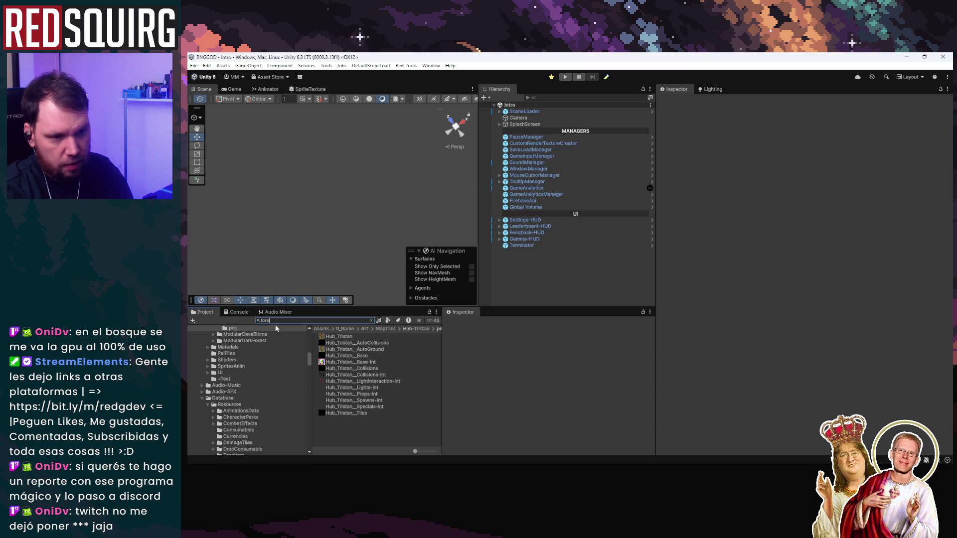
Navigate through AncientForests into the Dark Forest Tileset folder
text(st)
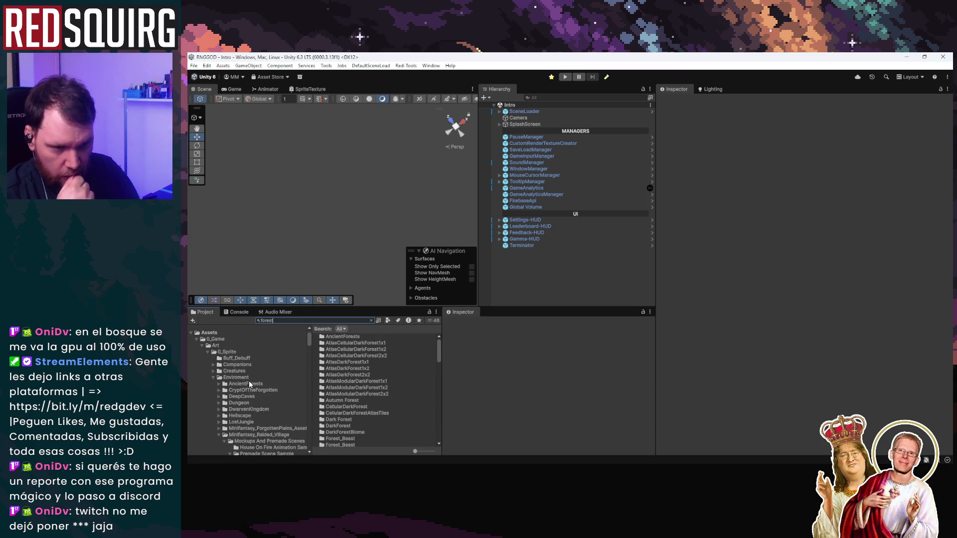
click(213, 404)
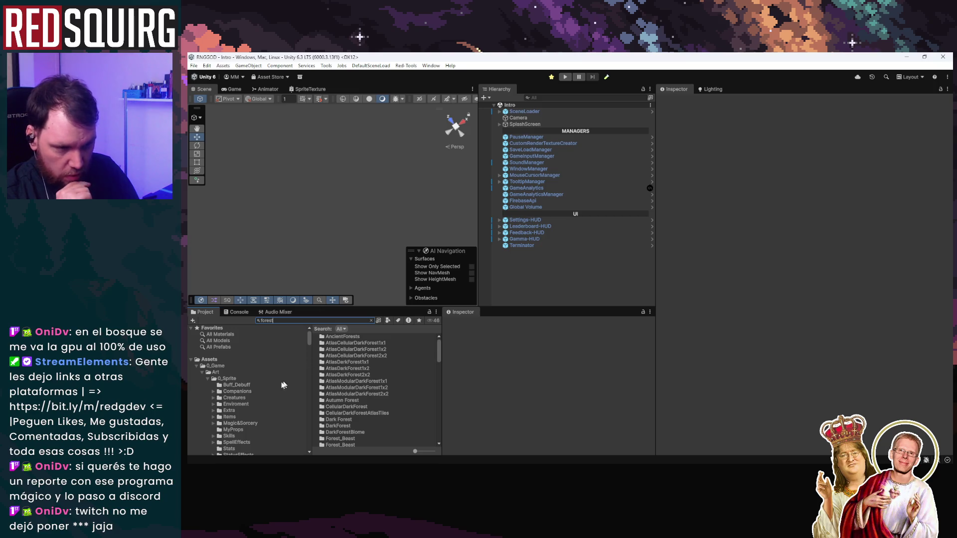
double_click(369, 338)
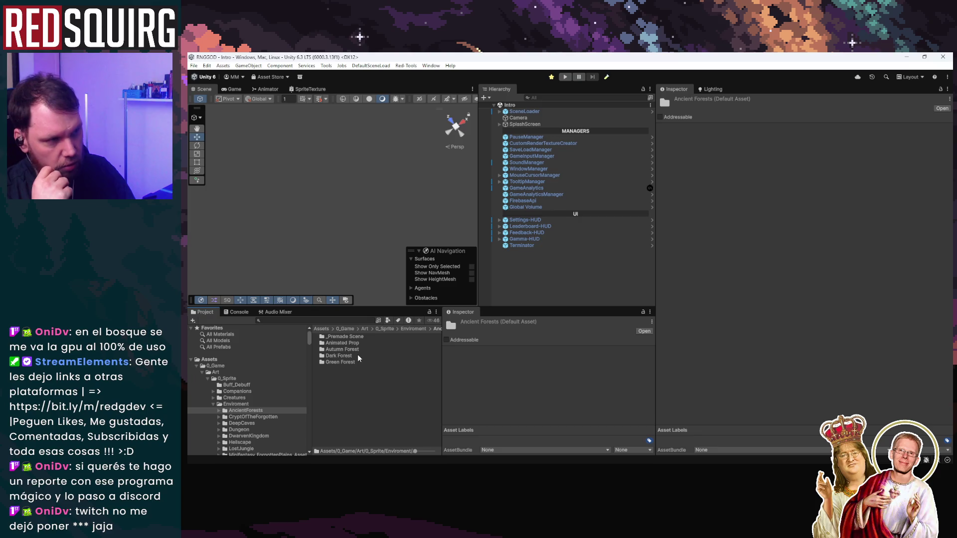
click(356, 349)
click(355, 356)
double_click(351, 355)
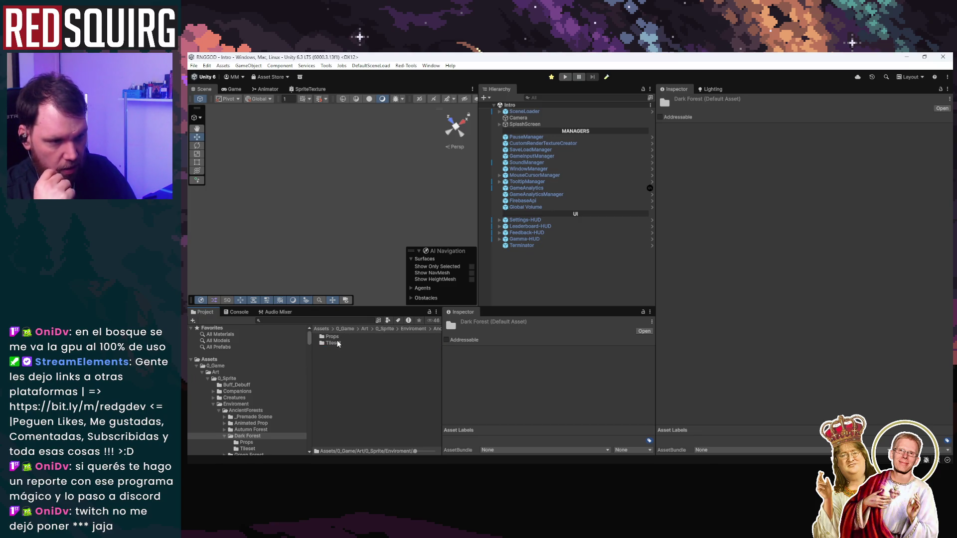
double_click(338, 343)
Show TreeWall_dark 1's import settings in the Inspector and enlarge its preview
click(366, 363)
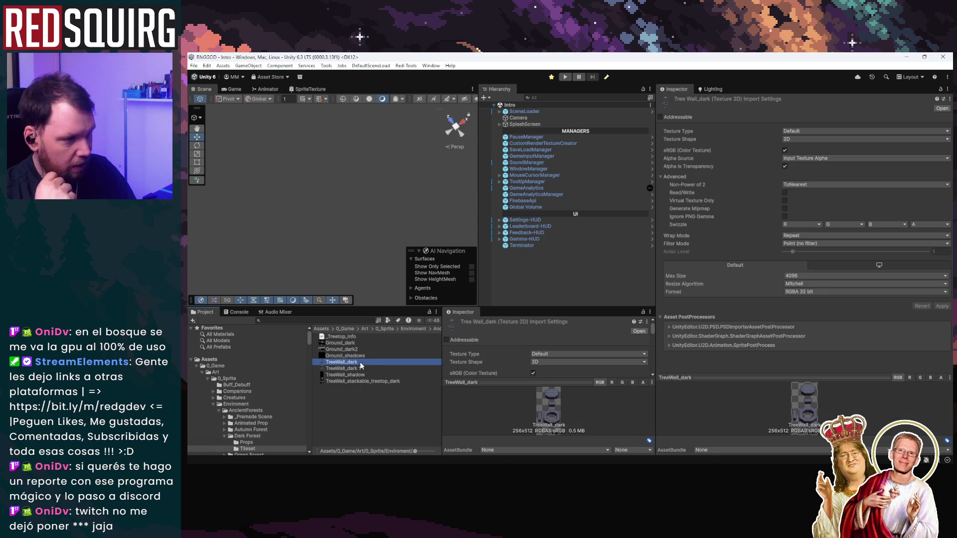
click(356, 369)
click(353, 364)
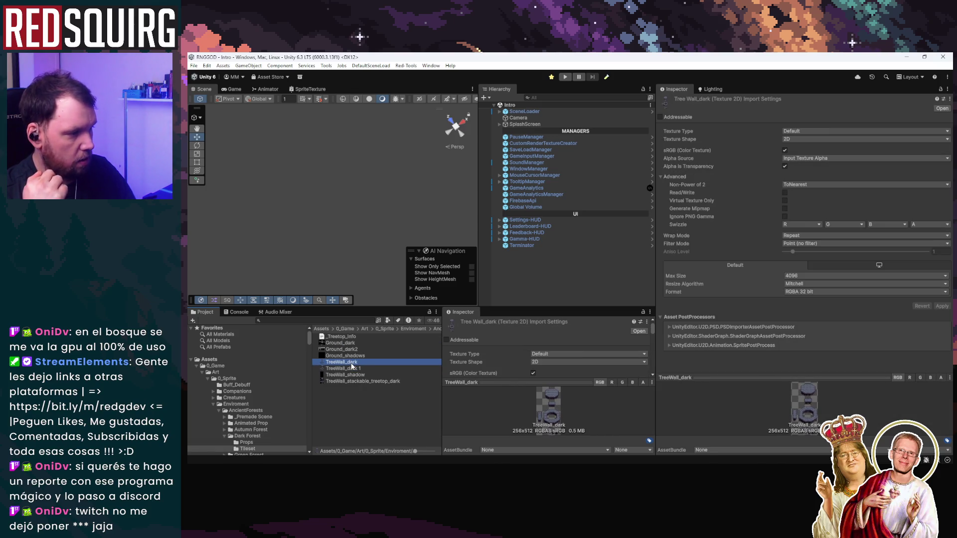
click(354, 369)
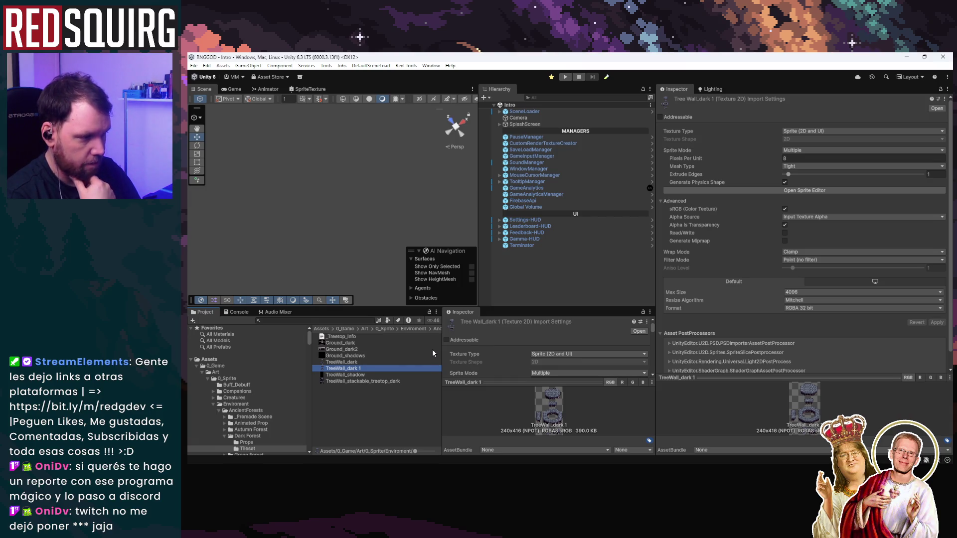
drag(805, 378, 803, 233)
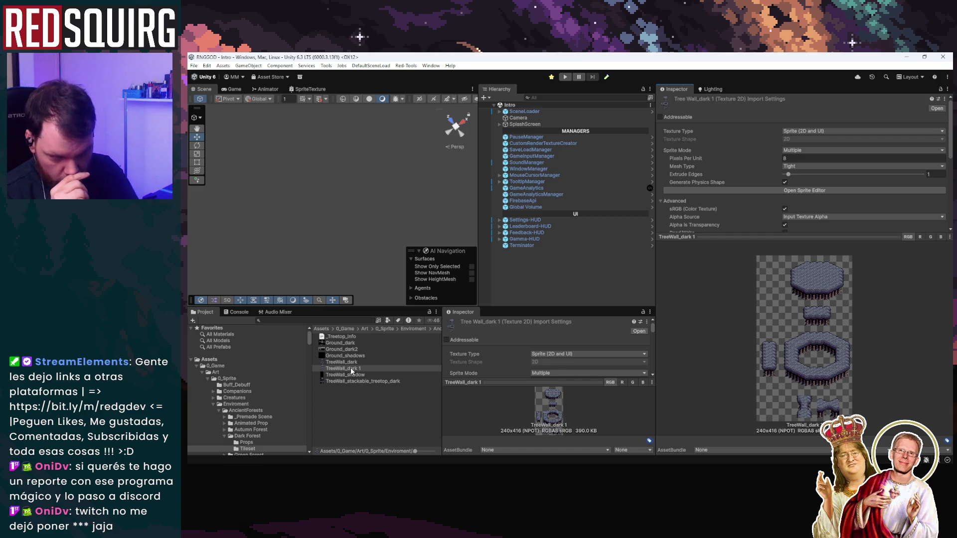
Compare TreeWall_dark with TreeWall_dark 1, reselect the sheet, and enlarge the lower panels
click(343, 362)
click(345, 369)
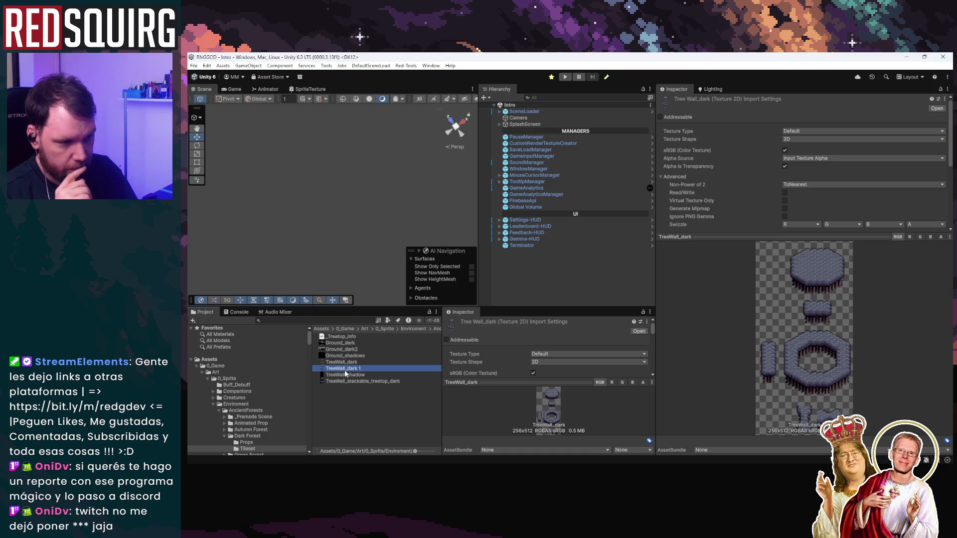
right_click(352, 371)
click(349, 372)
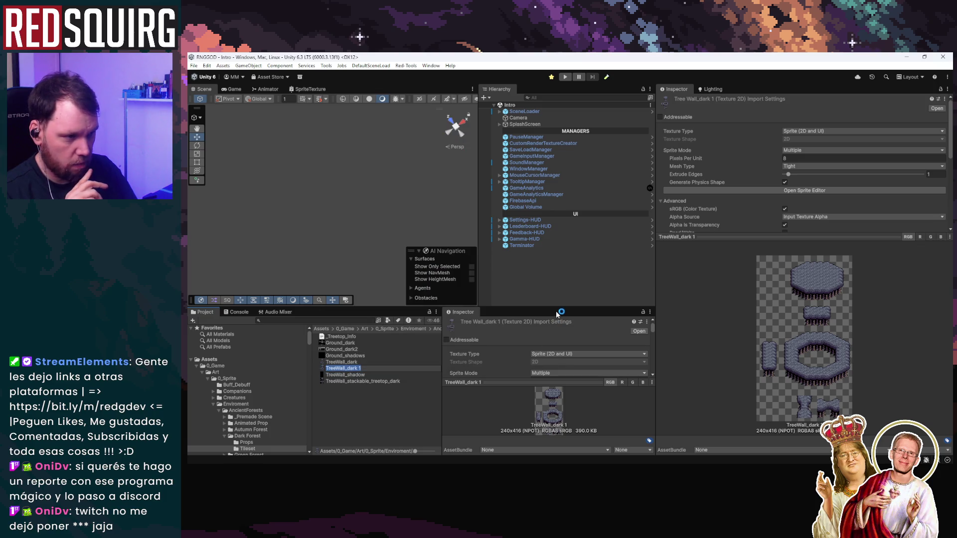
drag(556, 308, 558, 216)
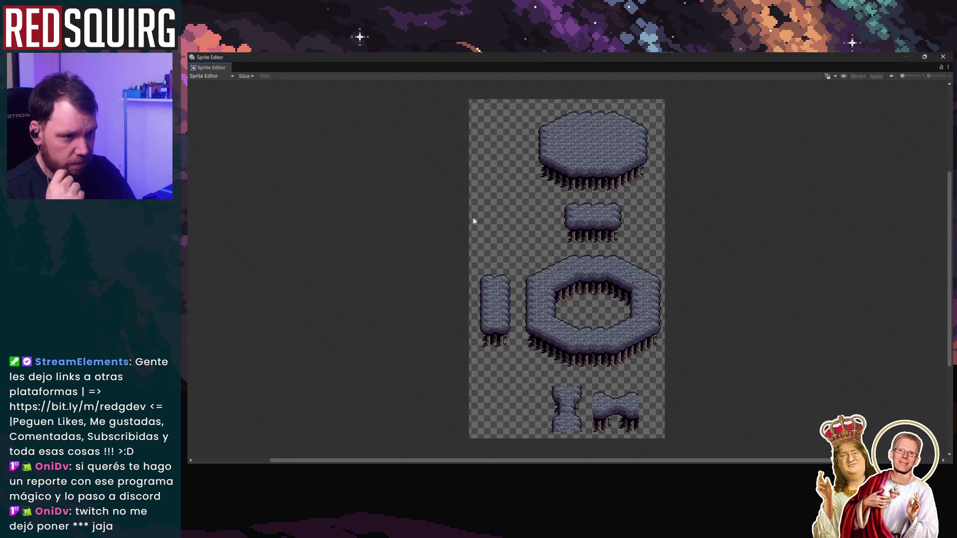
Set the slice type to Grid By Cell Size with an 8×8 pixel size
click(245, 76)
click(325, 93)
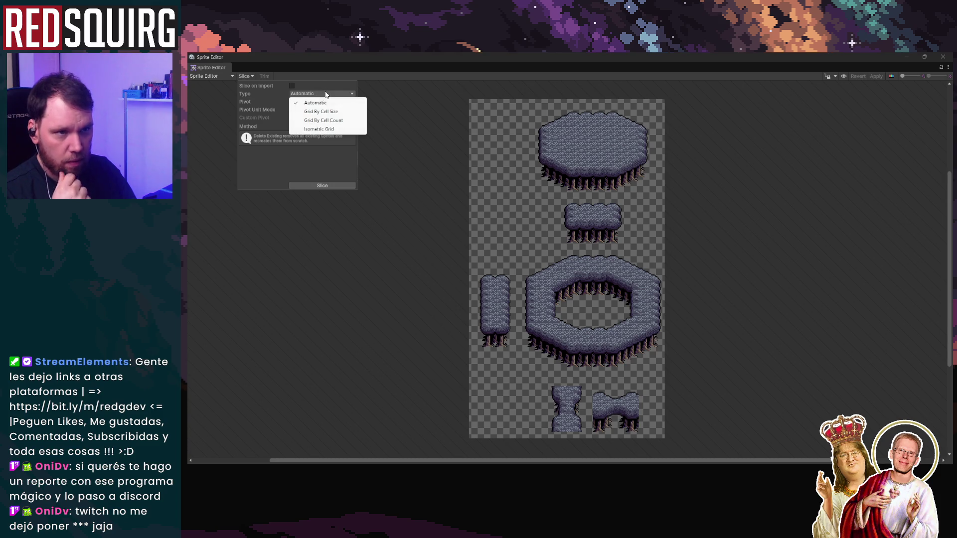
click(322, 111)
click(309, 102)
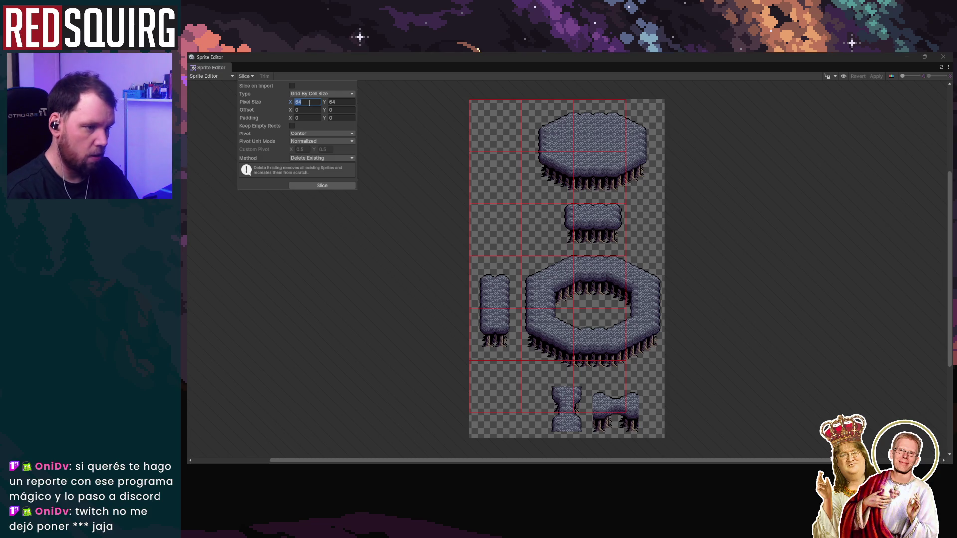
text(8)
click(348, 102)
text(8)
Preview the 8px grid, then change the cell size to 16×16
scroll(471, 261, up, 5)
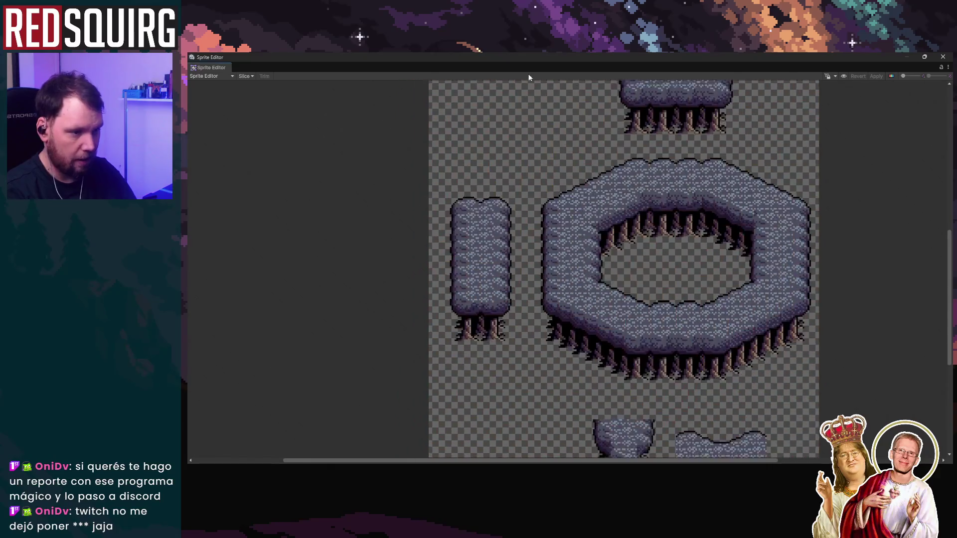
click(234, 77)
click(245, 77)
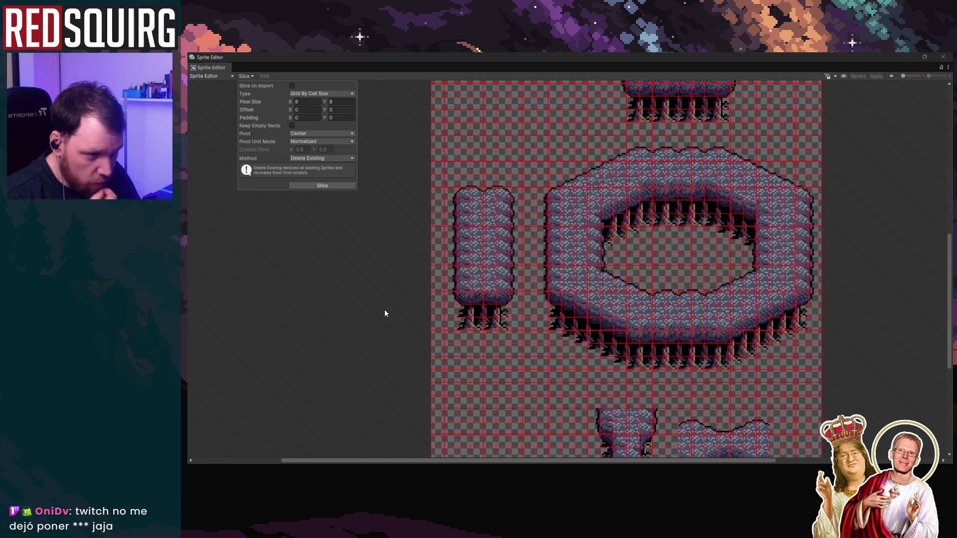
scroll(384, 313, up, 3)
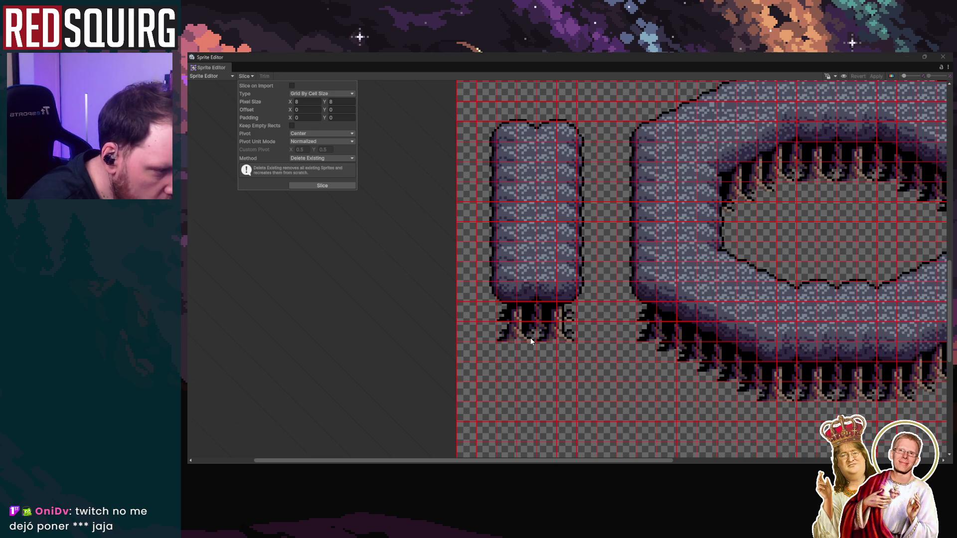
click(314, 103)
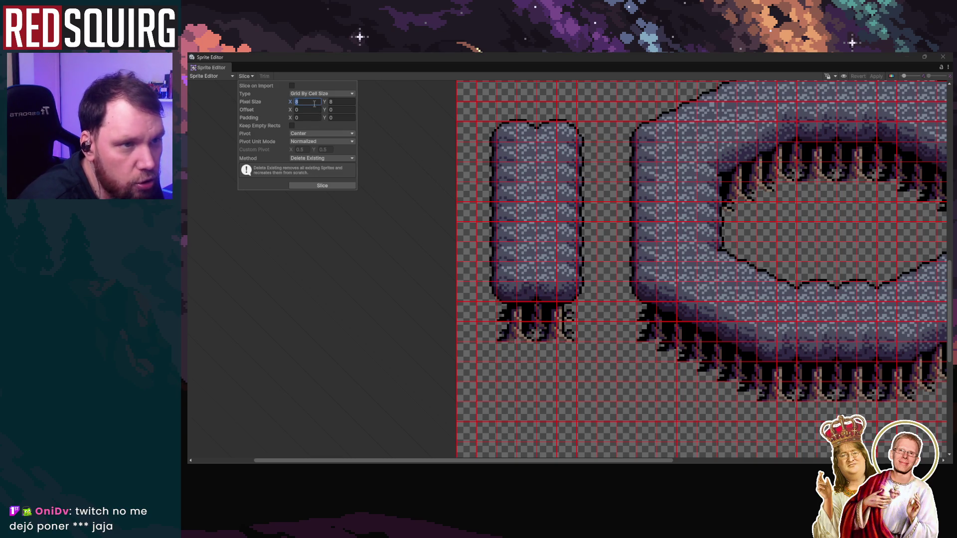
text(16)
key(Tab)
text(16)
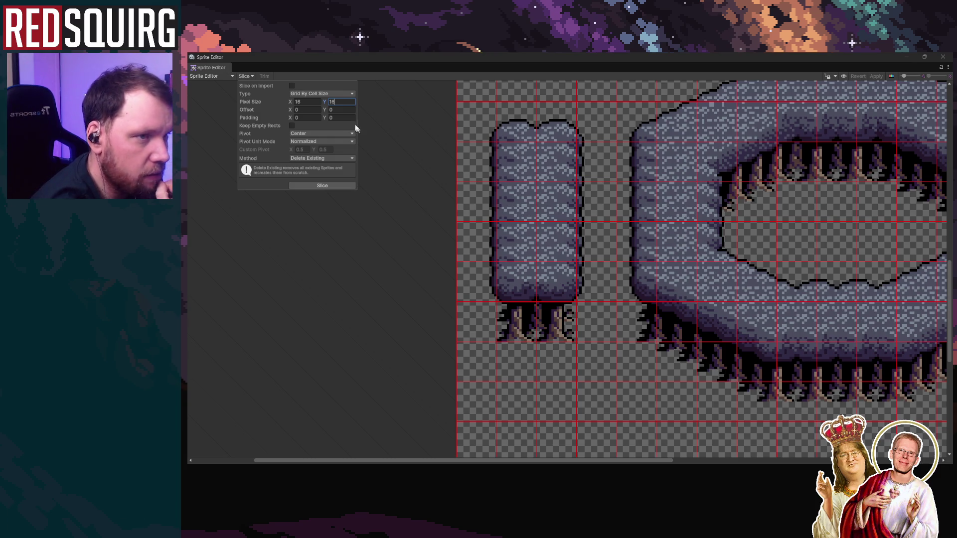
Try a 32×32 pixel cell size and inspect the resulting grid over the sheet
click(307, 102)
text(32)
click(343, 101)
text(32)
scroll(381, 258, down, 2)
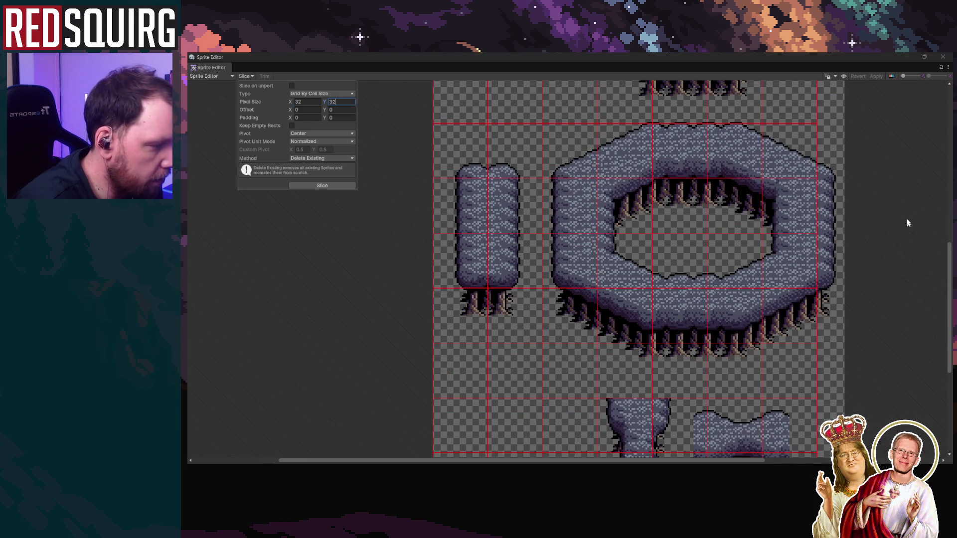
click(894, 209)
mouse_move(895, 210)
mouse_down()
mouse_move(853, 244)
mouse_move(838, 202)
mouse_up()
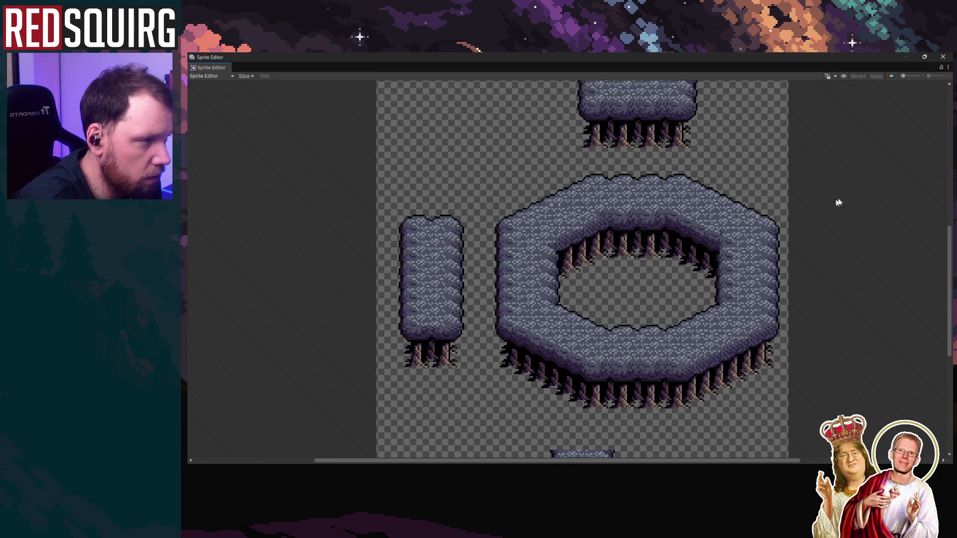
click(246, 76)
scroll(881, 235, down, 1)
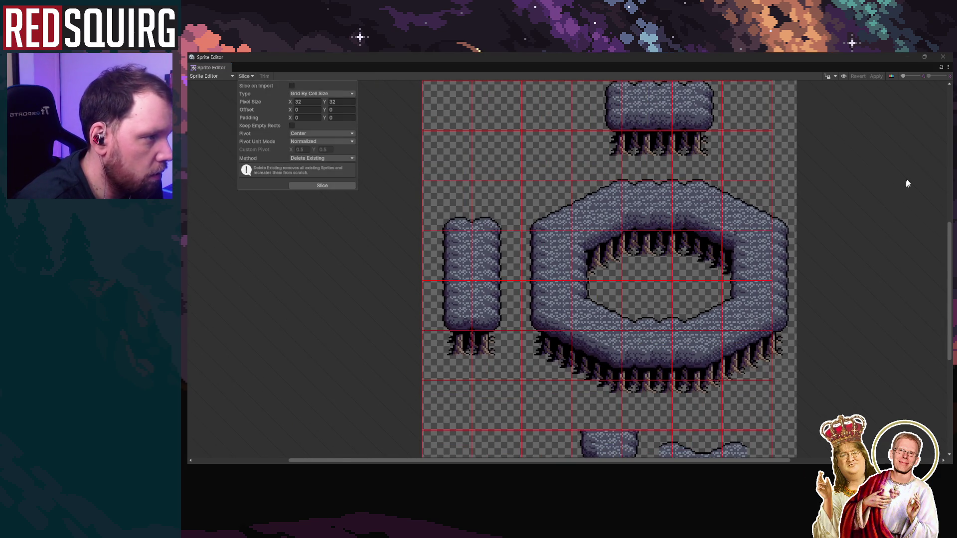
scroll(914, 171, down, 1)
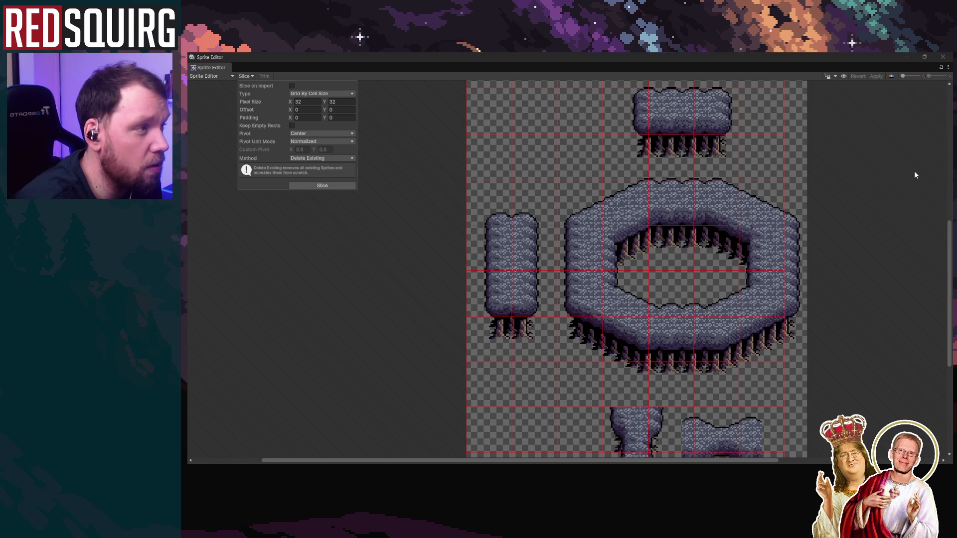
scroll(915, 174, down, 1)
scroll(916, 174, down, 2)
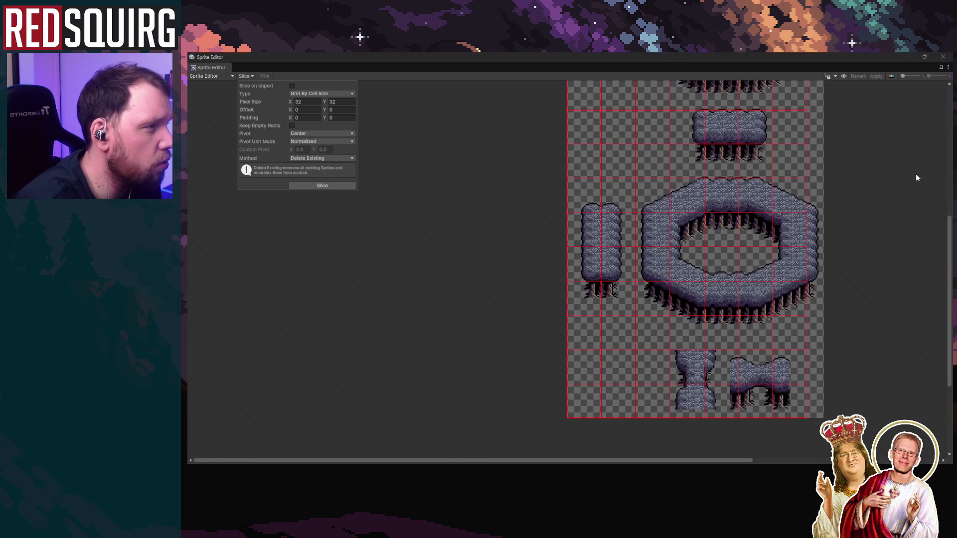
drag(948, 227, 948, 135)
Change the slice cell size back to 8×8 pixels
click(244, 77)
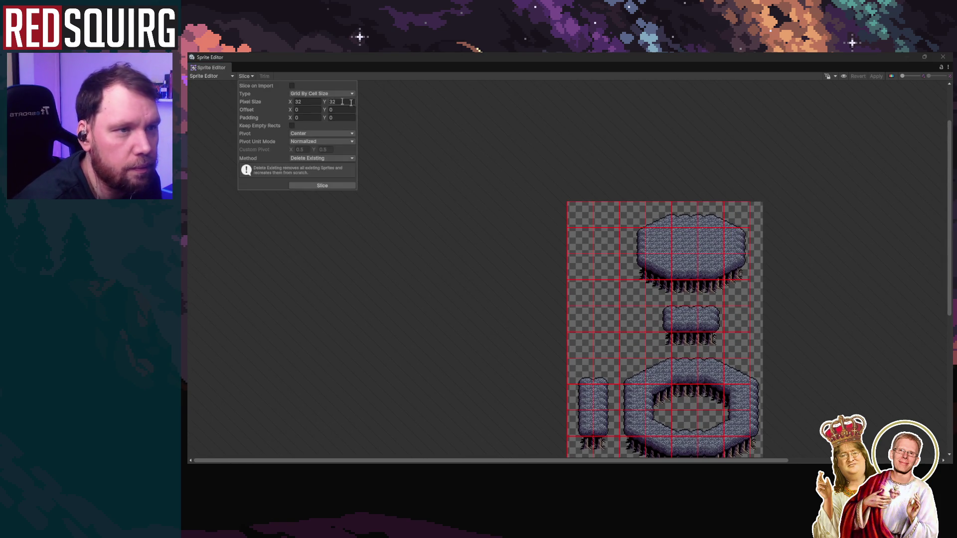
scroll(521, 209, up, 2)
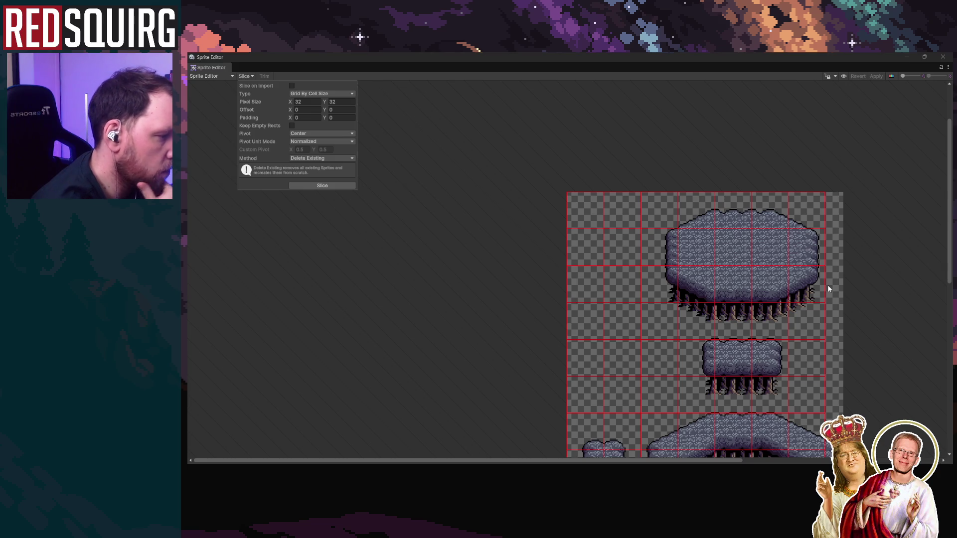
click(316, 104)
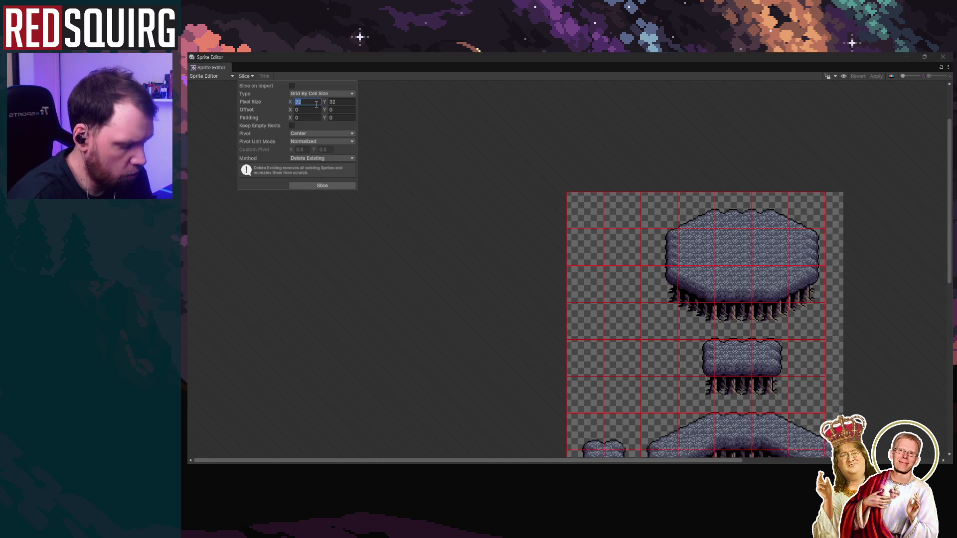
text(88)
key(BackSpace)
key(Tab)
text(8)
scroll(509, 367, down, 1)
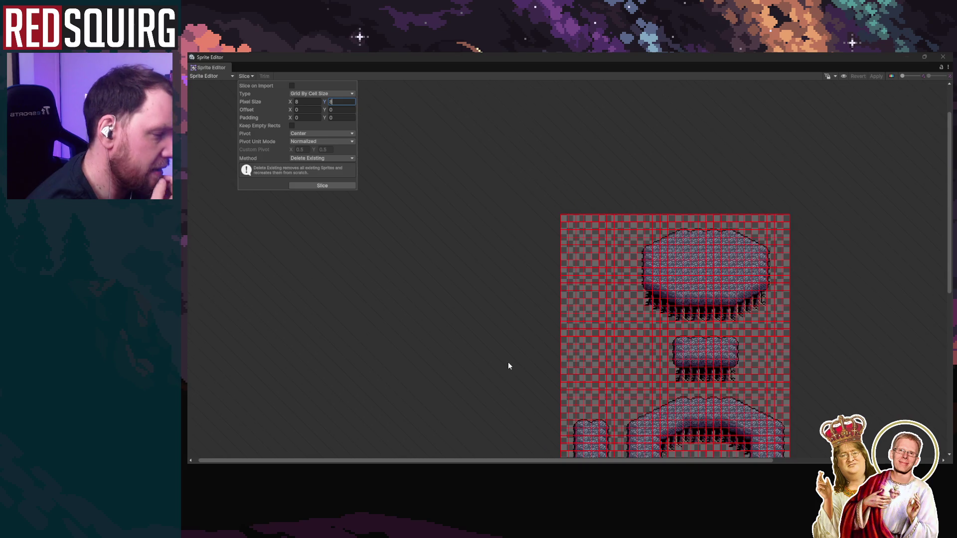
scroll(507, 363, up, 2)
Check the 8×8 grid preview across the lower tree sprites
drag(526, 402, 457, 244)
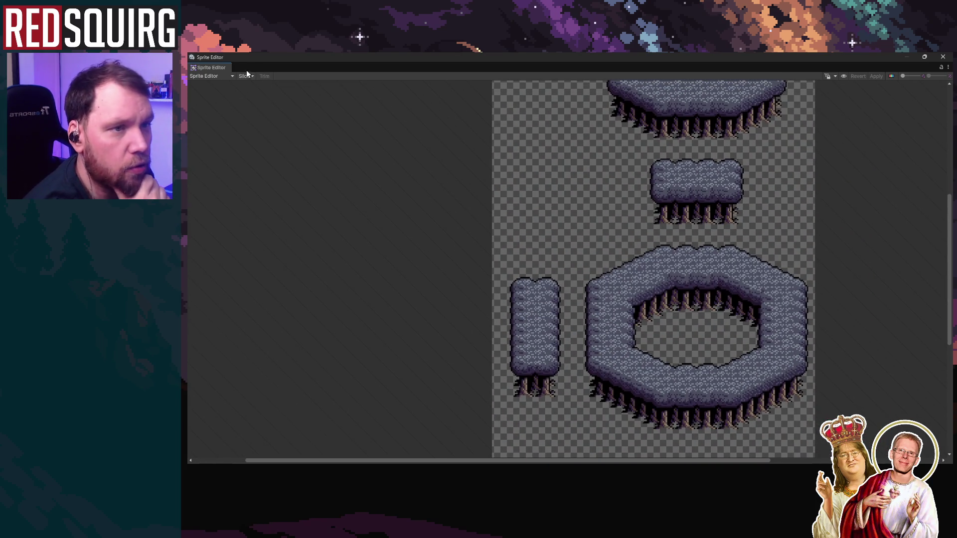
click(245, 75)
scroll(433, 396, up, 1)
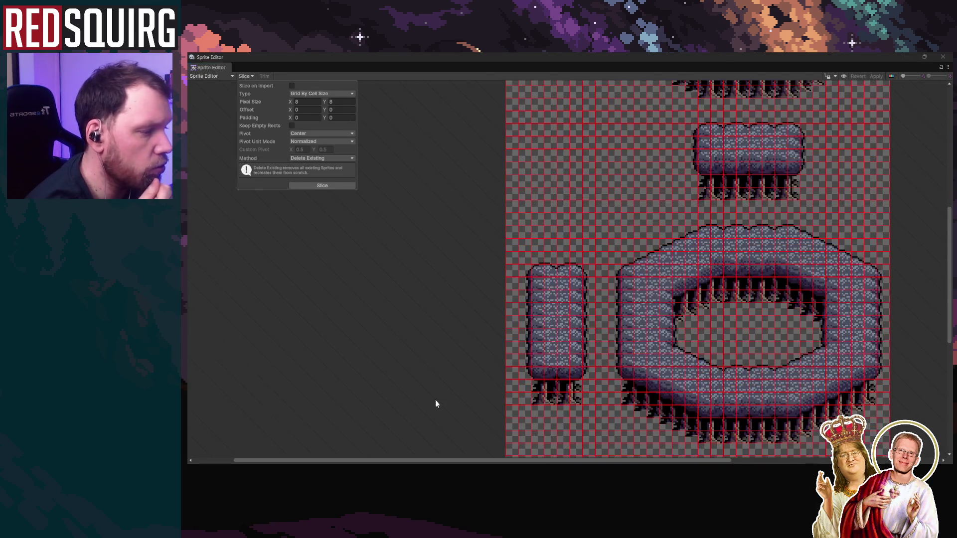
scroll(433, 401, up, 1)
mouse_move(949, 250)
mouse_down()
mouse_move(949, 371)
mouse_move(949, 336)
mouse_up()
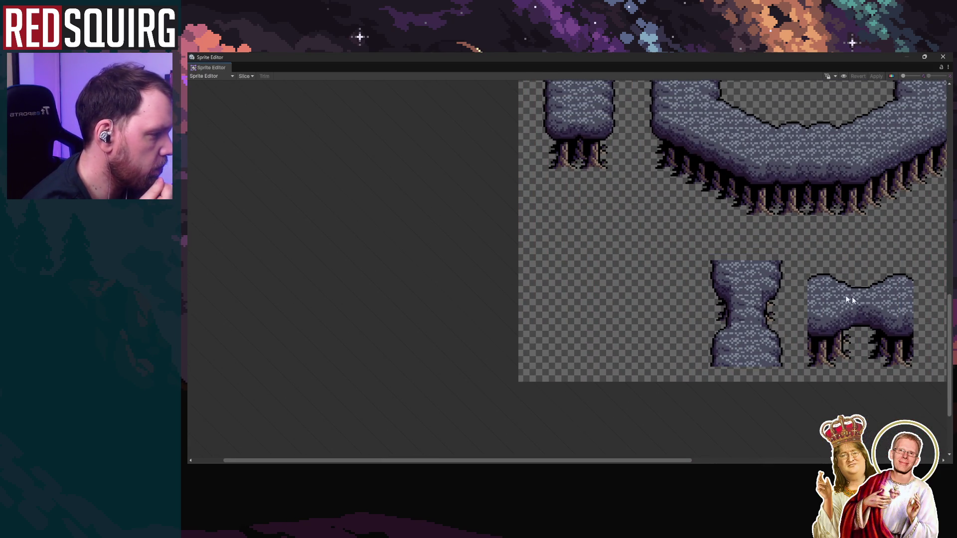
drag(947, 339, 948, 284)
click(245, 76)
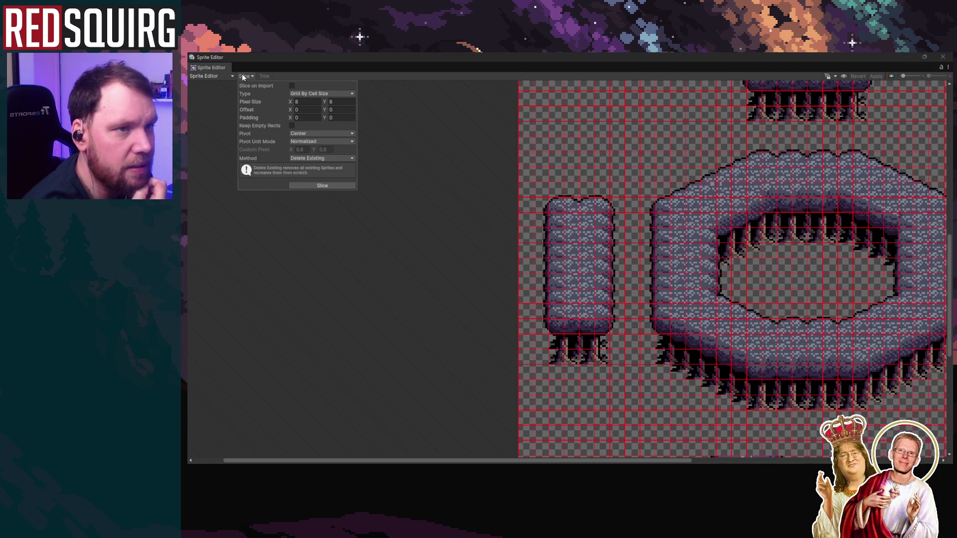
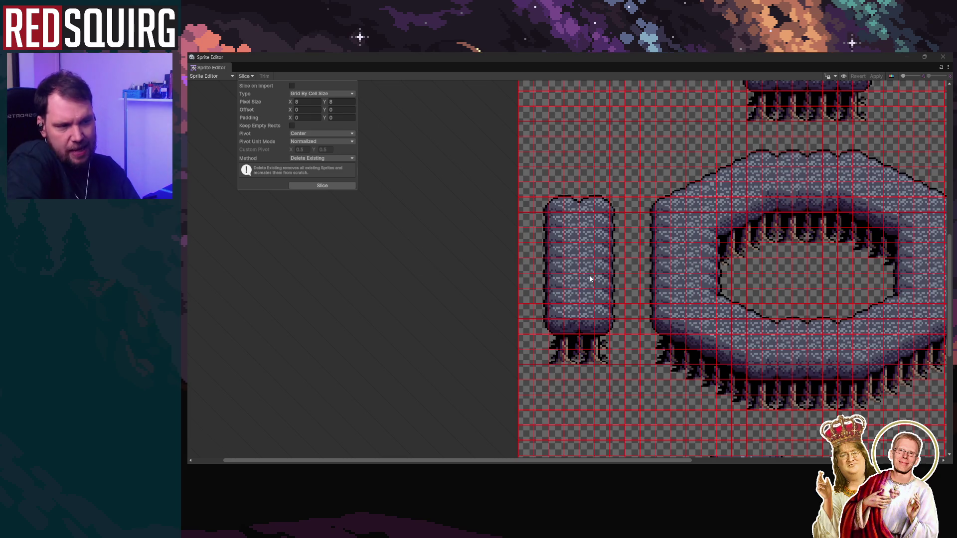
Set the slicing grid cells to 48 by 48 pixels, with the width entered as 32+16
scroll(593, 266, down, 2)
scroll(589, 272, down, 2)
scroll(845, 212, up, 4)
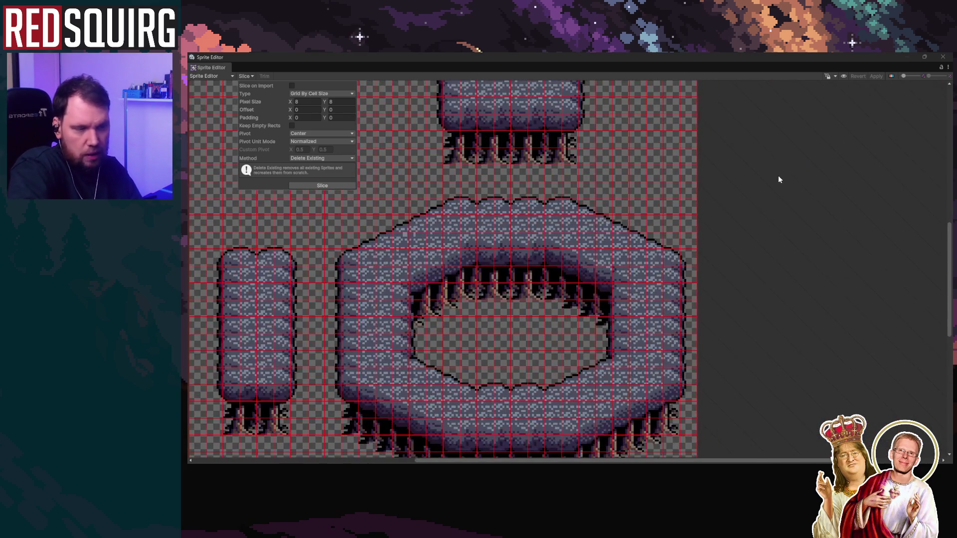
scroll(780, 179, up, 1)
drag(950, 256, 950, 170)
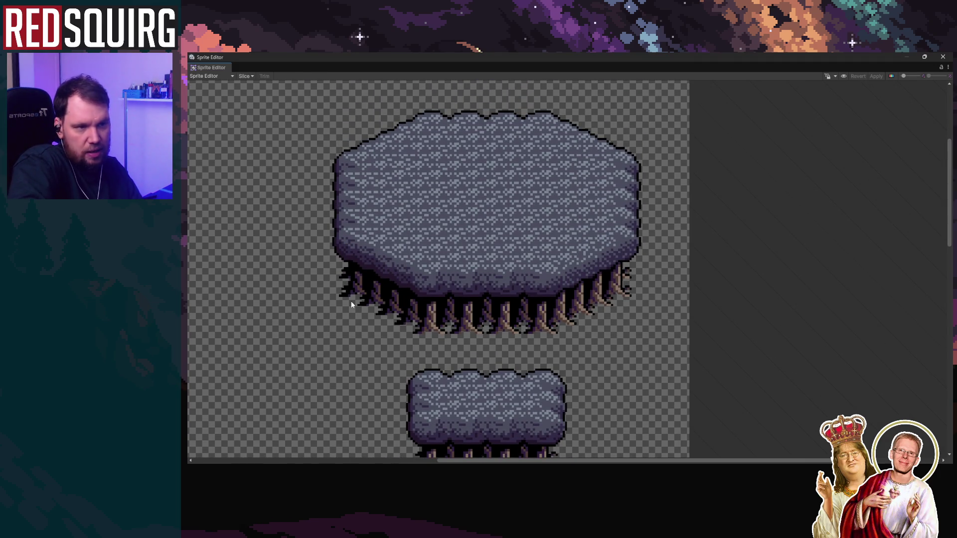
click(214, 76)
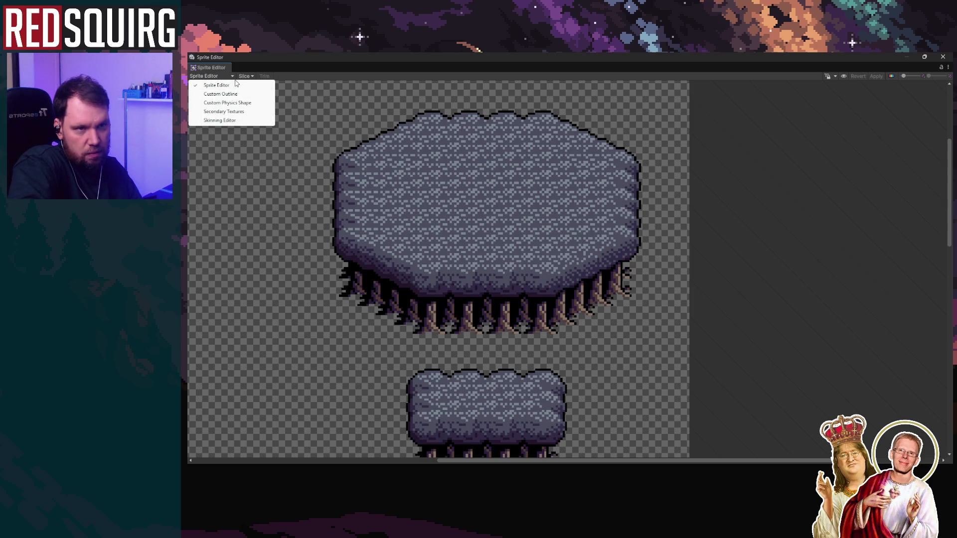
click(243, 76)
click(312, 101)
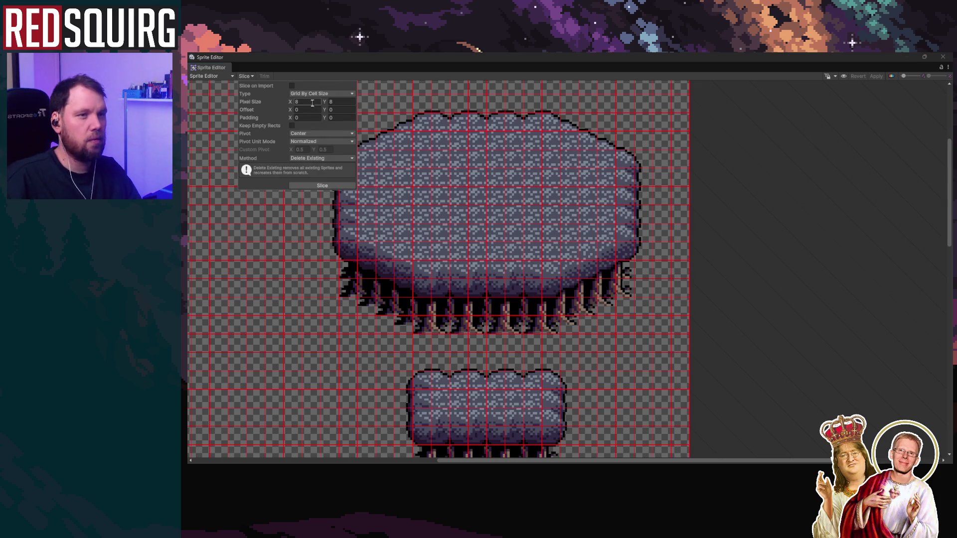
text(32)
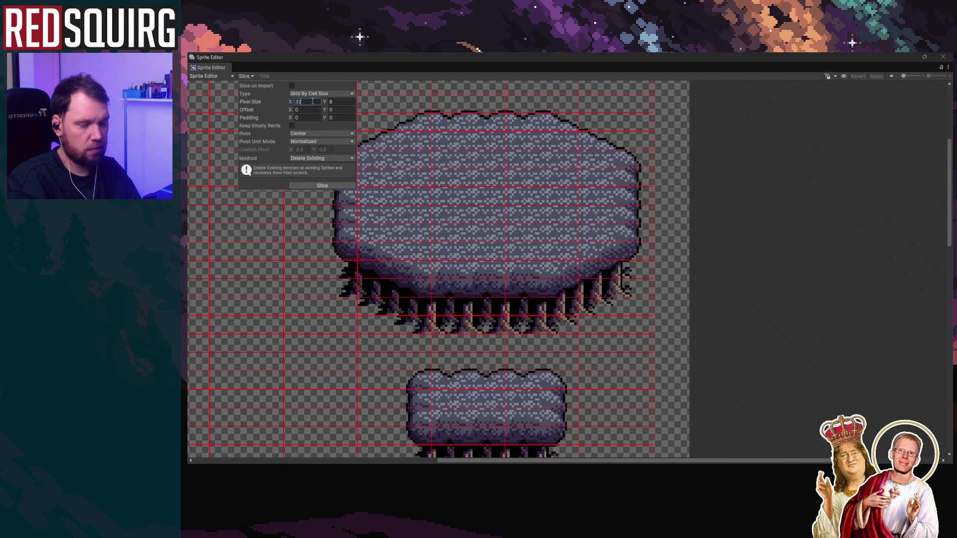
text(+16)
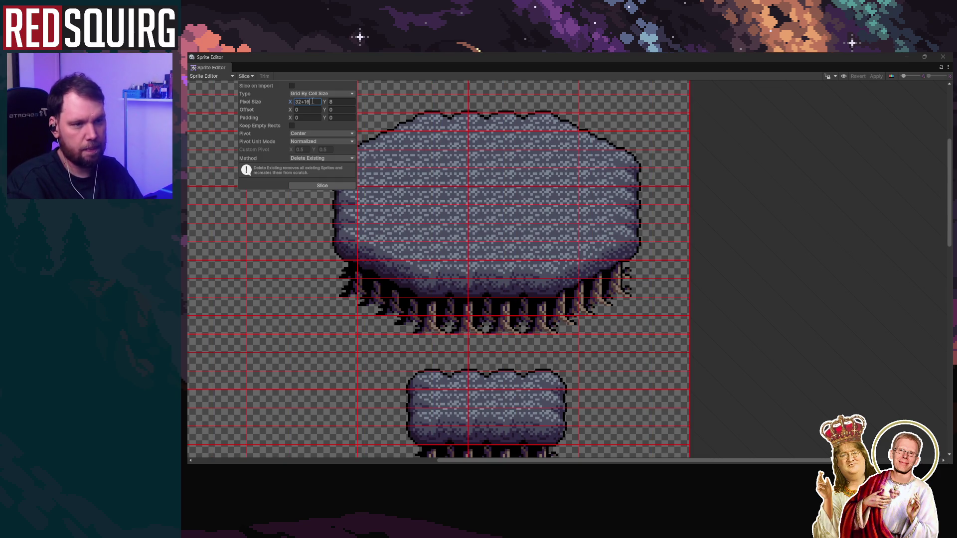
key(Return)
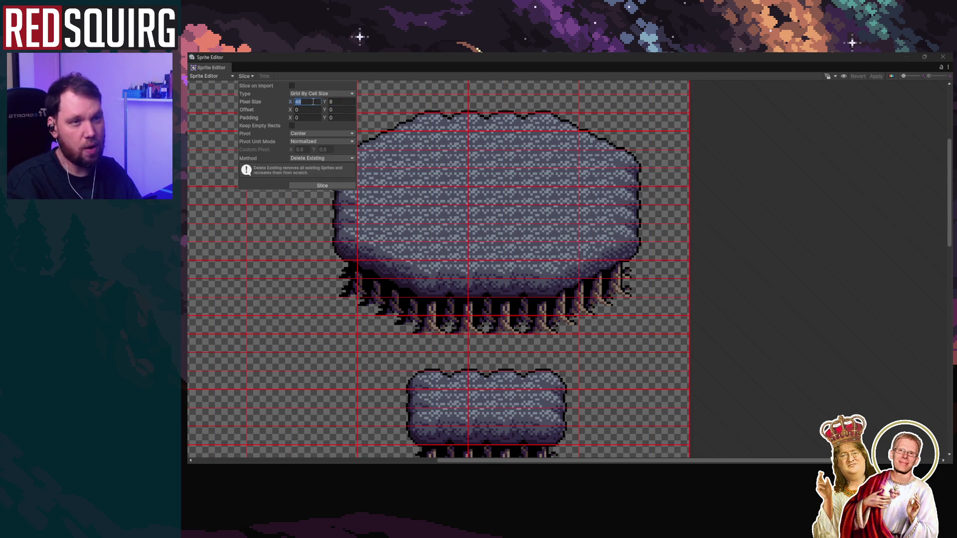
click(347, 102)
text(48)
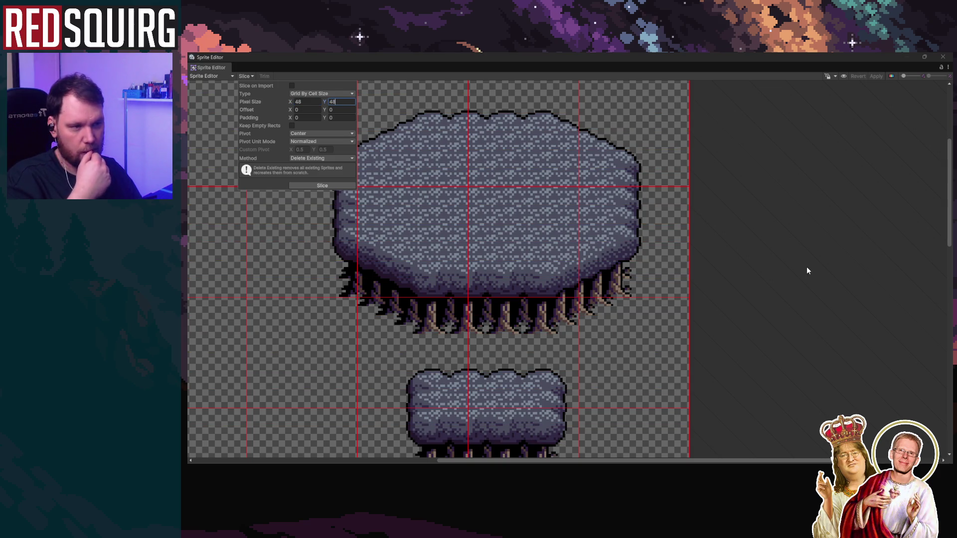
Enlarge the grid cells to 52 by 52 pixels and recheck the preview
scroll(445, 282, down, 5)
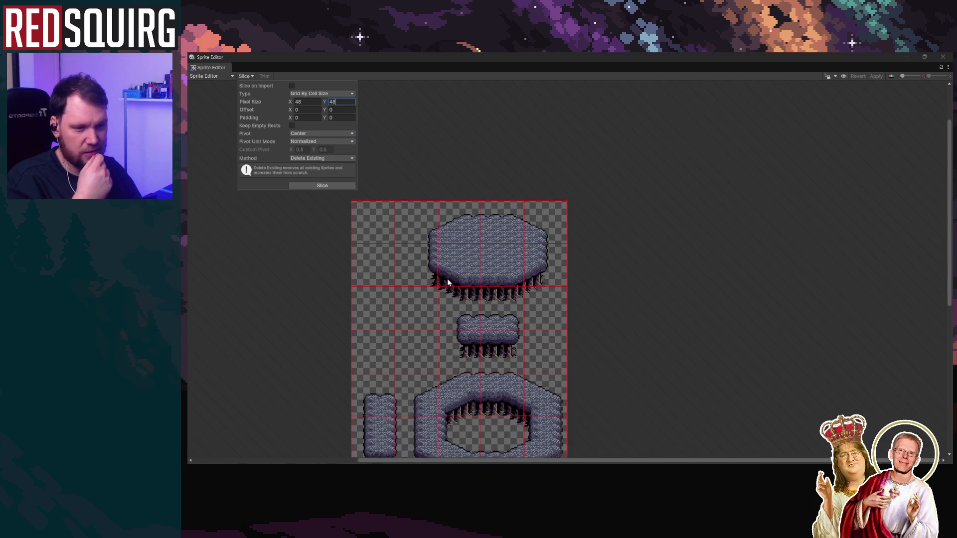
scroll(658, 319, up, 1)
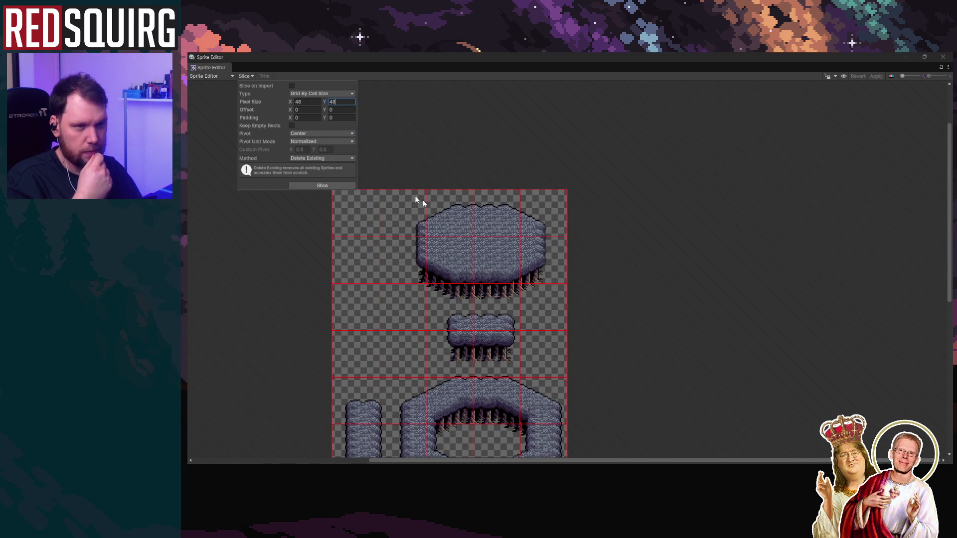
drag(292, 101, 295, 103)
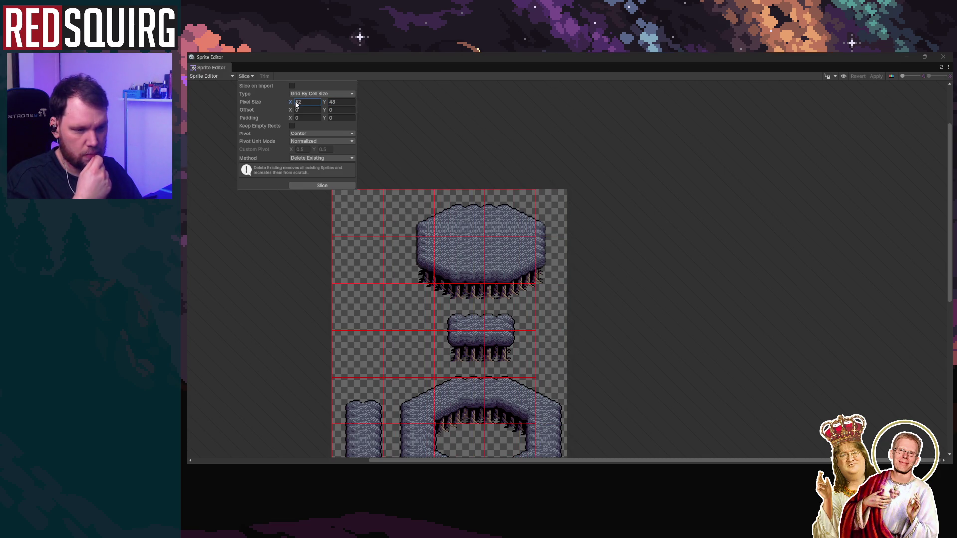
click(331, 101)
text(52)
scroll(657, 315, down, 2)
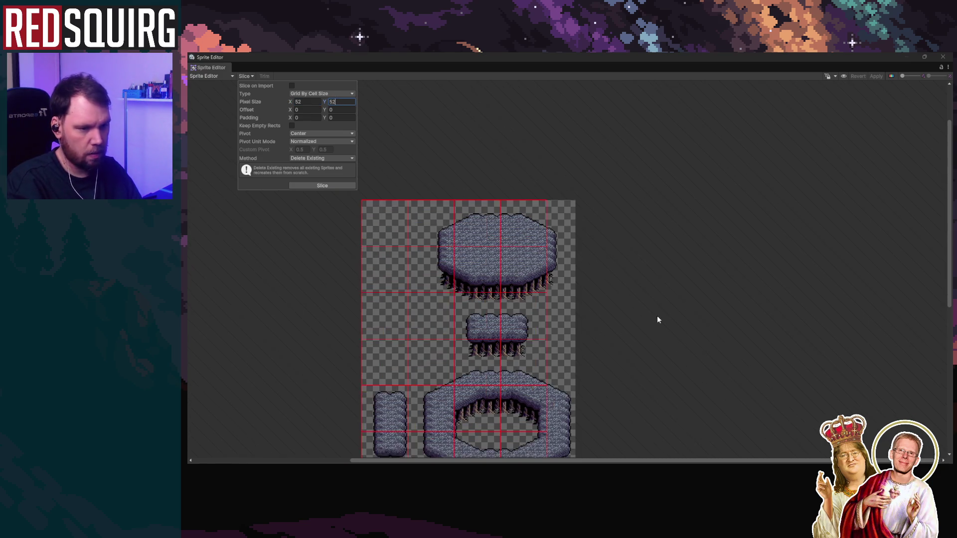
scroll(630, 323, up, 1)
drag(949, 216, 949, 255)
click(246, 76)
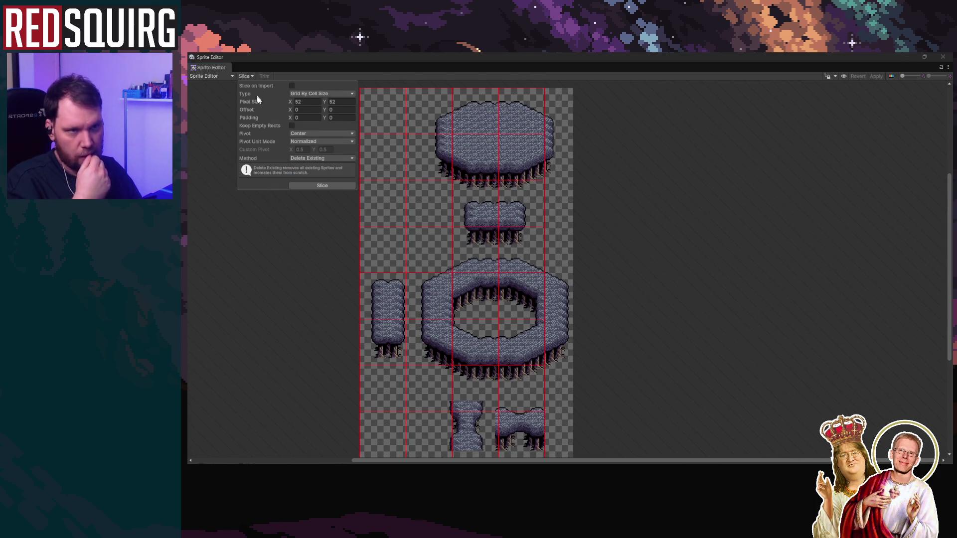
Try a horizontal grid offset of 12 and narrow the cells to about 39 pixels
click(297, 111)
text(13)
key(BackSpace)
text(2)
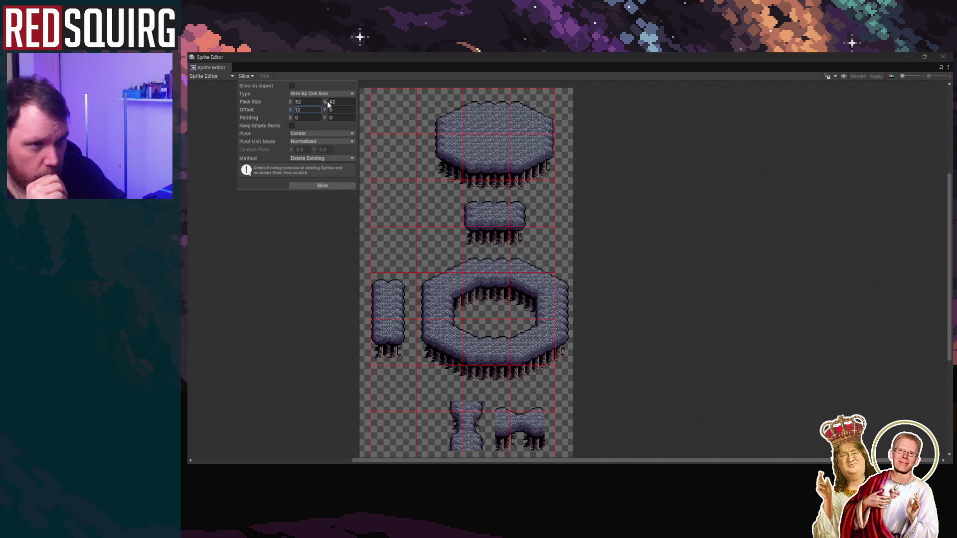
drag(288, 104, 284, 103)
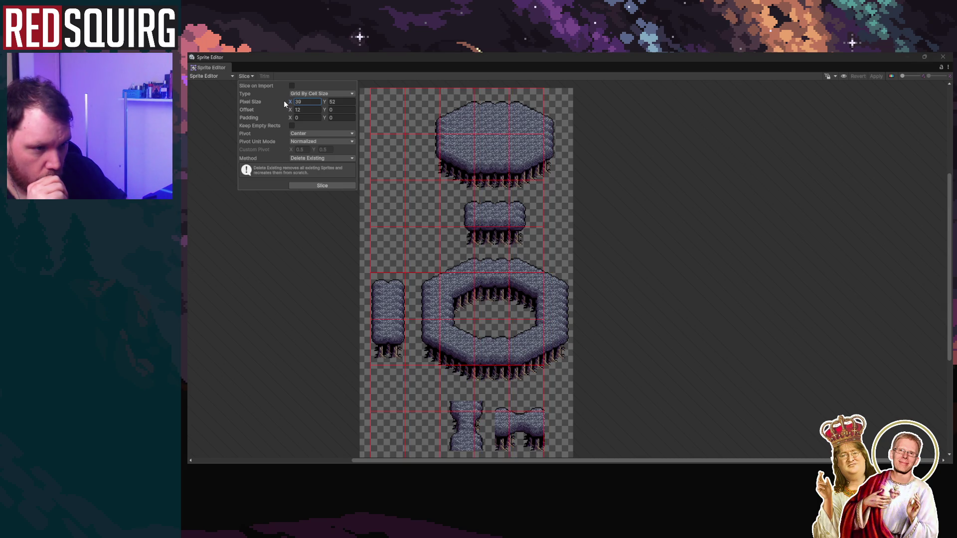
scroll(318, 295, up, 6)
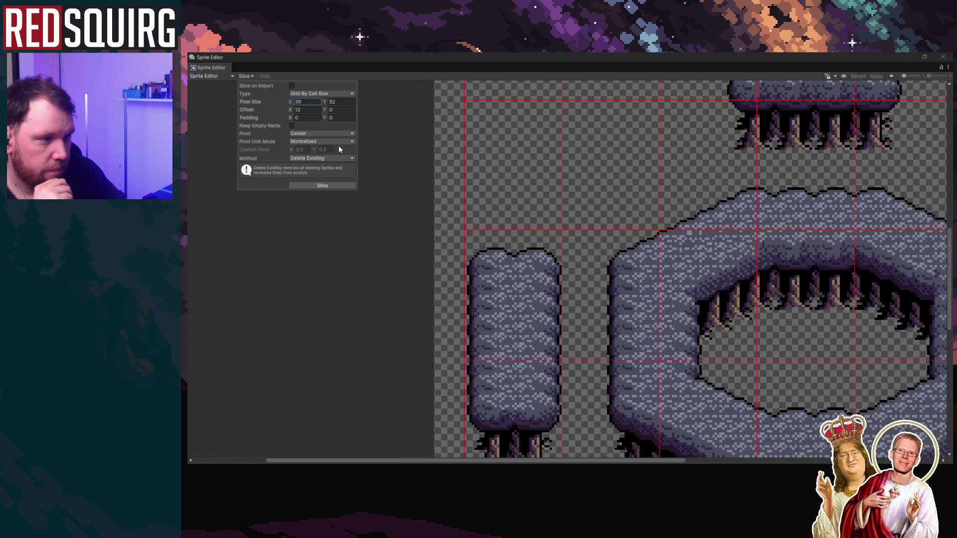
scroll(463, 179, up, 2)
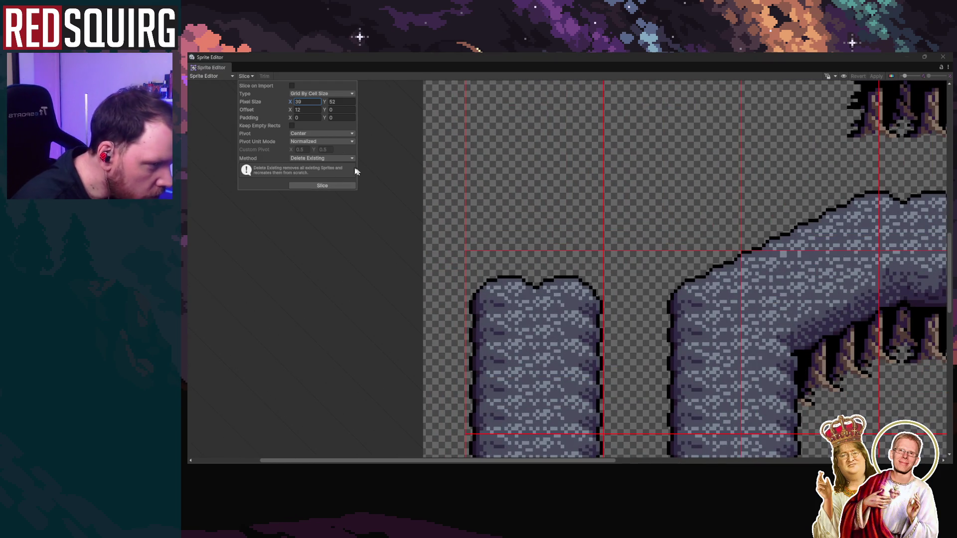
Set 38 by 38 pixel cells with a 13-pixel horizontal offset, then close the settings
double_click(309, 102)
text(38)
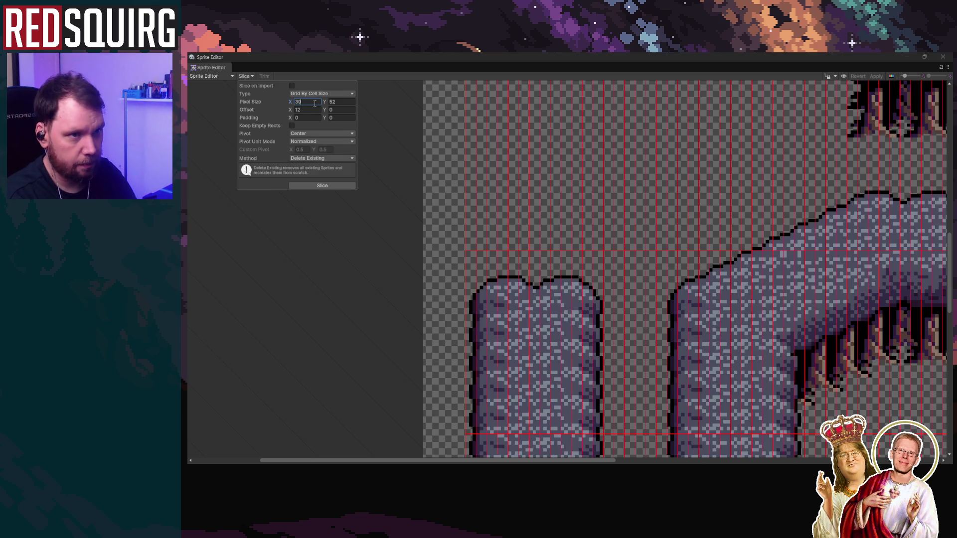
double_click(299, 110)
text(13)
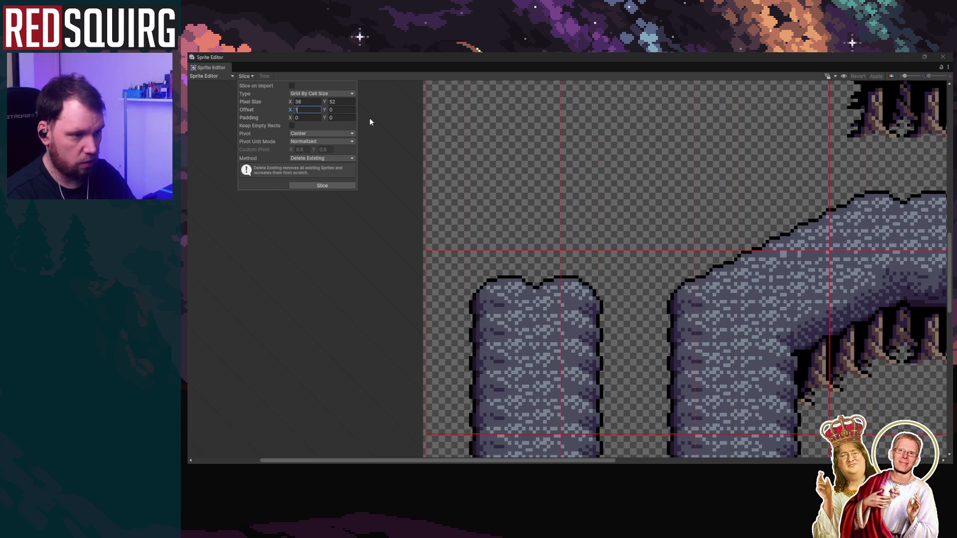
scroll(407, 273, down, 3)
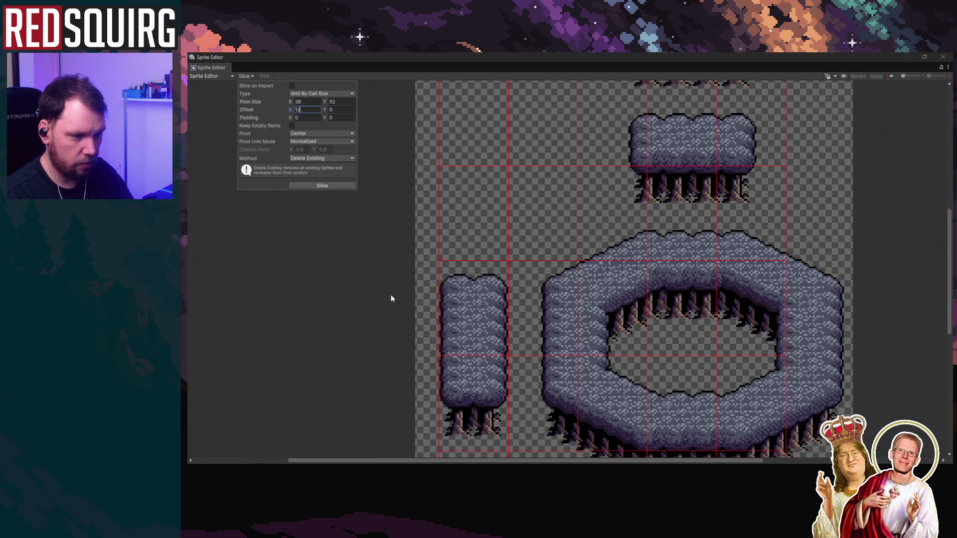
drag(328, 104, 326, 104)
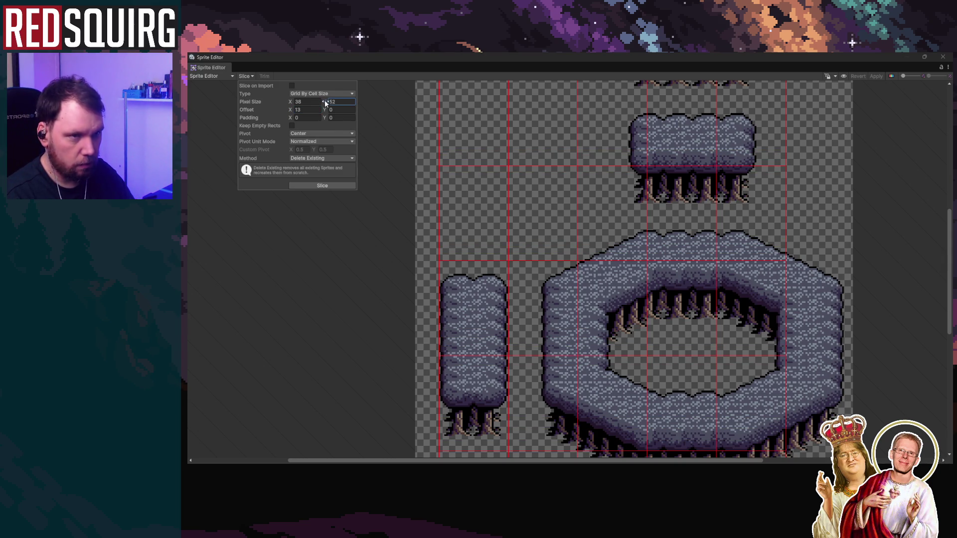
text(3)
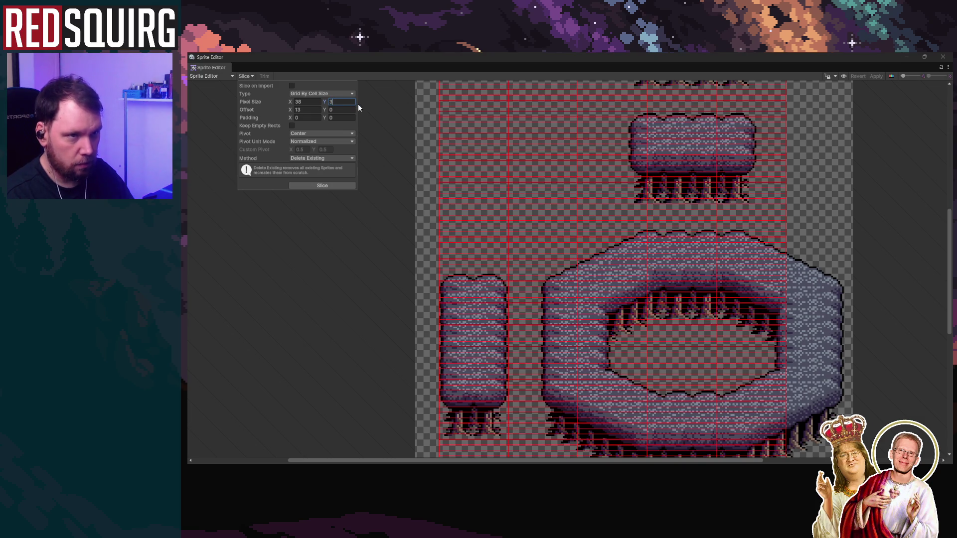
text(8)
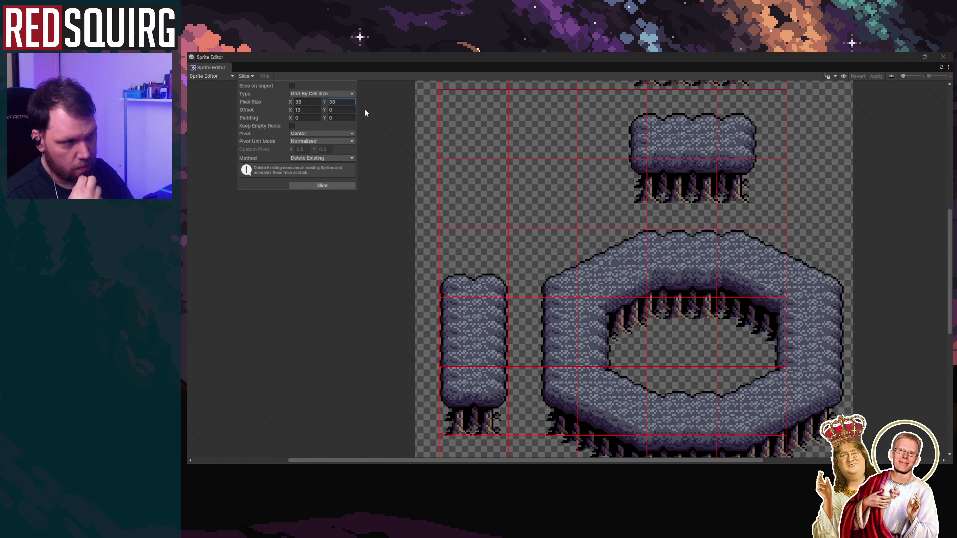
click(950, 234)
Set the slicing cells to 8 by 8 pixels and clear the horizontal offset
drag(950, 233, 950, 190)
scroll(634, 269, up, 3)
scroll(633, 269, down, 3)
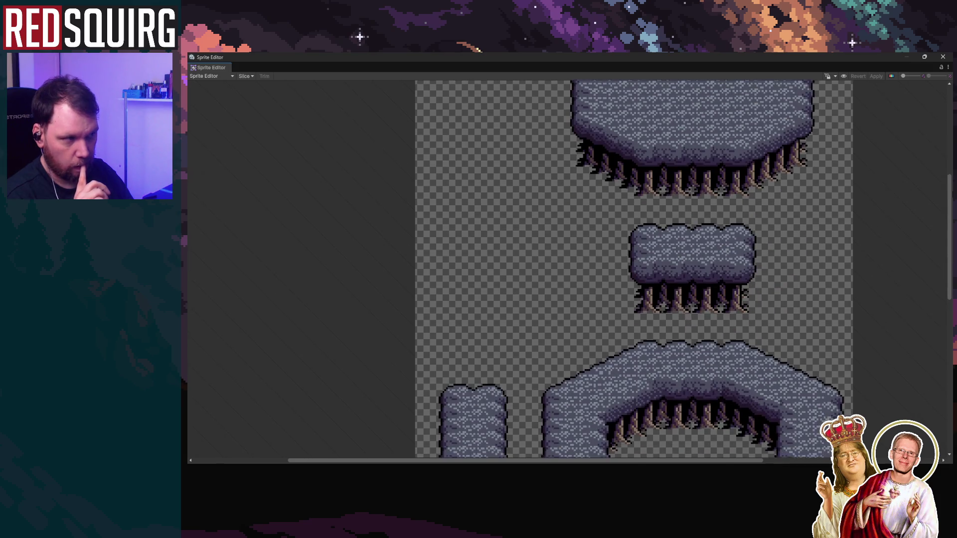
scroll(572, 186, down, 3)
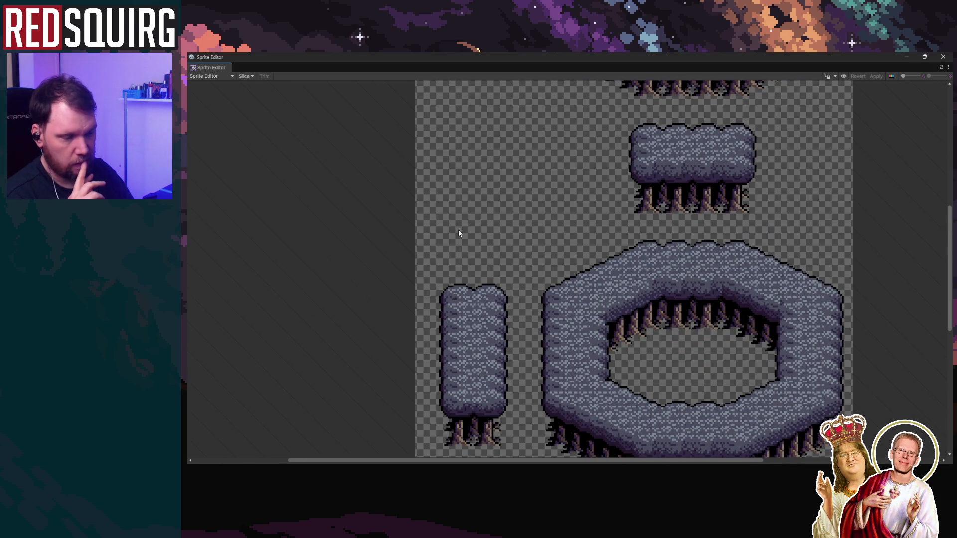
click(245, 77)
click(308, 101)
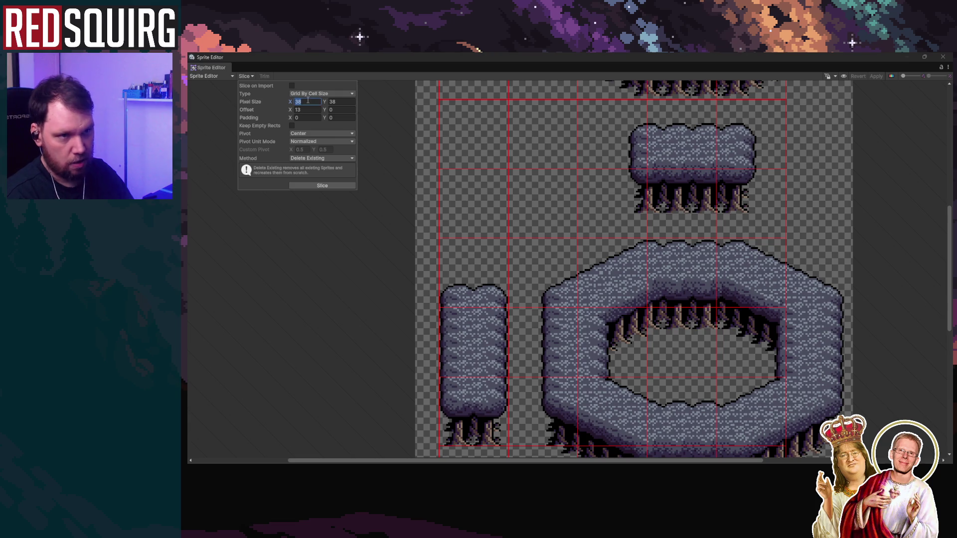
text(8)
key(Tab)
text(8)
click(307, 110)
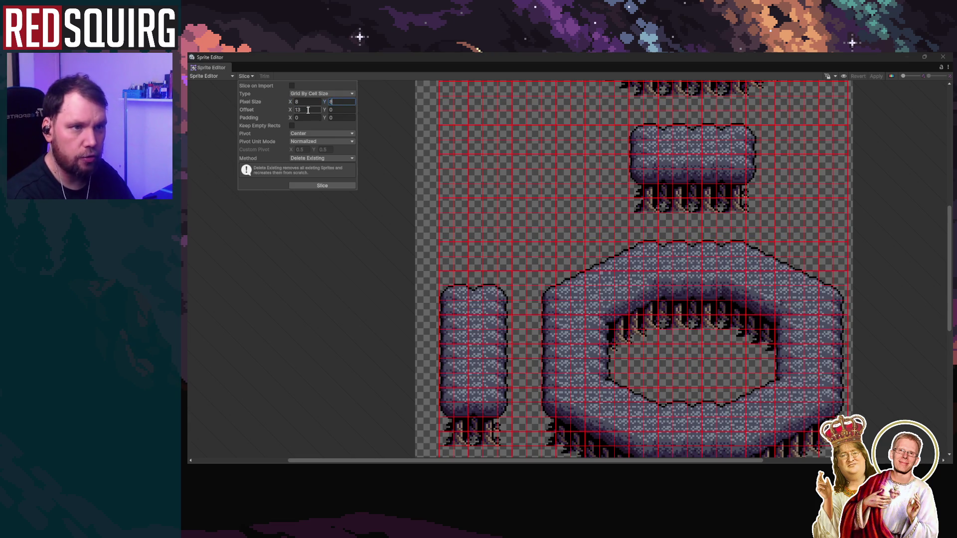
key(BackSpace)
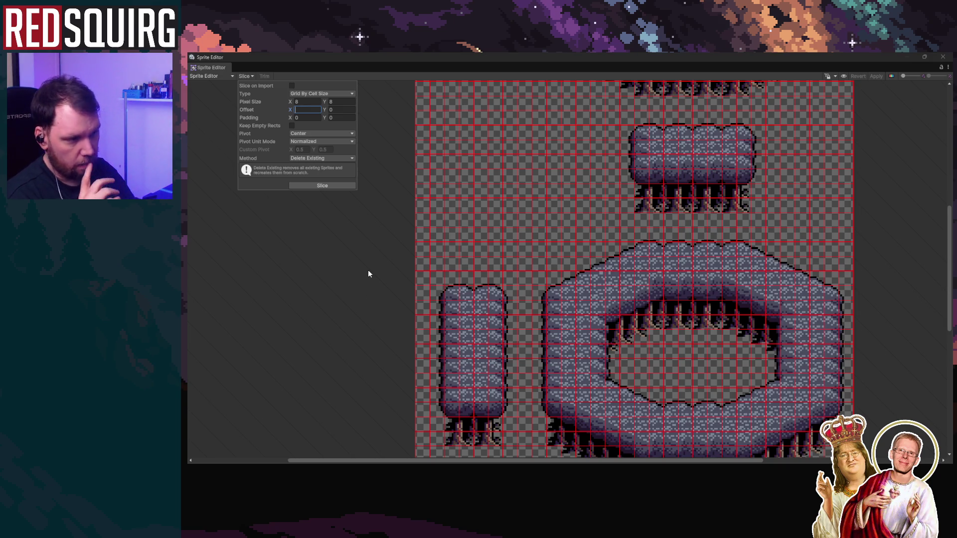
scroll(393, 252, down, 2)
drag(950, 278, 951, 236)
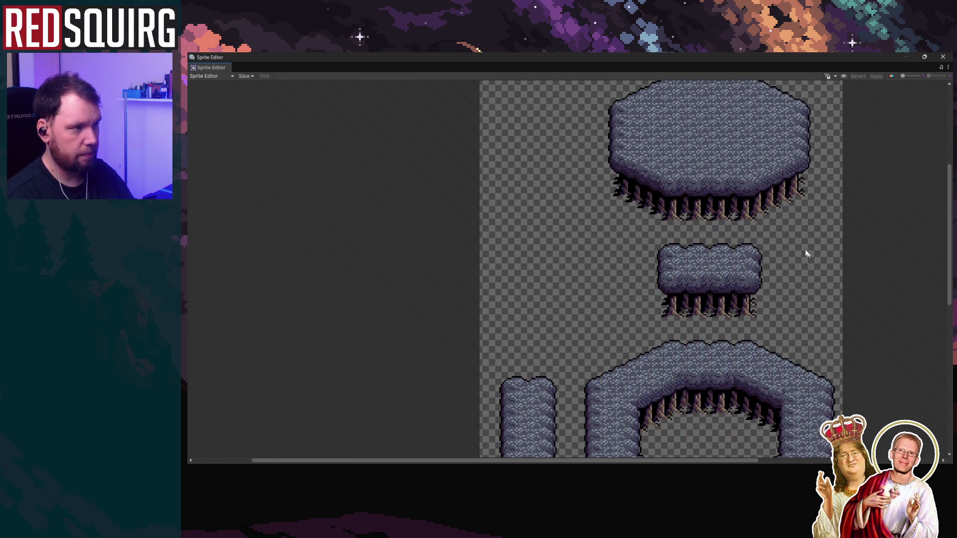
Inspect the 8-pixel grid preview across the sheet, then close the slicing options and Sprite Editor
click(245, 76)
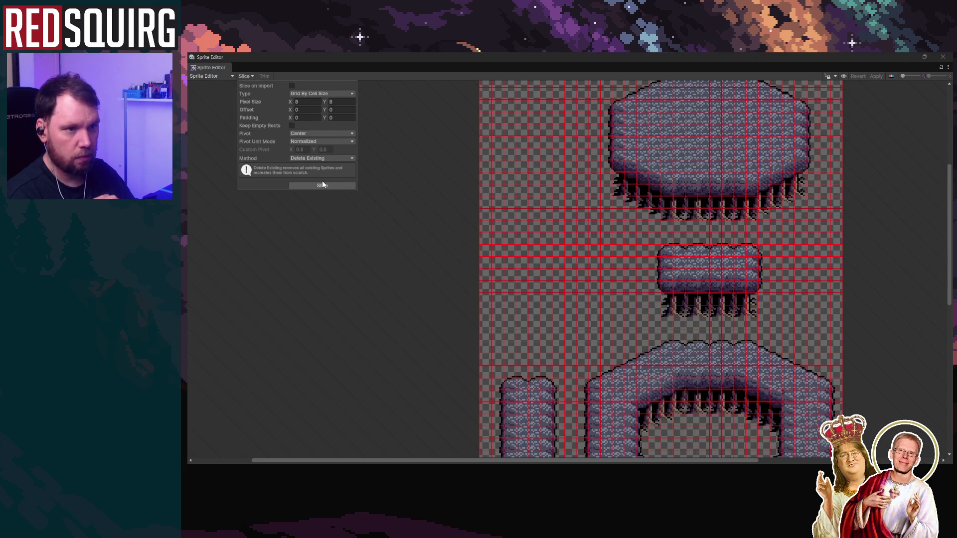
scroll(921, 266, up, 2)
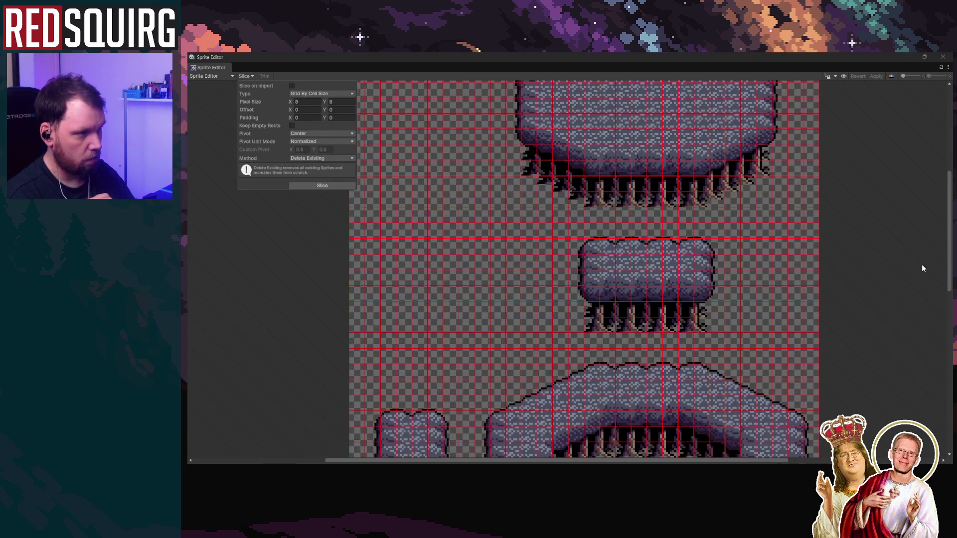
scroll(922, 268, up, 1)
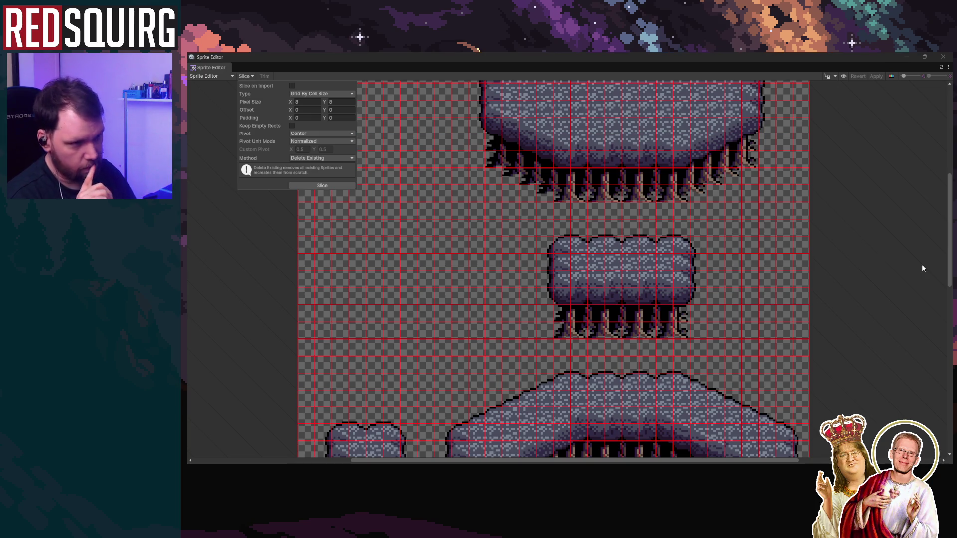
scroll(884, 244, down, 3)
scroll(883, 243, up, 1)
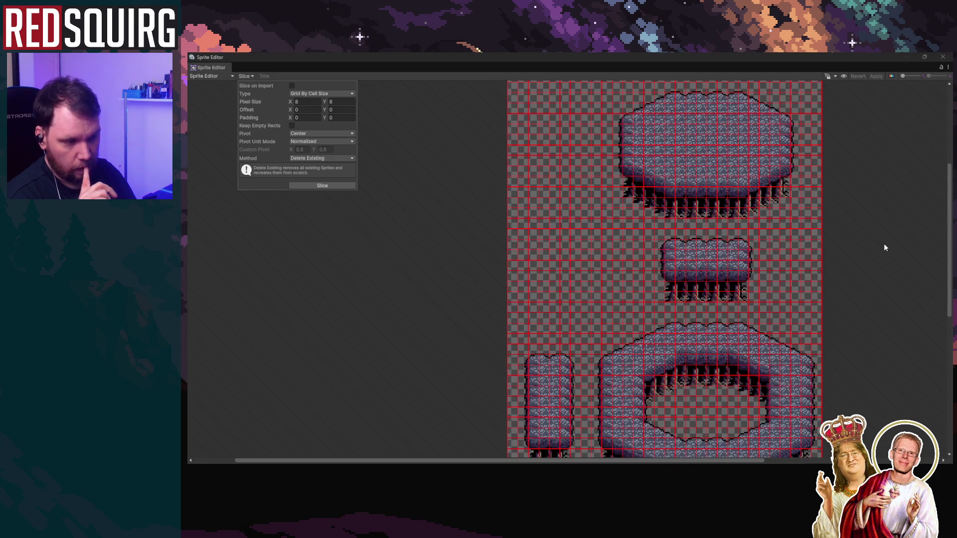
click(939, 66)
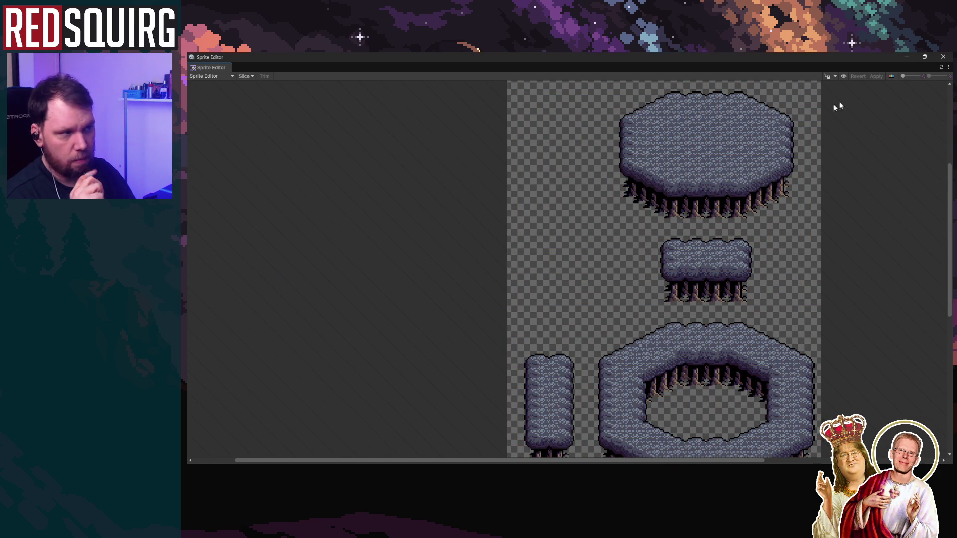
click(942, 56)
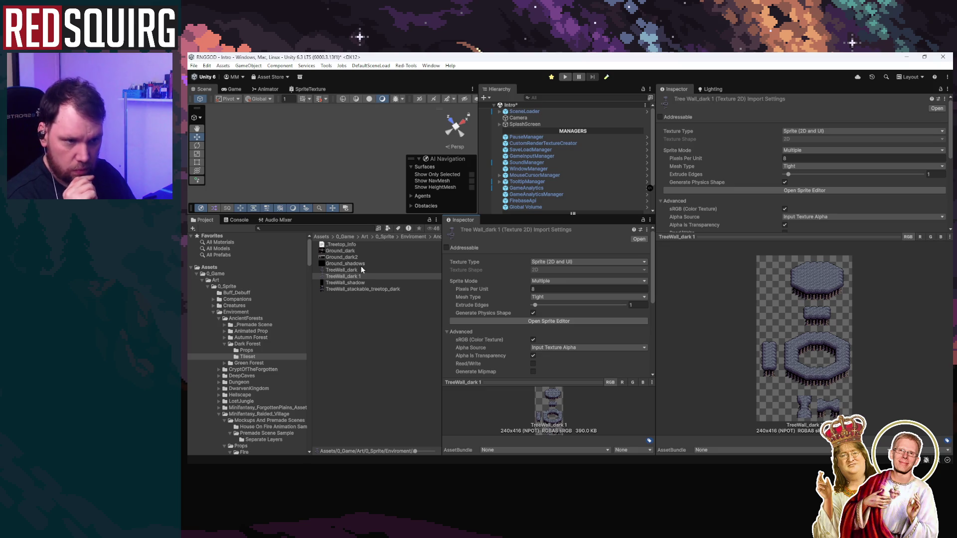
Review the TreeWall textures and browse the Dark Forest, Autumn Forest and Green Forest folders
click(363, 290)
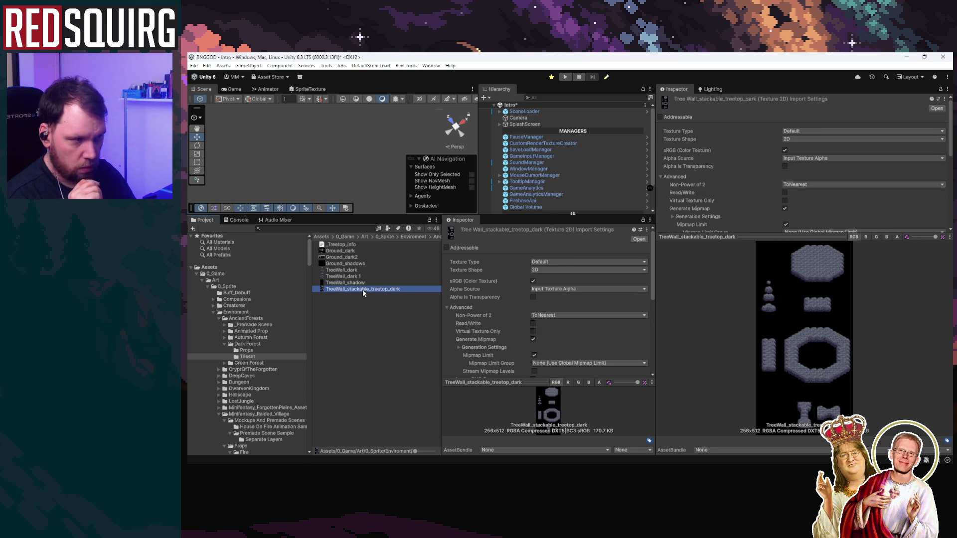
click(359, 283)
click(356, 278)
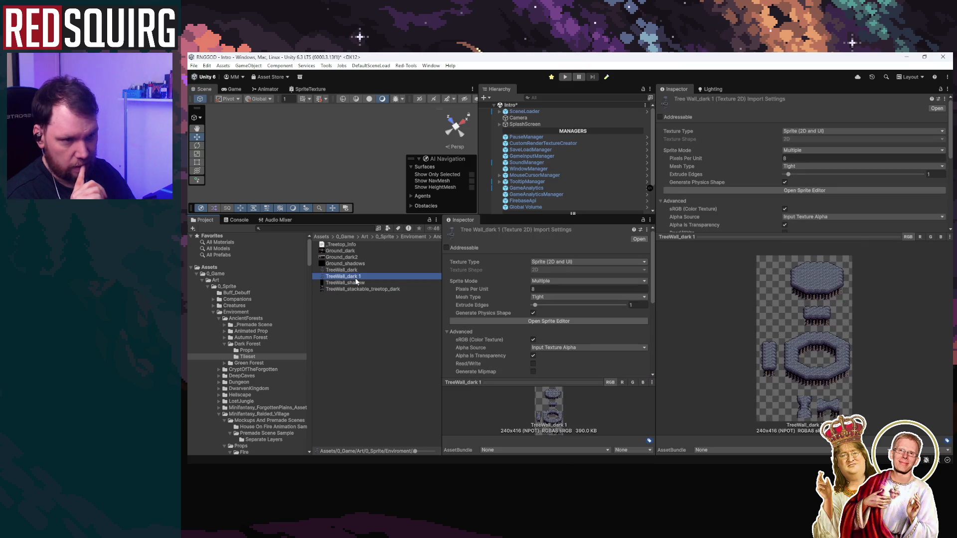
click(244, 350)
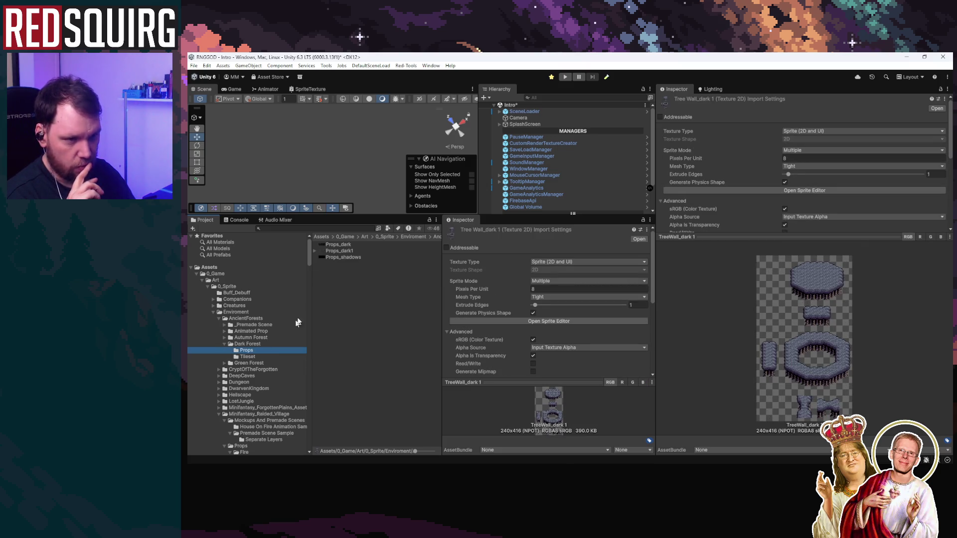
click(257, 340)
click(256, 344)
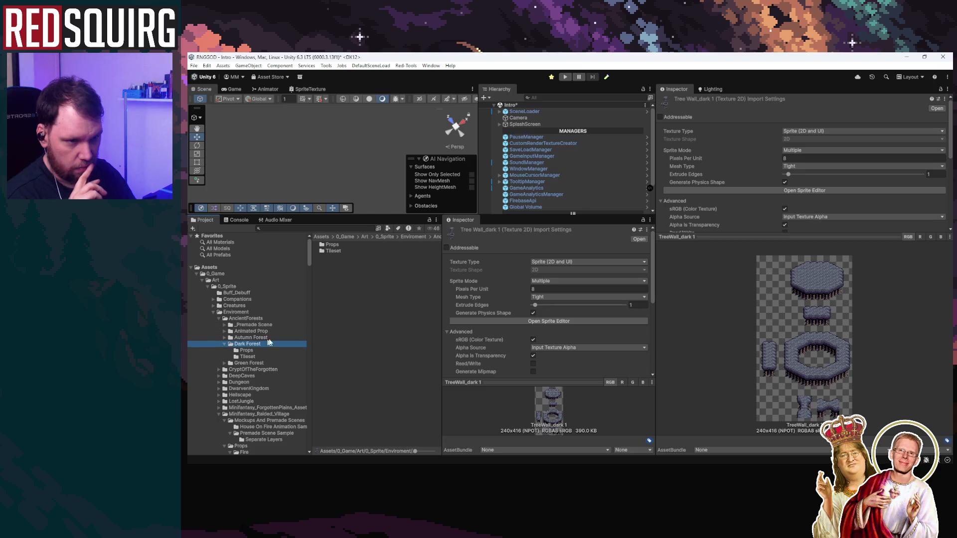
double_click(336, 251)
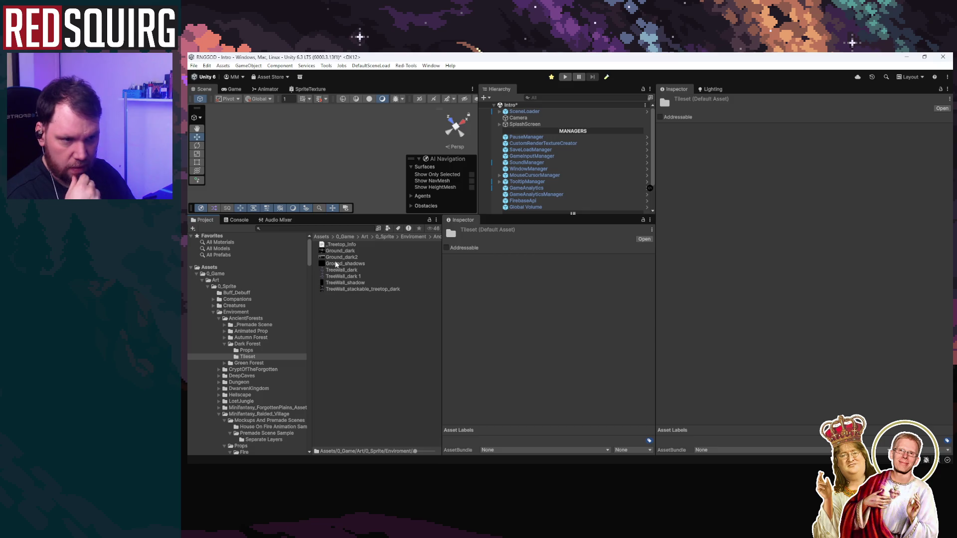
click(257, 343)
click(261, 362)
click(260, 345)
Open Mockup_Dark_Forest from AncientForests > _Premade Scene at full size
click(260, 319)
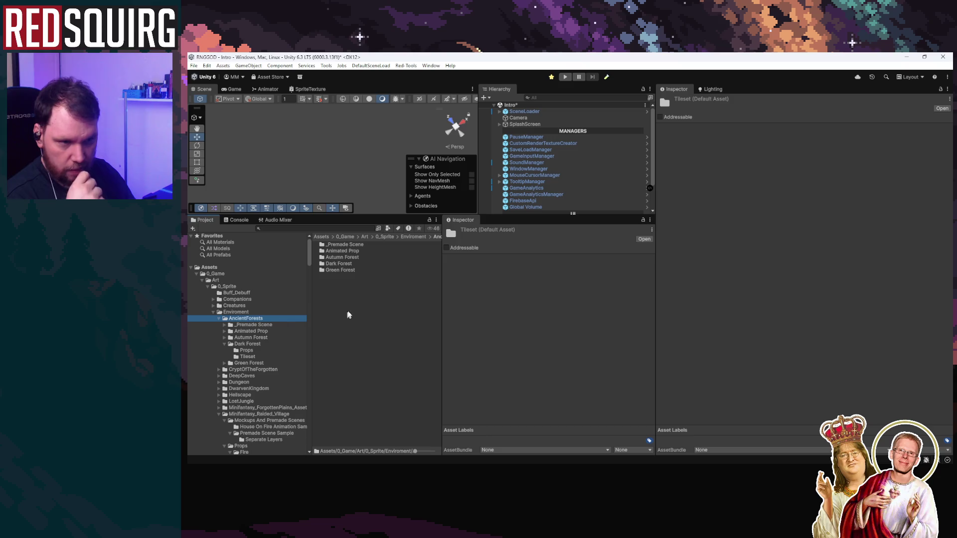
click(252, 324)
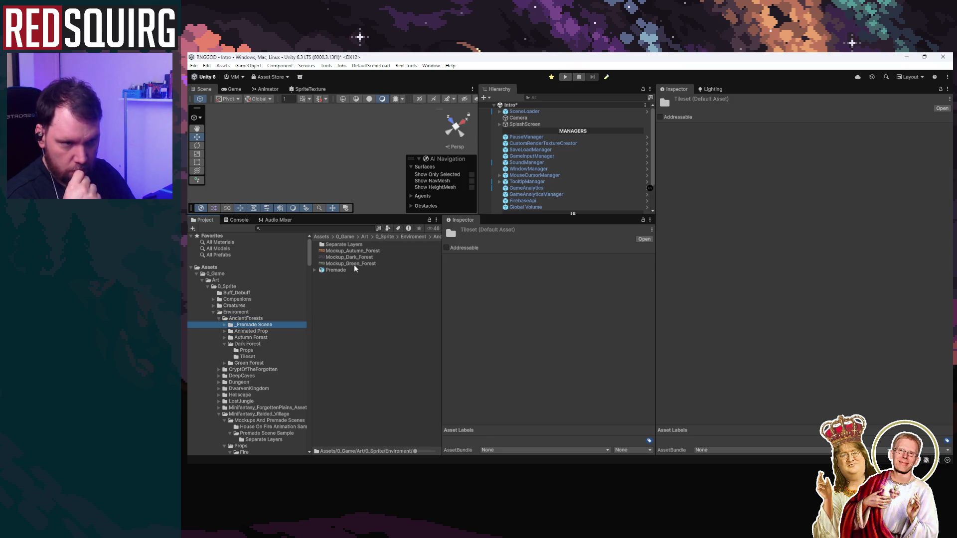
click(354, 264)
click(359, 259)
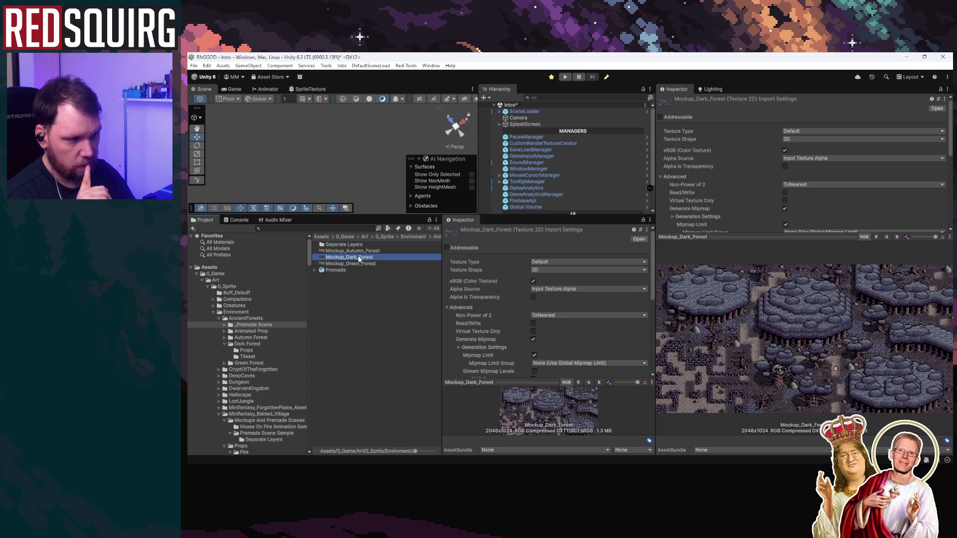
double_click(359, 259)
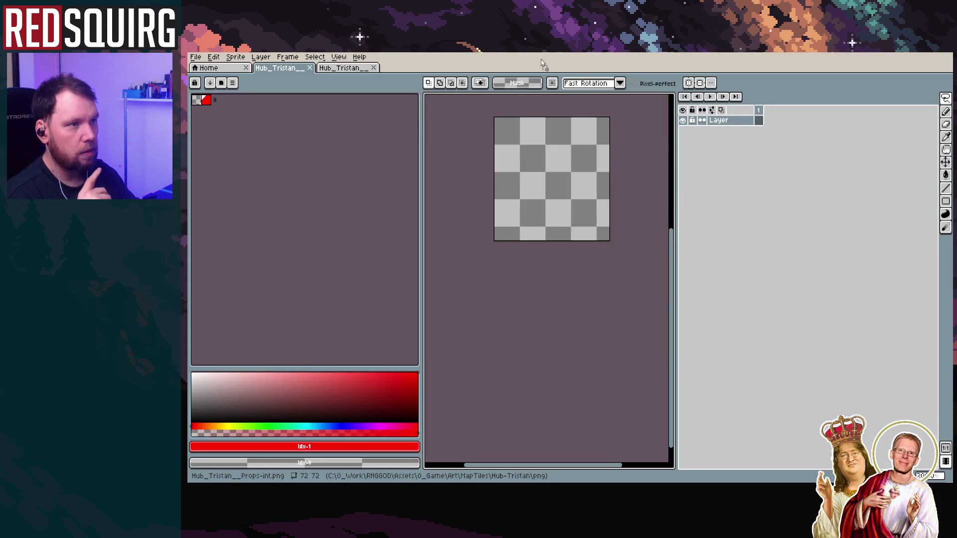
click(548, 242)
scroll(548, 283, down, 6)
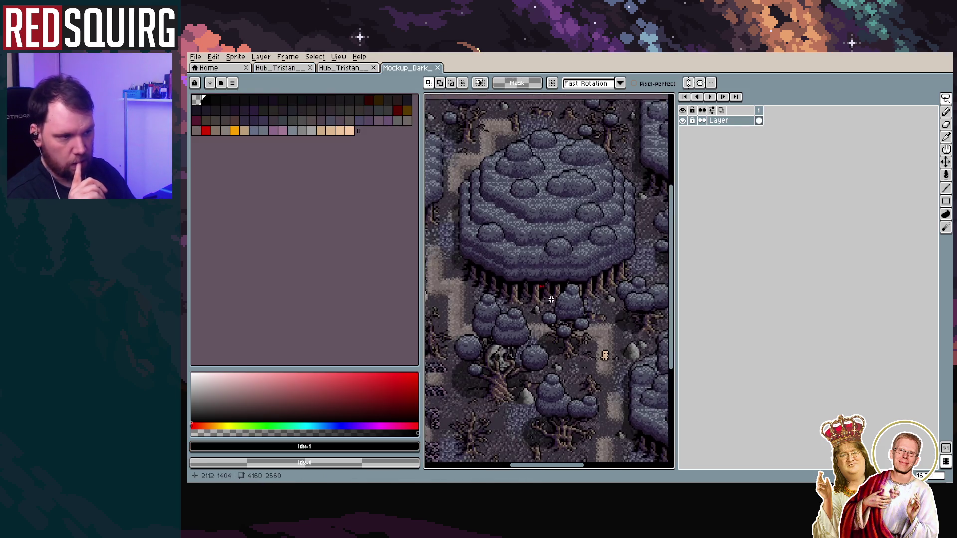
scroll(488, 249, up, 1)
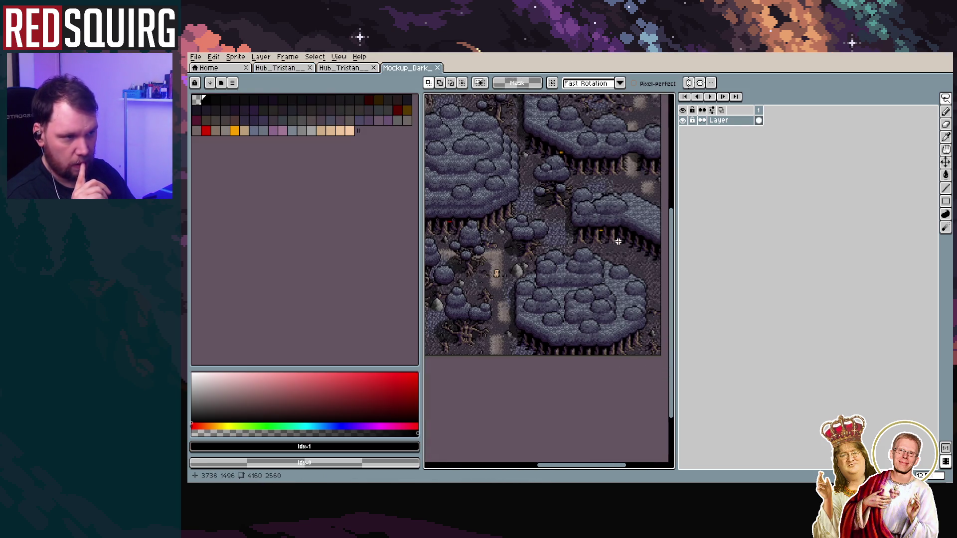
scroll(572, 242, right, 5)
scroll(548, 244, up, 2)
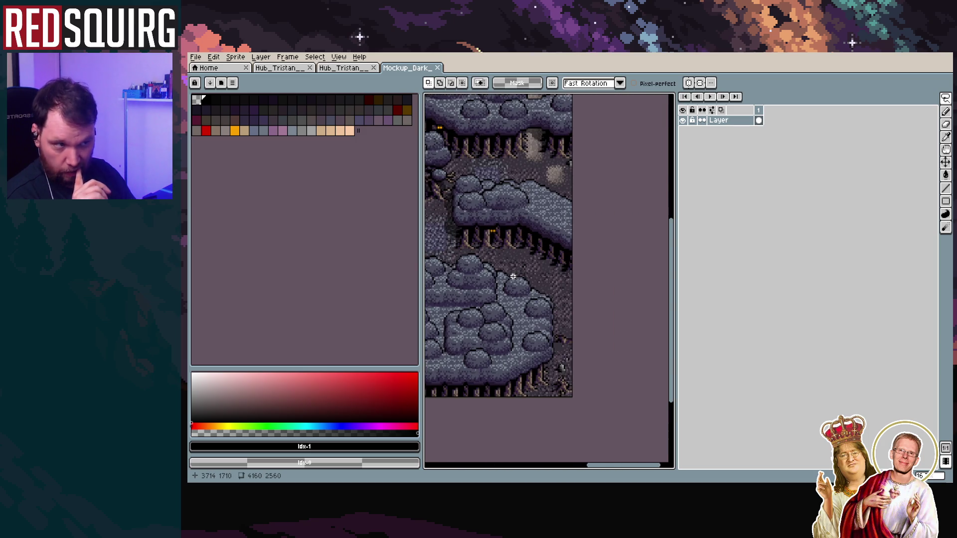
scroll(513, 276, down, 5)
scroll(523, 262, up, 6)
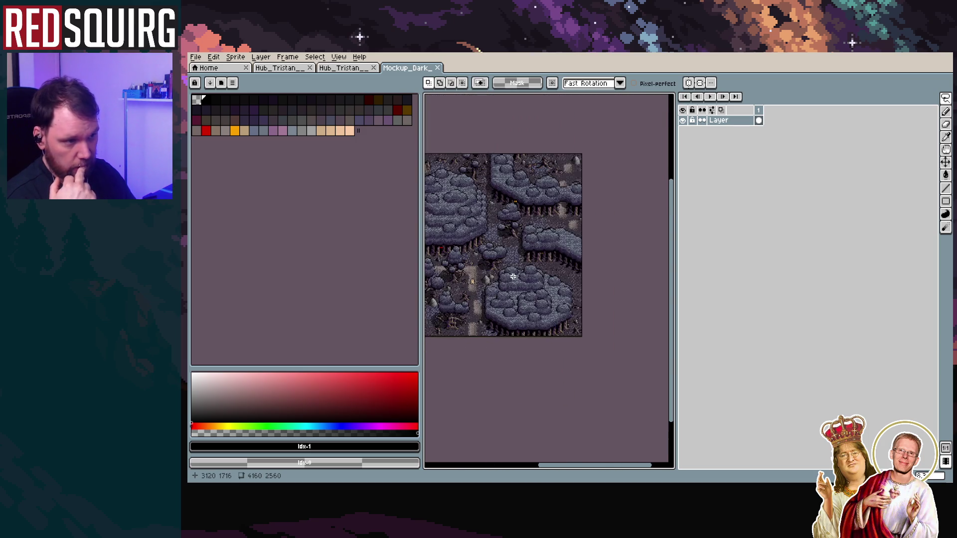
scroll(524, 262, up, 5)
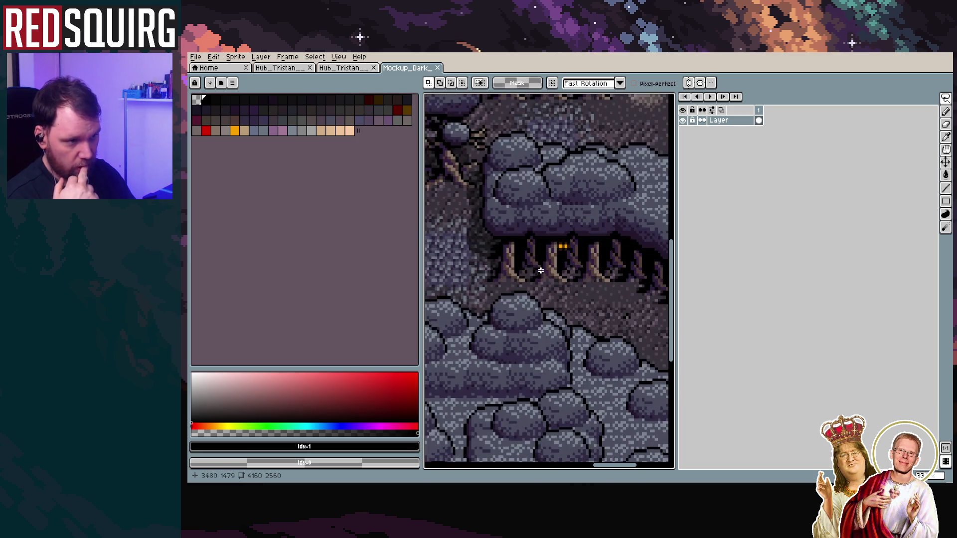
mouse_move(510, 295)
mouse_down()
mouse_move(578, 323)
mouse_move(551, 304)
mouse_move(568, 306)
mouse_up()
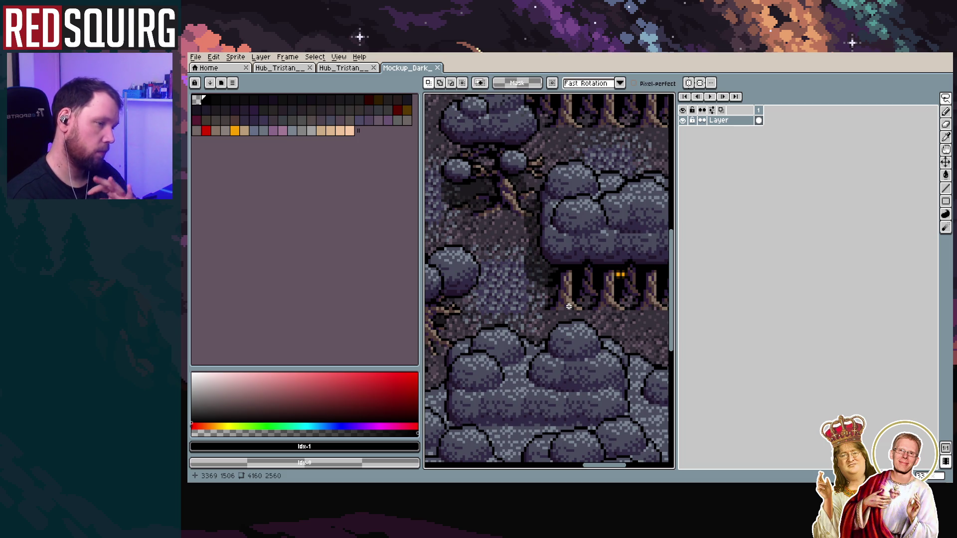
scroll(568, 306, down, 4)
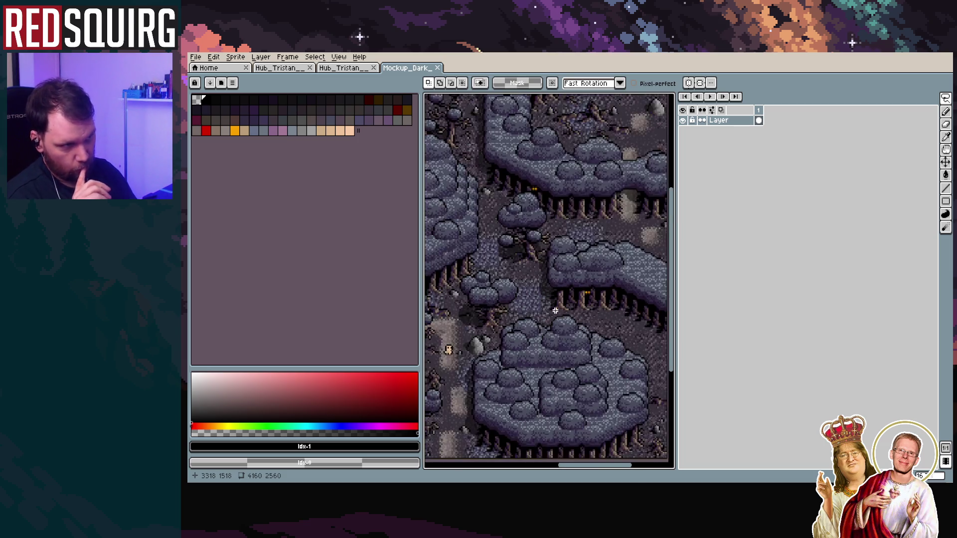
scroll(561, 280, up, 2)
scroll(561, 281, down, 5)
scroll(561, 280, left, 10)
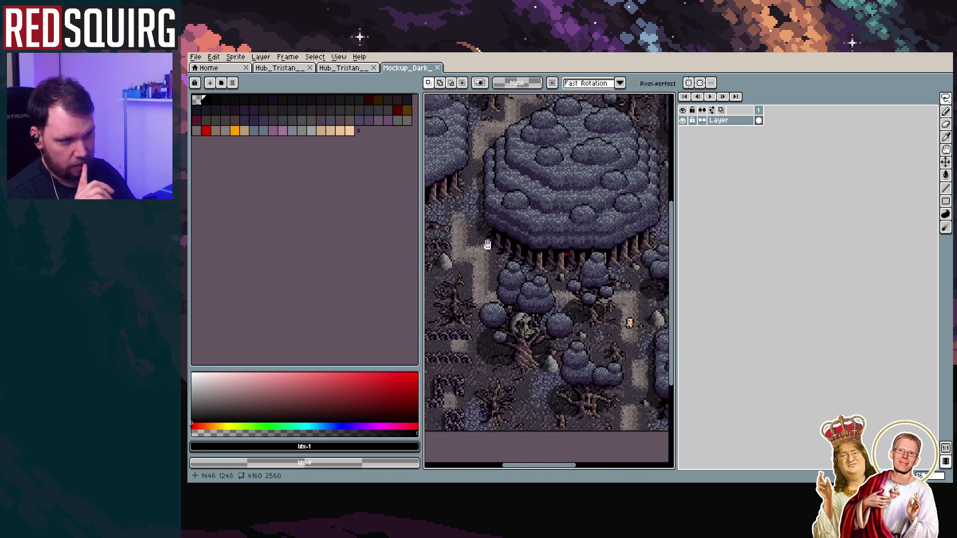
scroll(543, 250, up, 3)
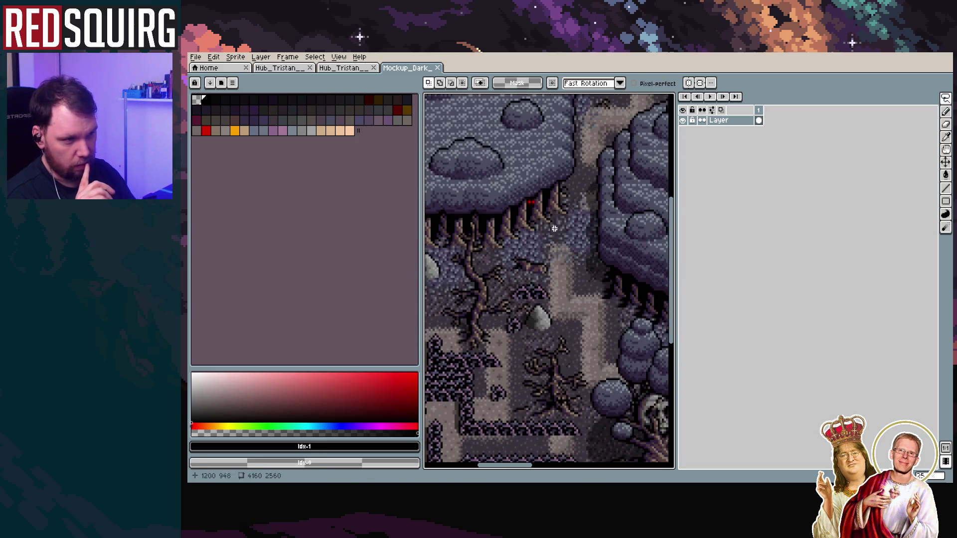
scroll(582, 248, down, 4)
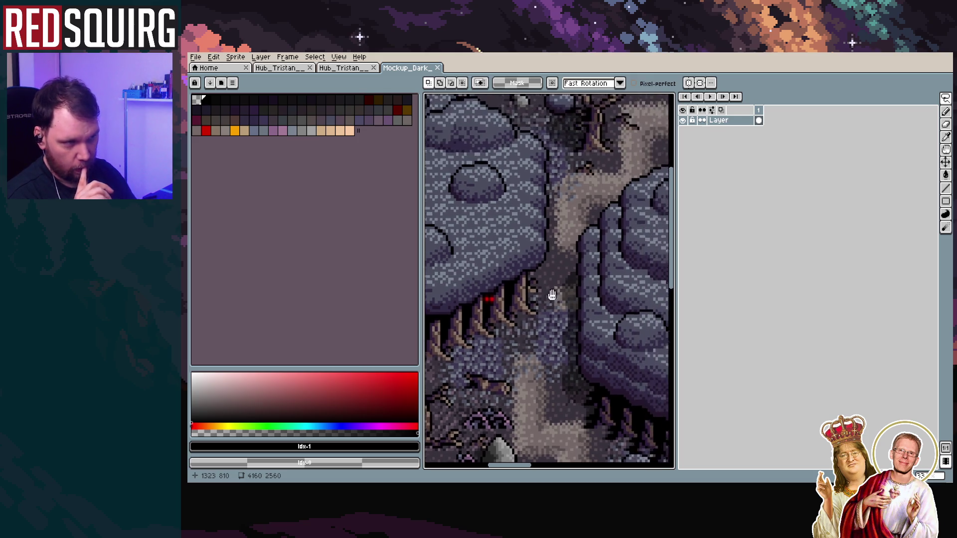
scroll(513, 303, up, 4)
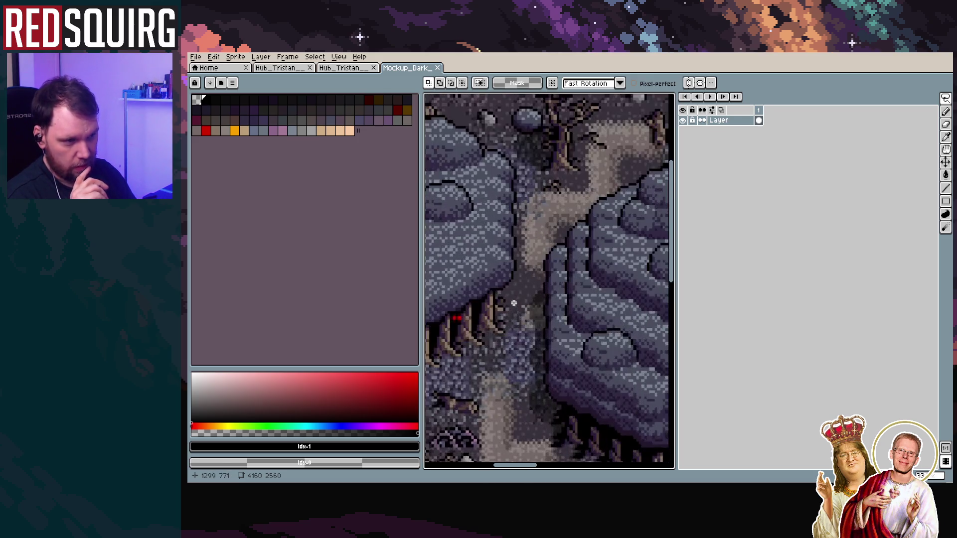
scroll(538, 269, down, 3)
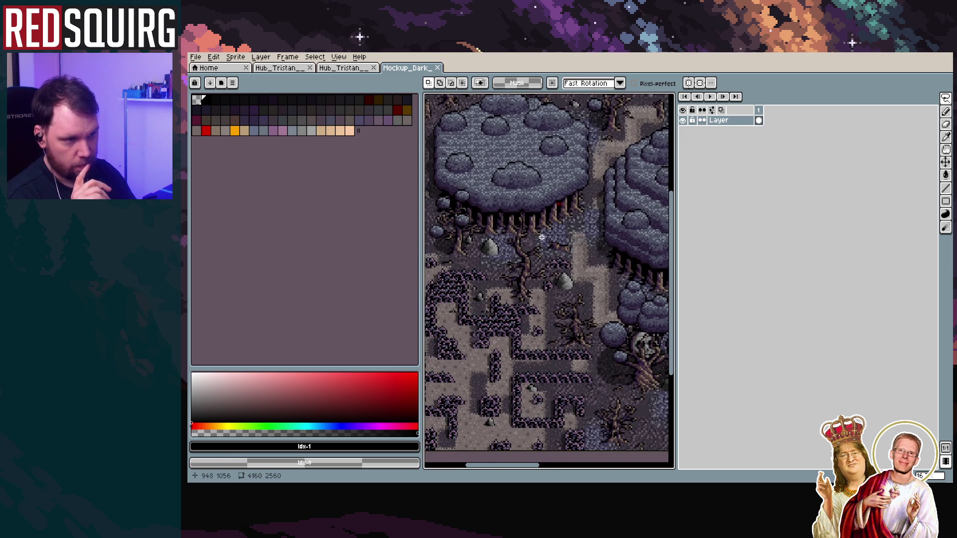
scroll(567, 225, up, 10)
scroll(568, 227, down, 12)
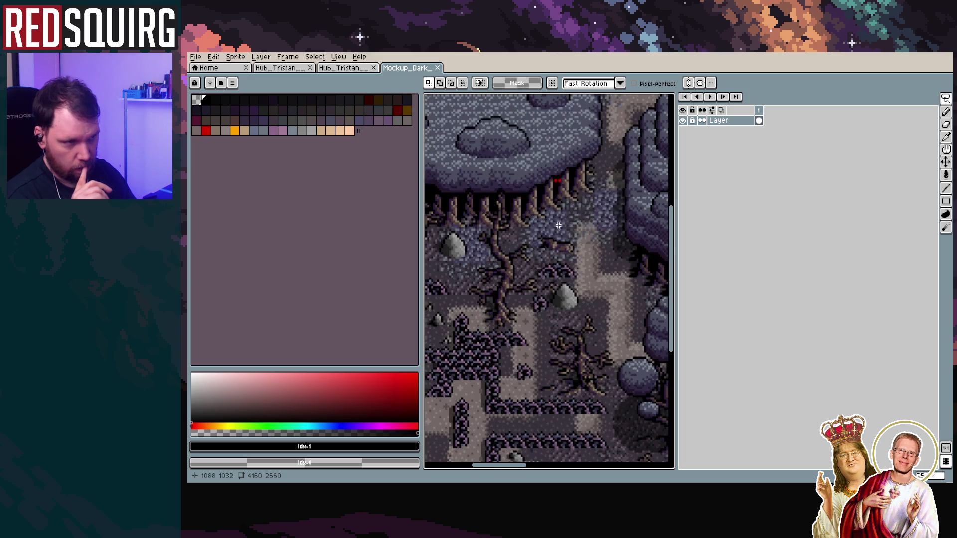
scroll(554, 229, up, 1)
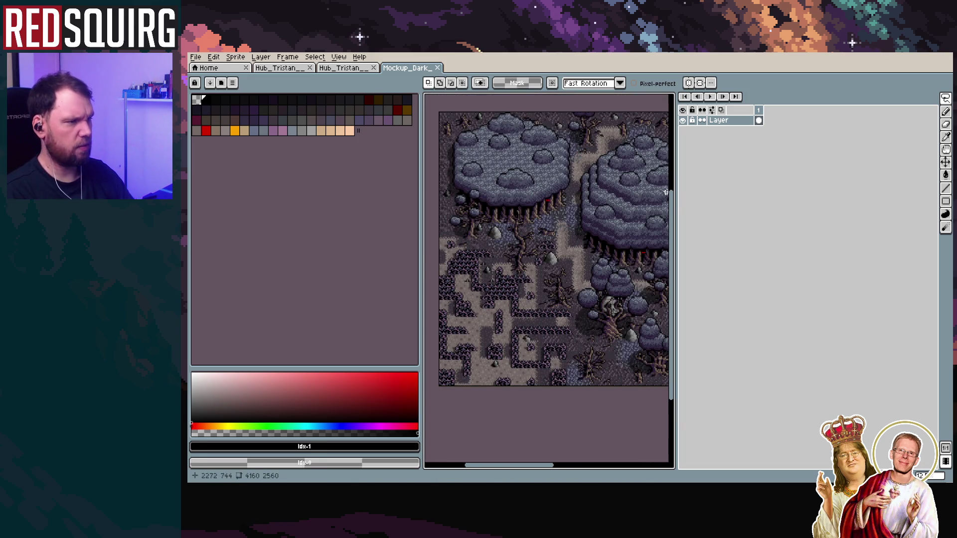
Widen the canvas beside the Layers panel and pan across the forest mockup
drag(675, 196, 885, 197)
scroll(712, 216, up, 4)
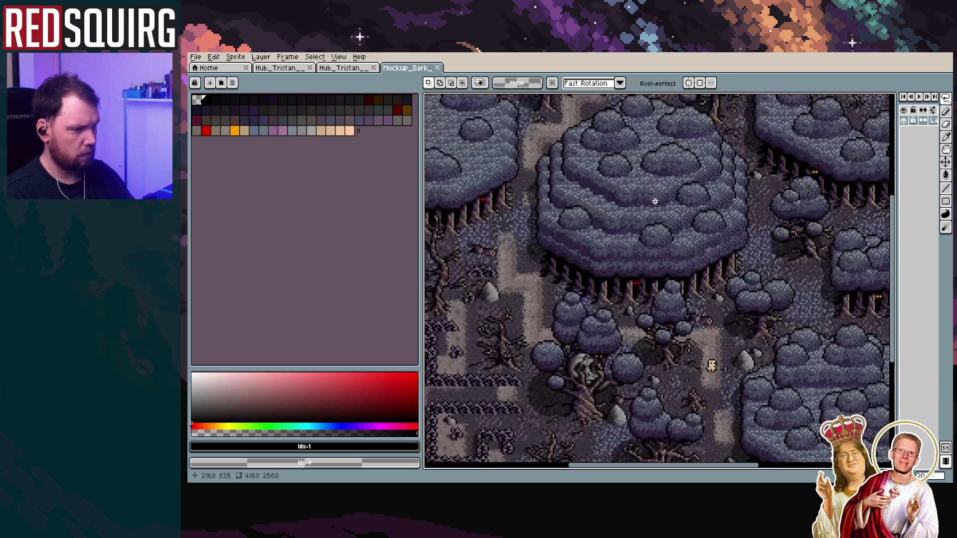
scroll(648, 212, up, 3)
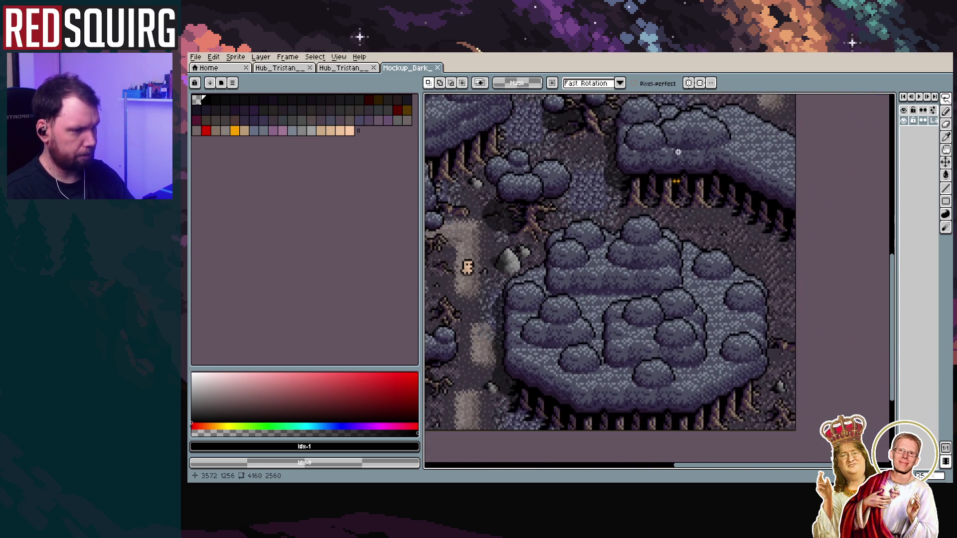
scroll(638, 209, down, 5)
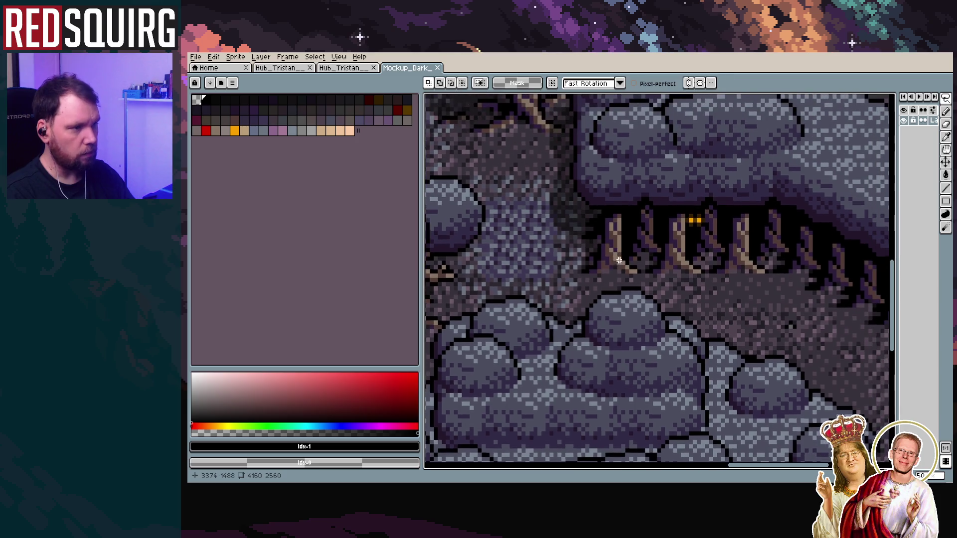
scroll(498, 232, up, 2)
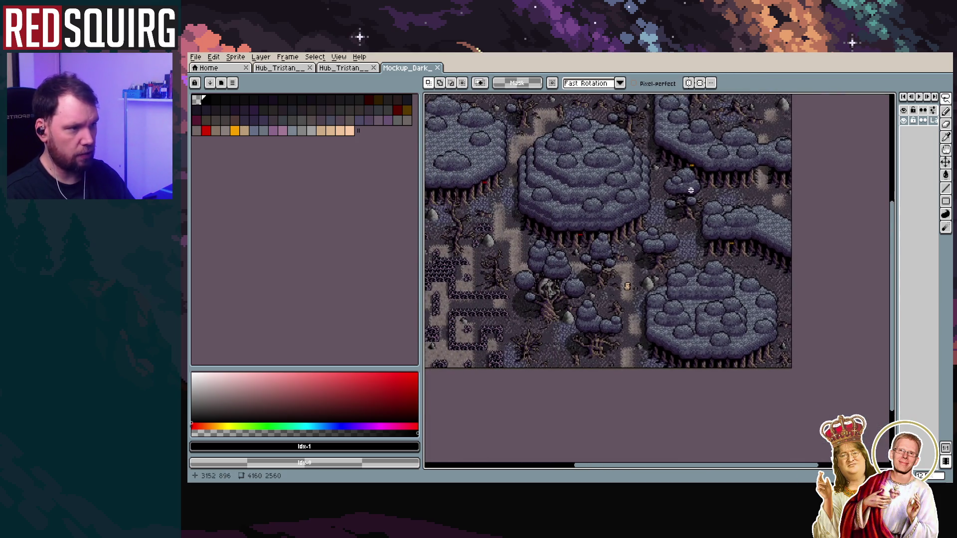
mouse_move(525, 173)
mouse_down()
mouse_move(617, 314)
mouse_move(488, 247)
mouse_up()
scroll(683, 284, up, 2)
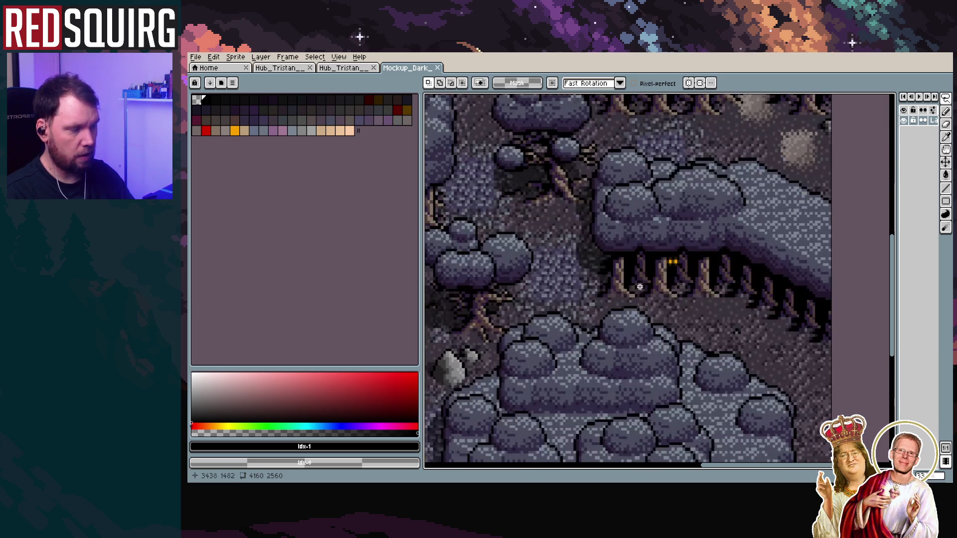
scroll(643, 288, up, 2)
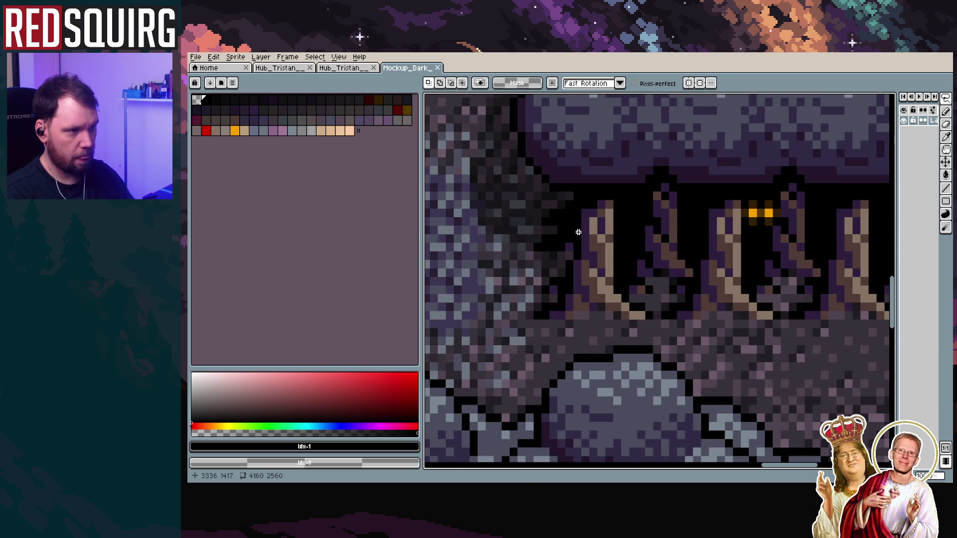
scroll(678, 213, down, 1)
scroll(673, 215, down, 1)
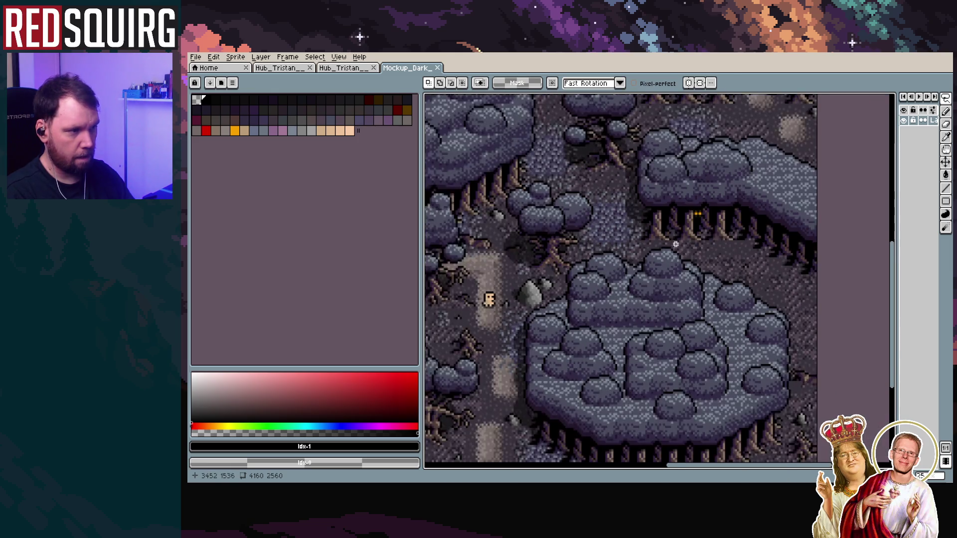
scroll(637, 278, up, 1)
scroll(632, 276, up, 1)
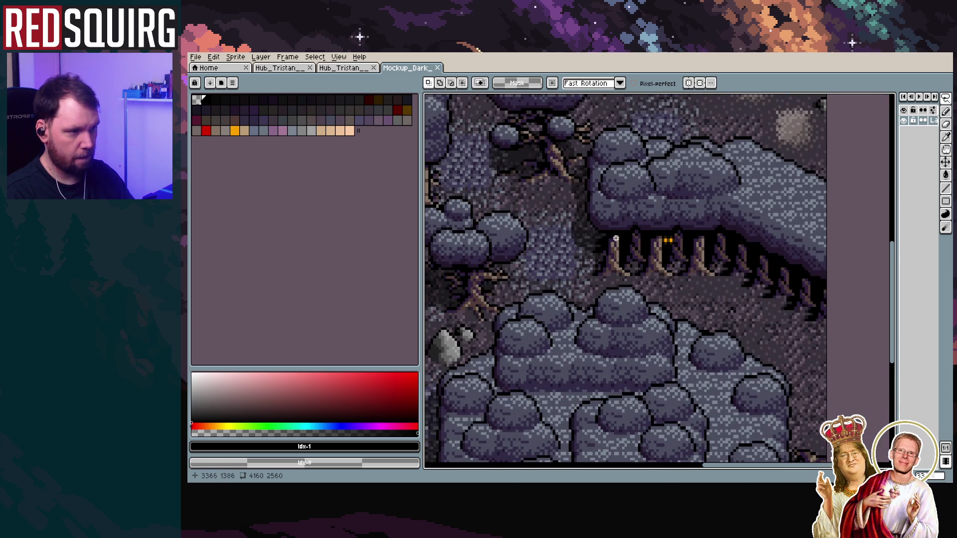
scroll(621, 247, up, 2)
scroll(626, 251, down, 1)
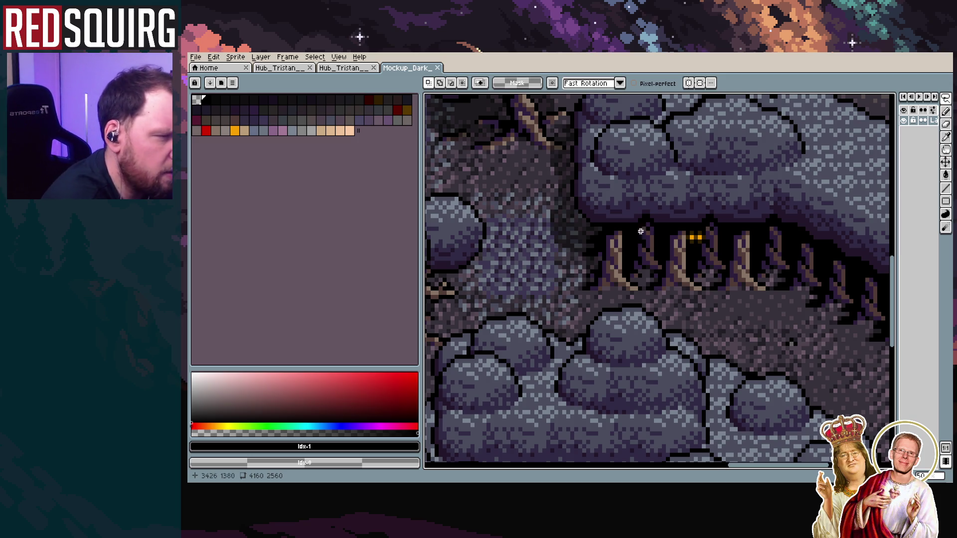
Zoom over the mockup again, then switch to the Hub_Tristan level in LDtk
scroll(629, 257, down, 2)
scroll(630, 261, up, 1)
scroll(637, 239, down, 2)
scroll(642, 252, up, 1)
scroll(644, 253, down, 1)
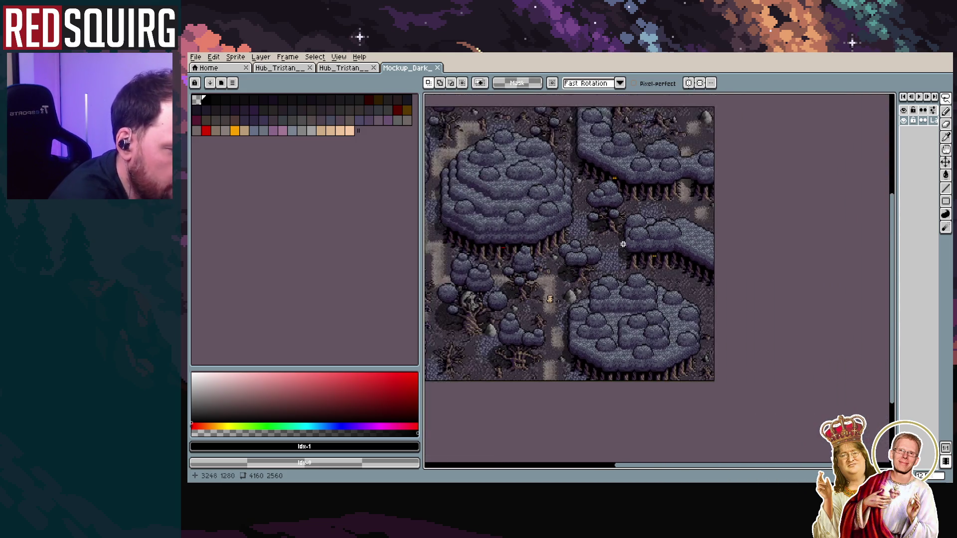
scroll(627, 249, up, 1)
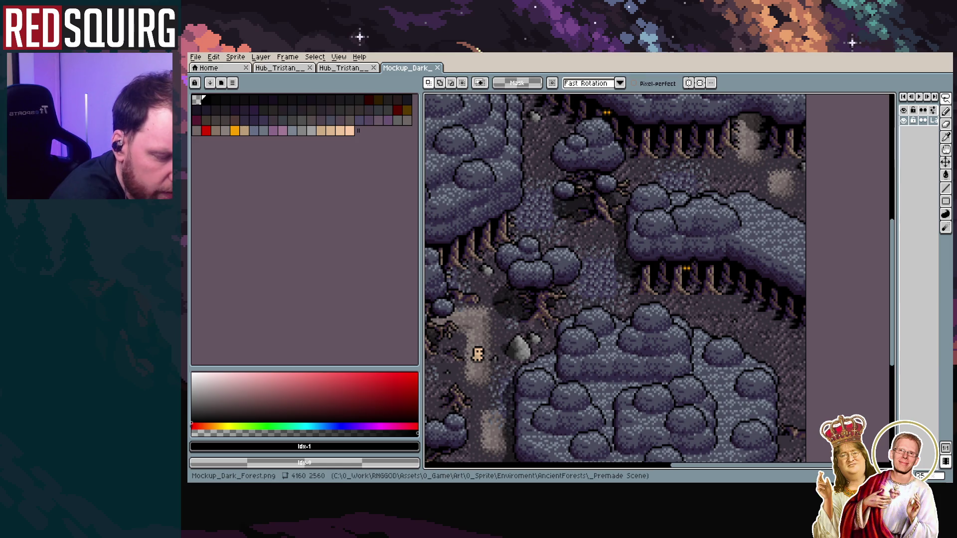
key(alt+Tab)
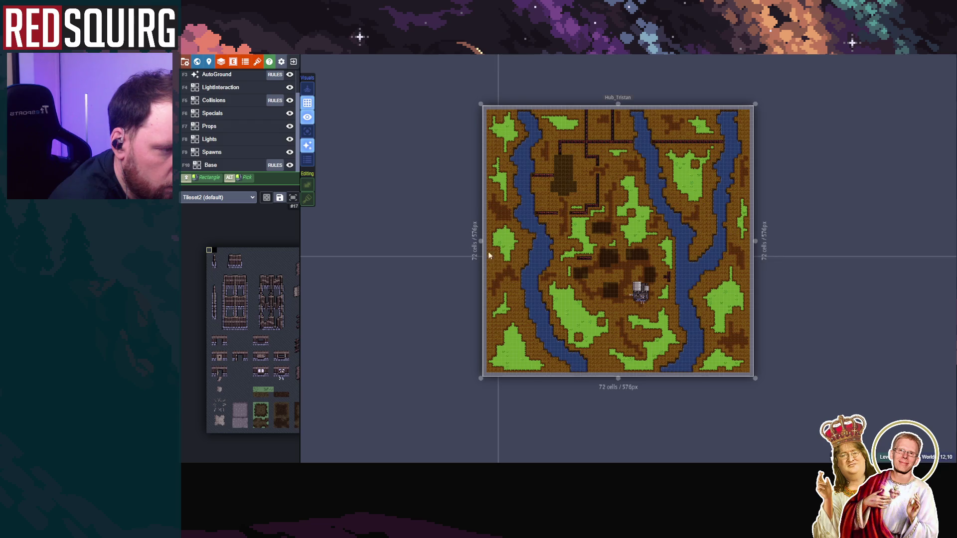
mouse_move(277, 303)
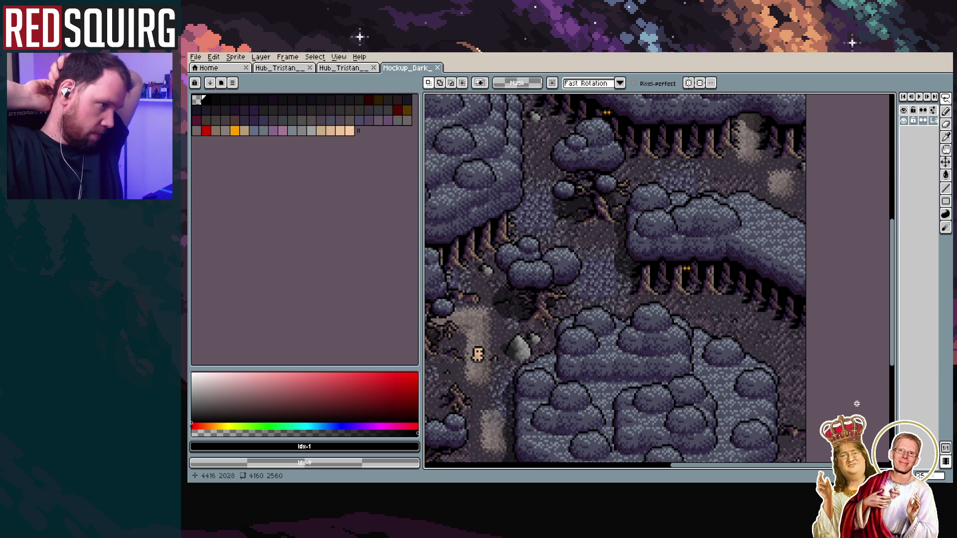
scroll(573, 347, down, 5)
scroll(573, 347, up, 1)
scroll(629, 348, up, 1)
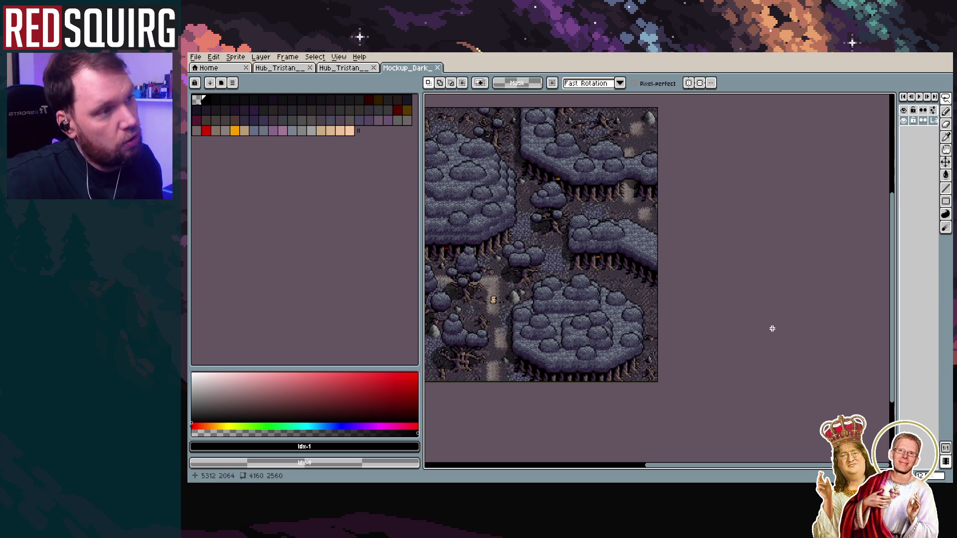
scroll(778, 329, down, 1)
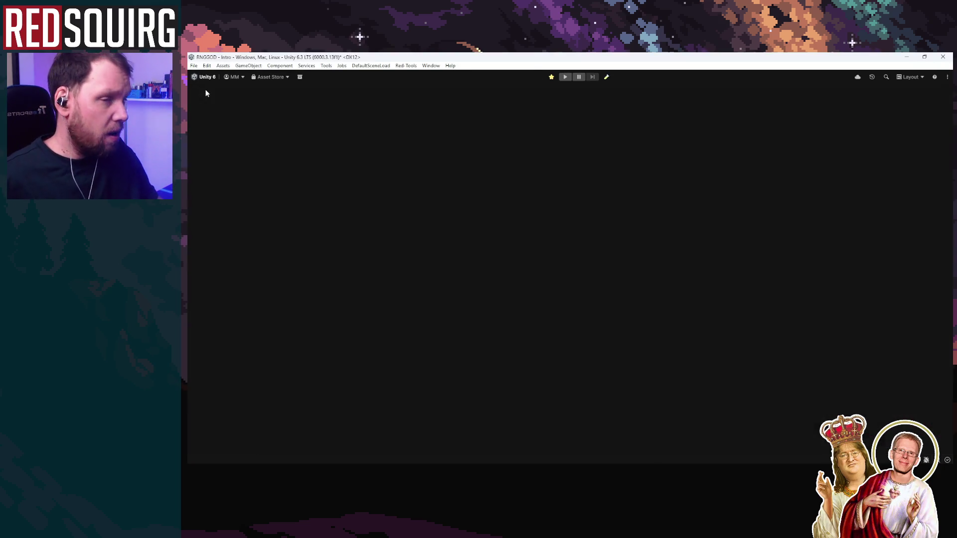
Maximize the Scene view, then restore and minimize the Unity window
double_click(204, 88)
double_click(204, 88)
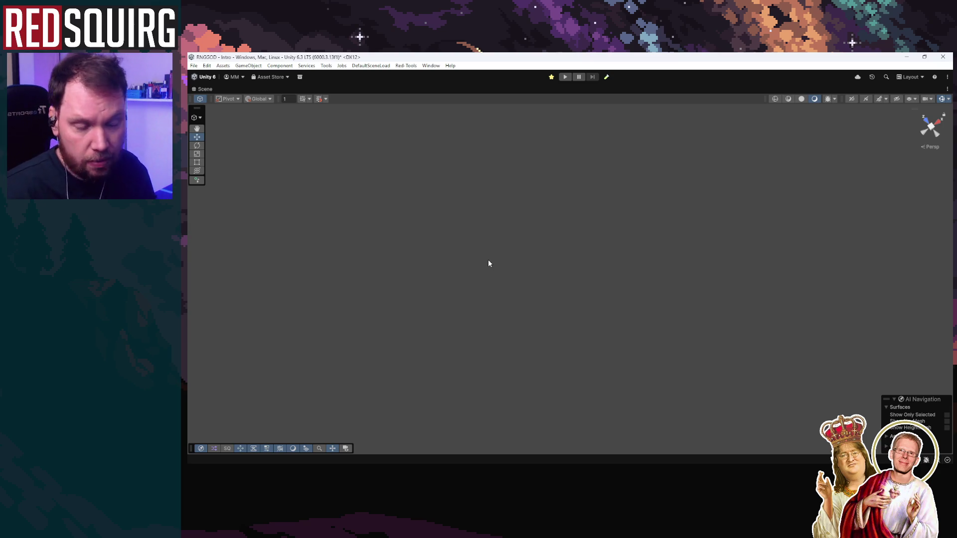
click(924, 57)
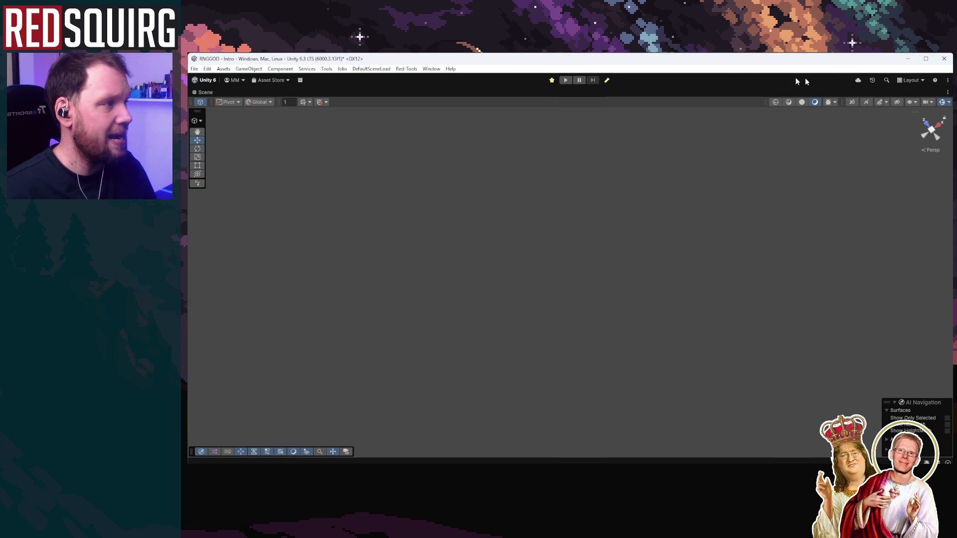
click(904, 59)
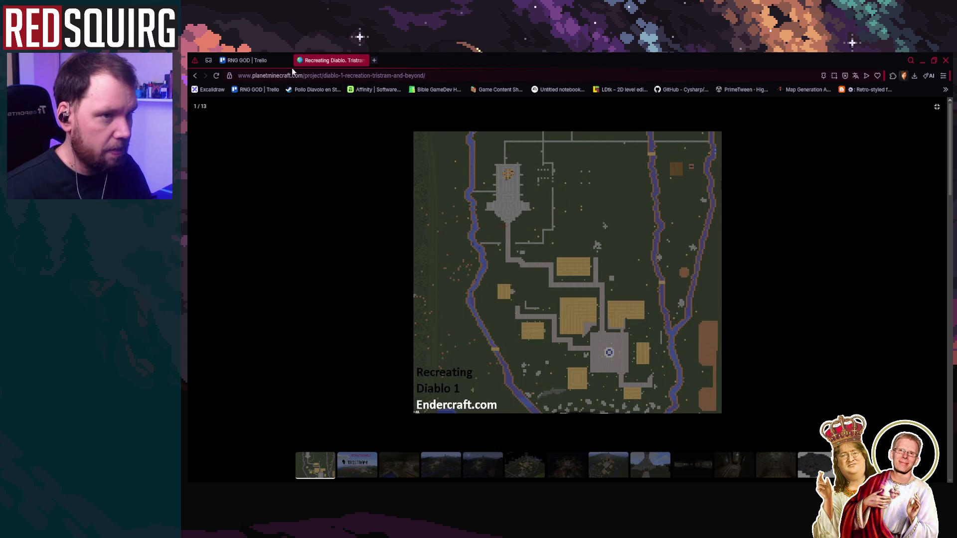
Close the Recreating Diablo 1 Planet Minecraft tab and minimize the browser
click(363, 61)
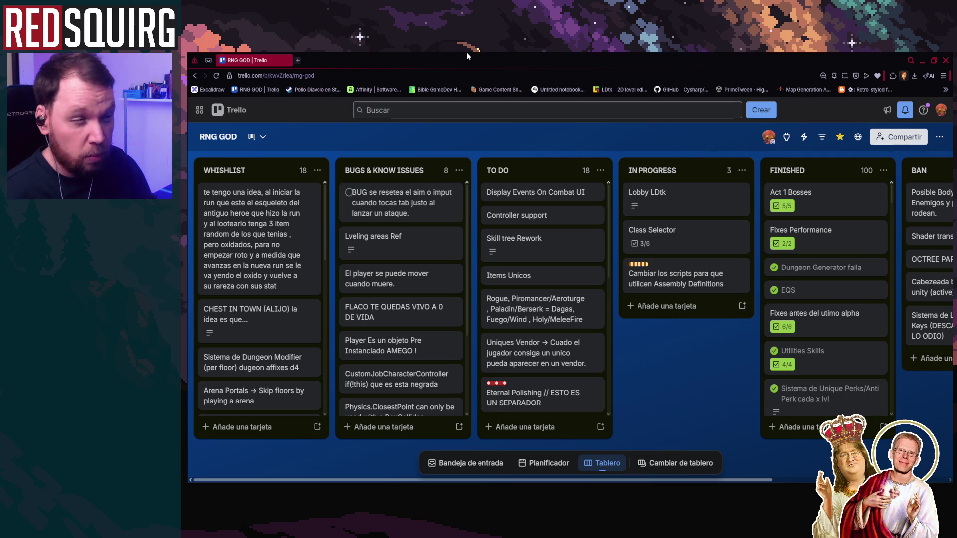
click(922, 60)
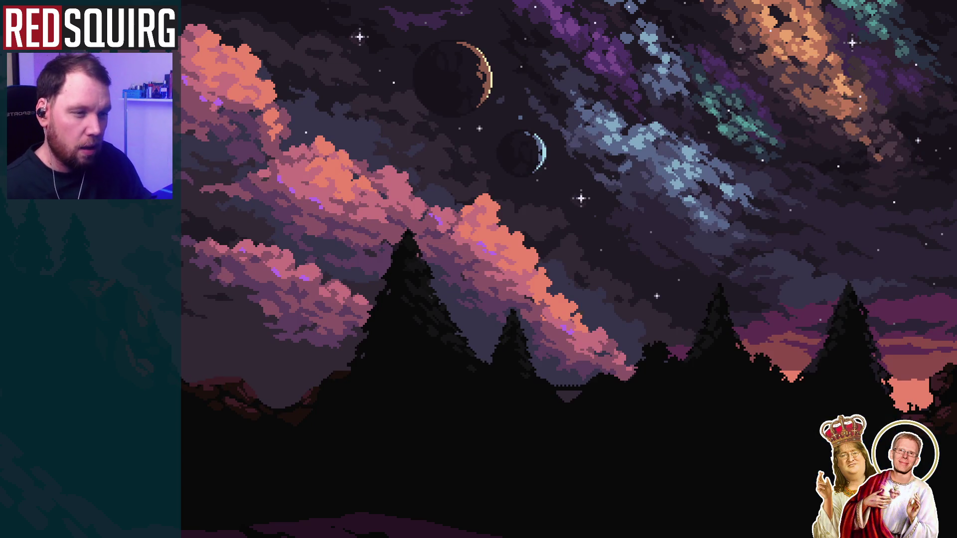